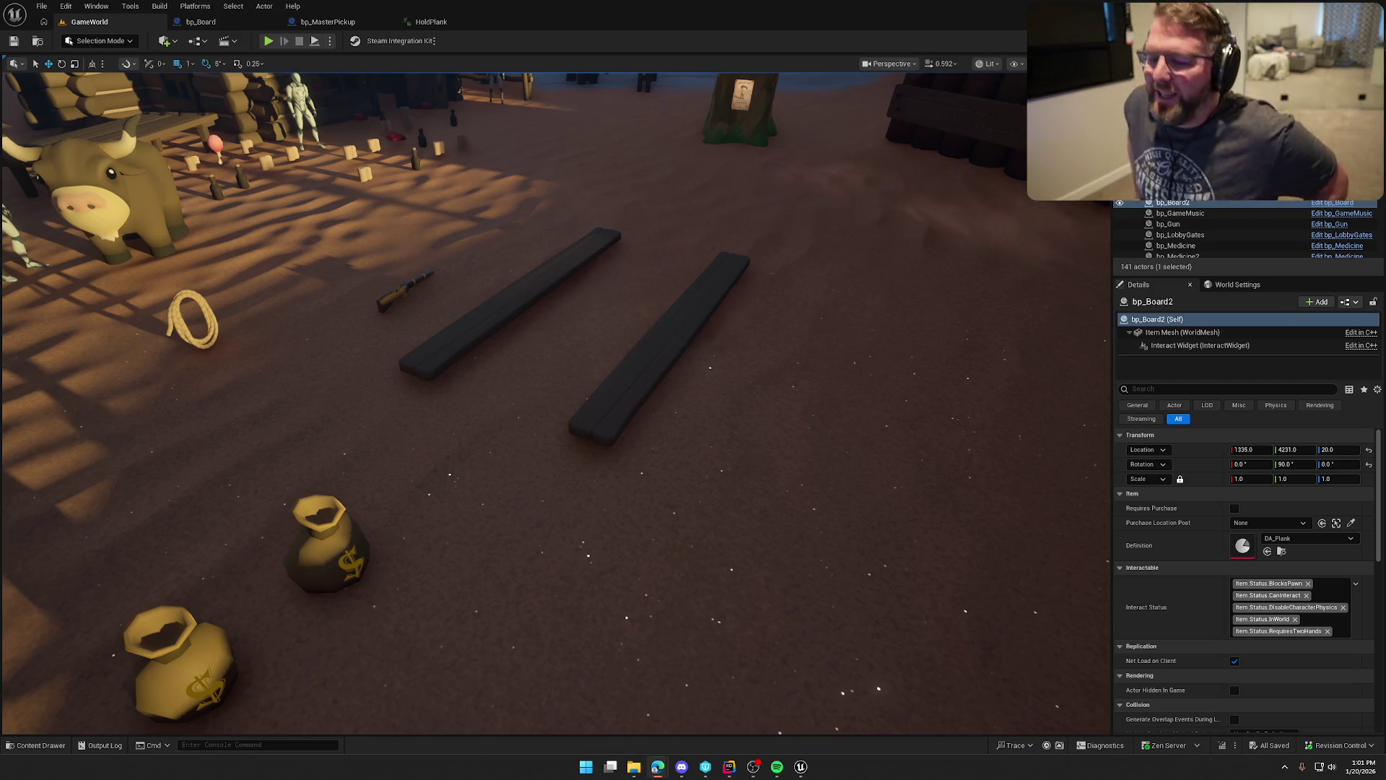
Close the HoldPlank tab, then in Play mode pick up the plank and then the gun.
click(501, 22)
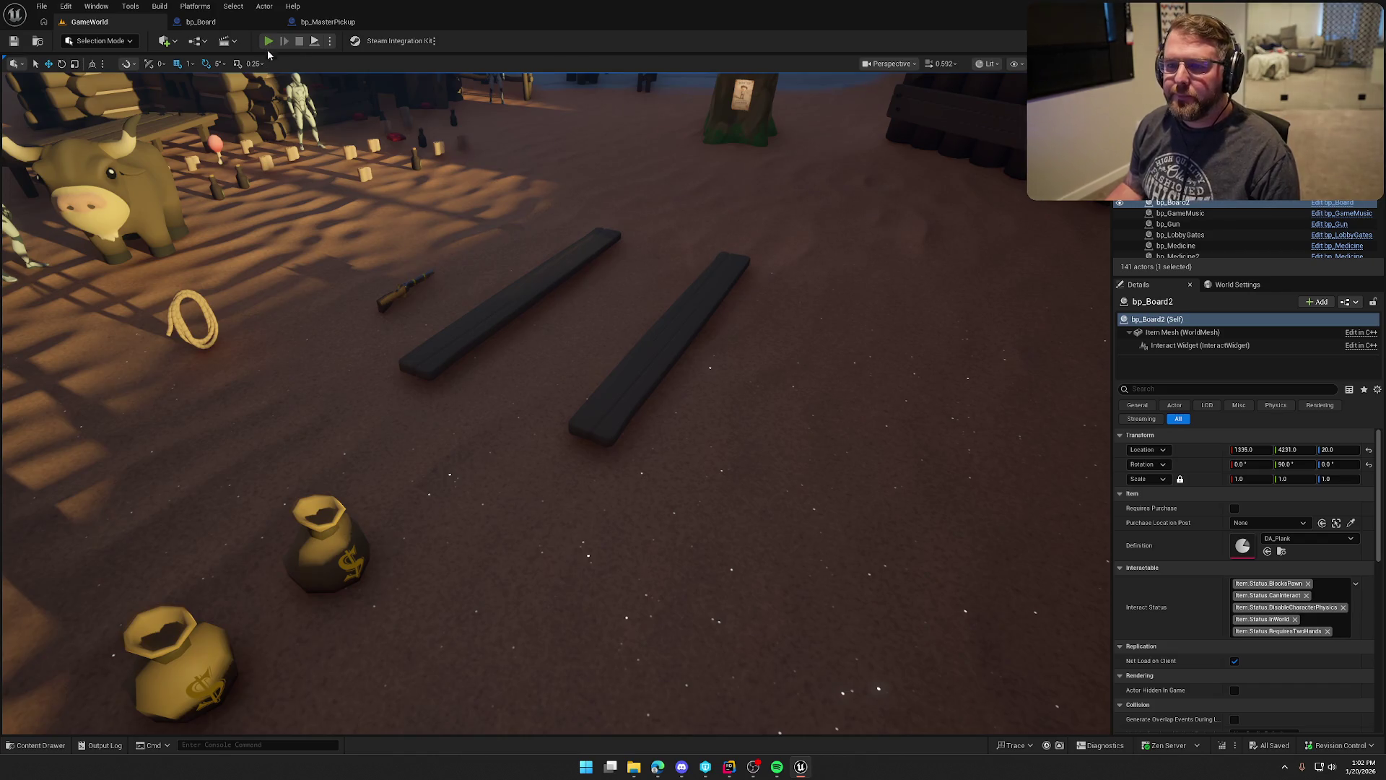
click(268, 41)
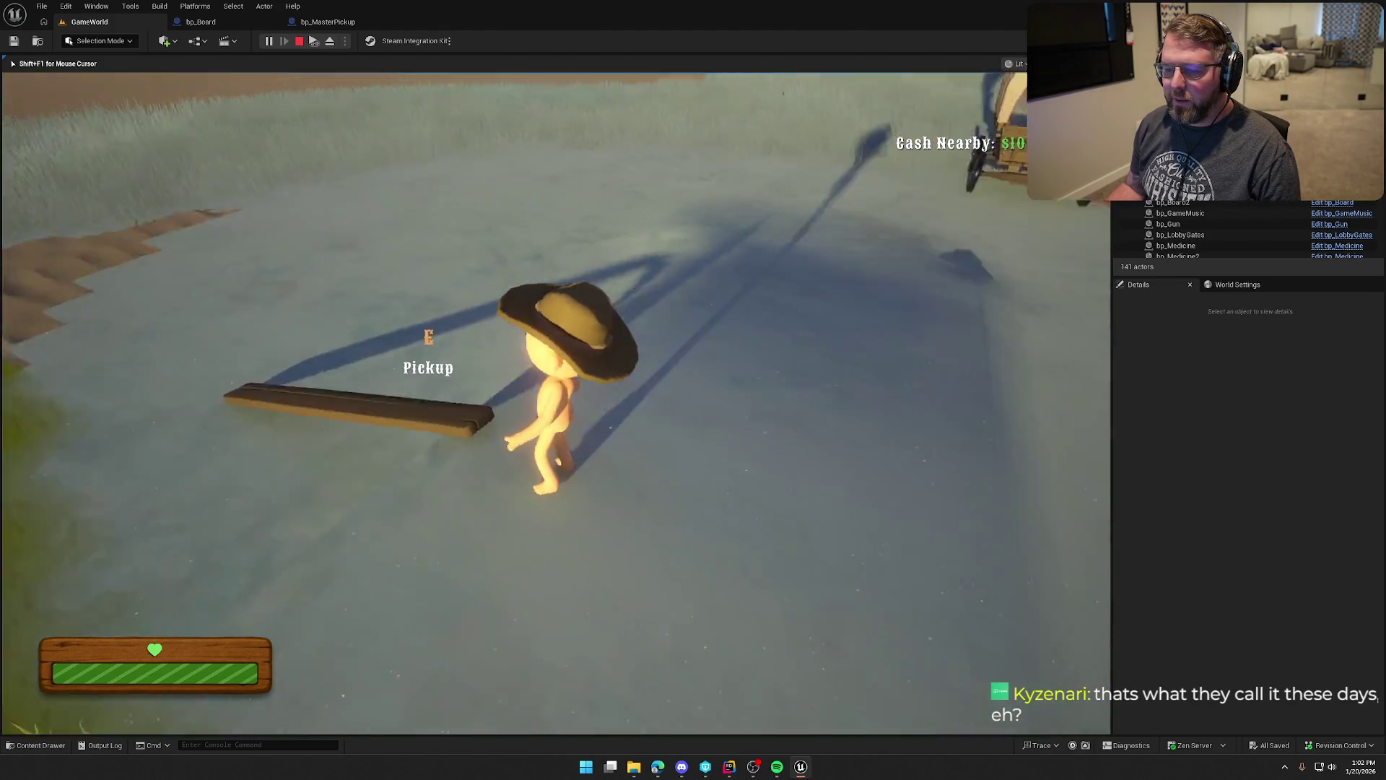
key(e)
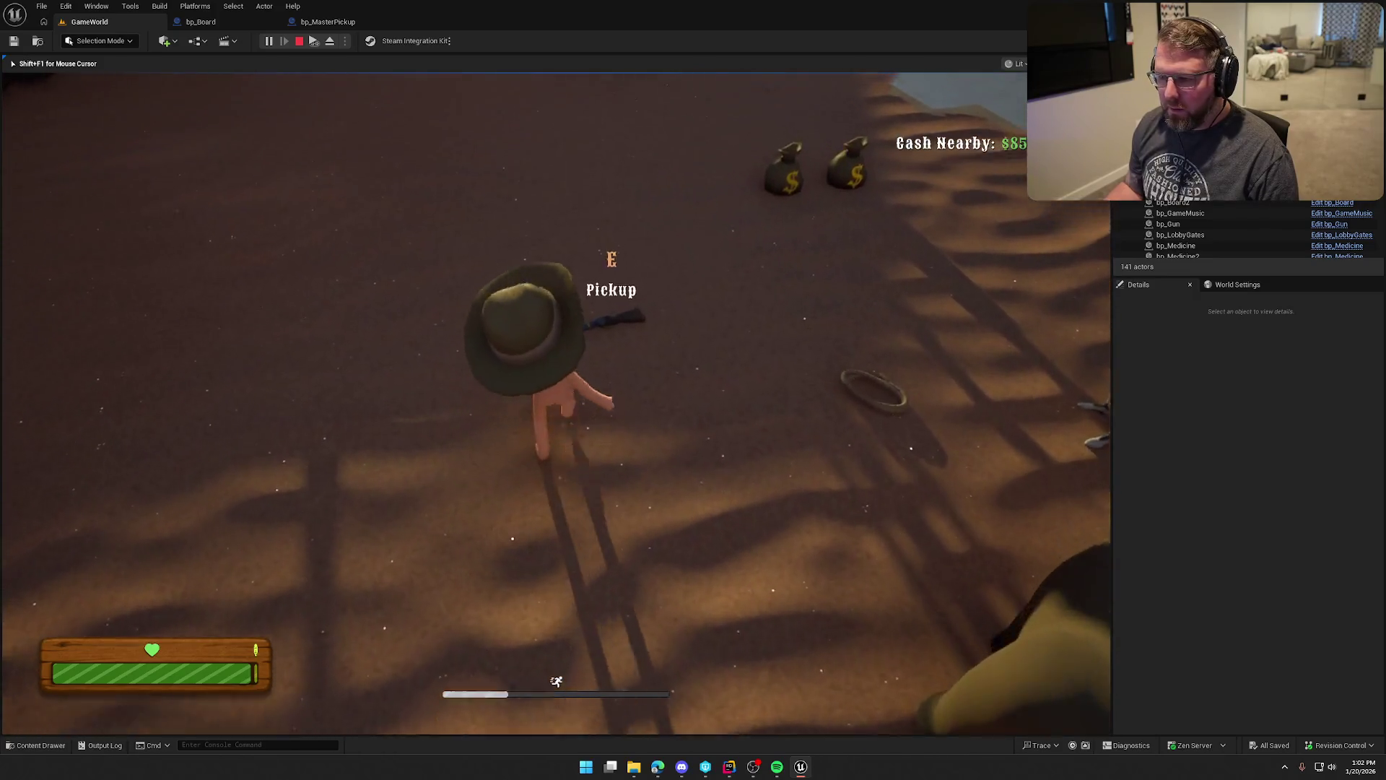
key(e)
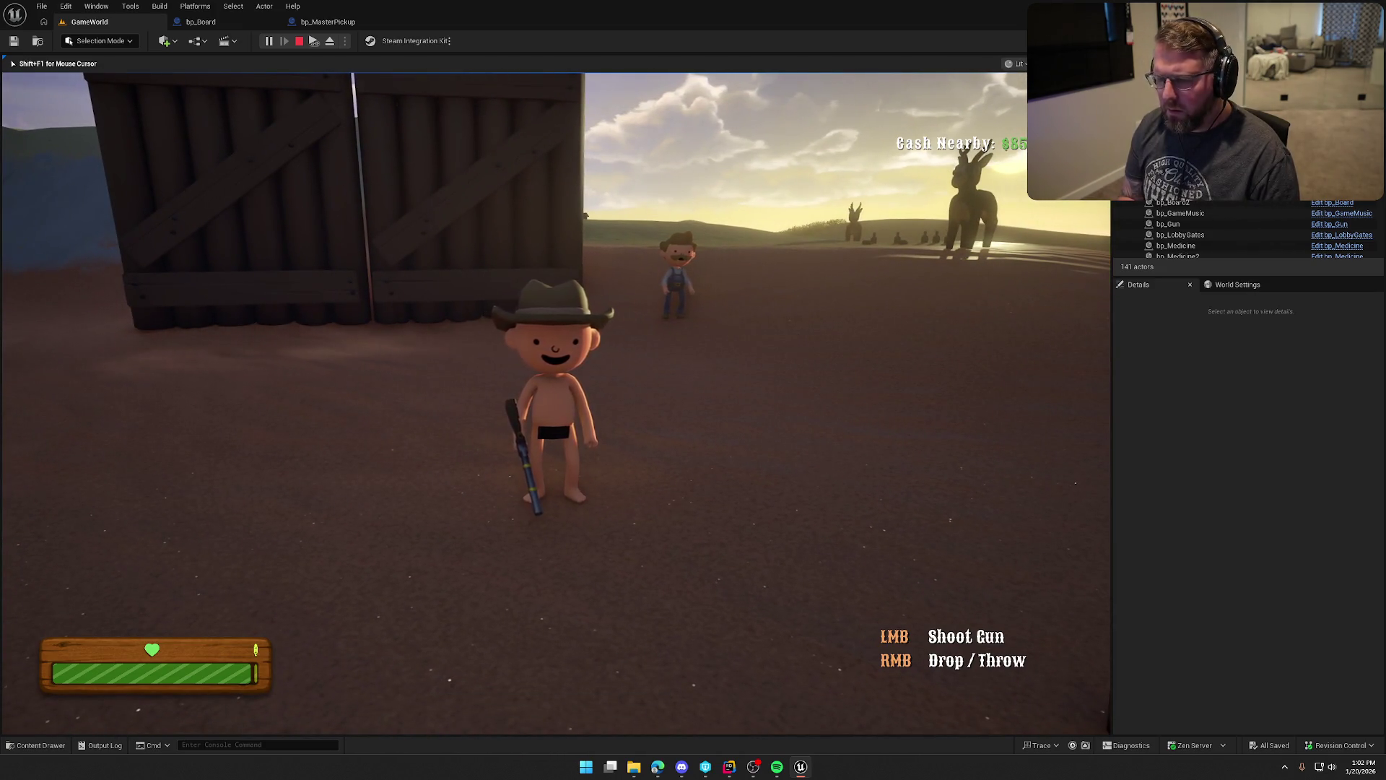
key(Escape)
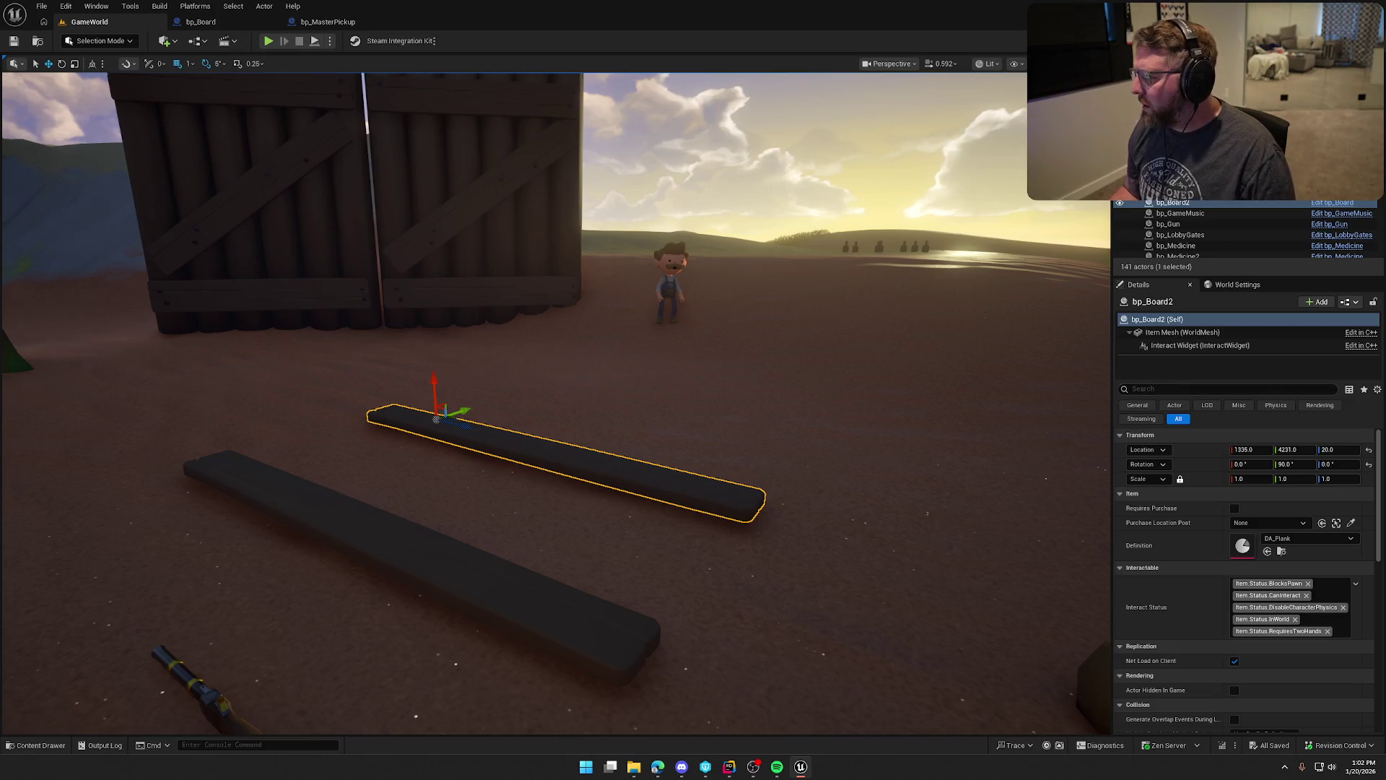
Open ABP_Player and pan its AnimGraph to the gun and plank blend nodes.
key(ctrl+space)
click(329, 550)
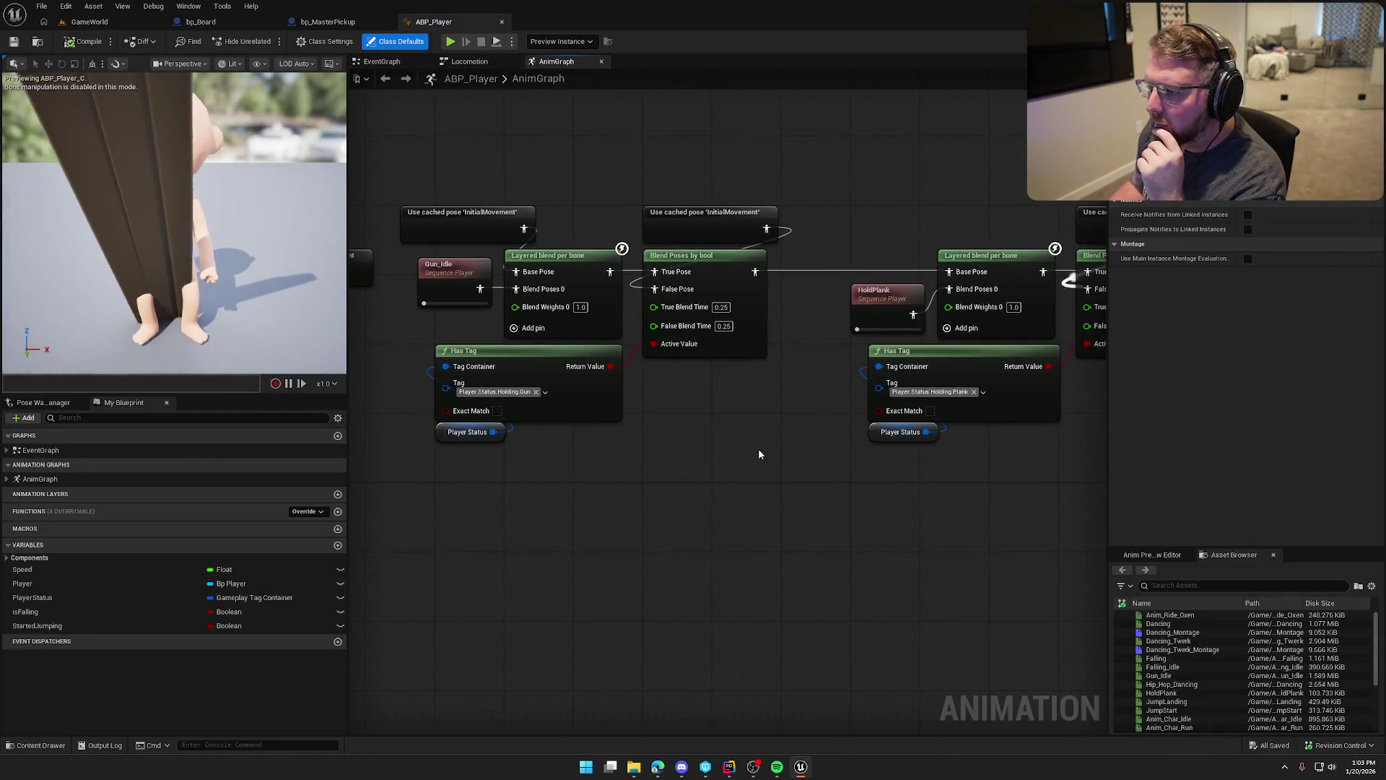
drag(779, 436, 498, 453)
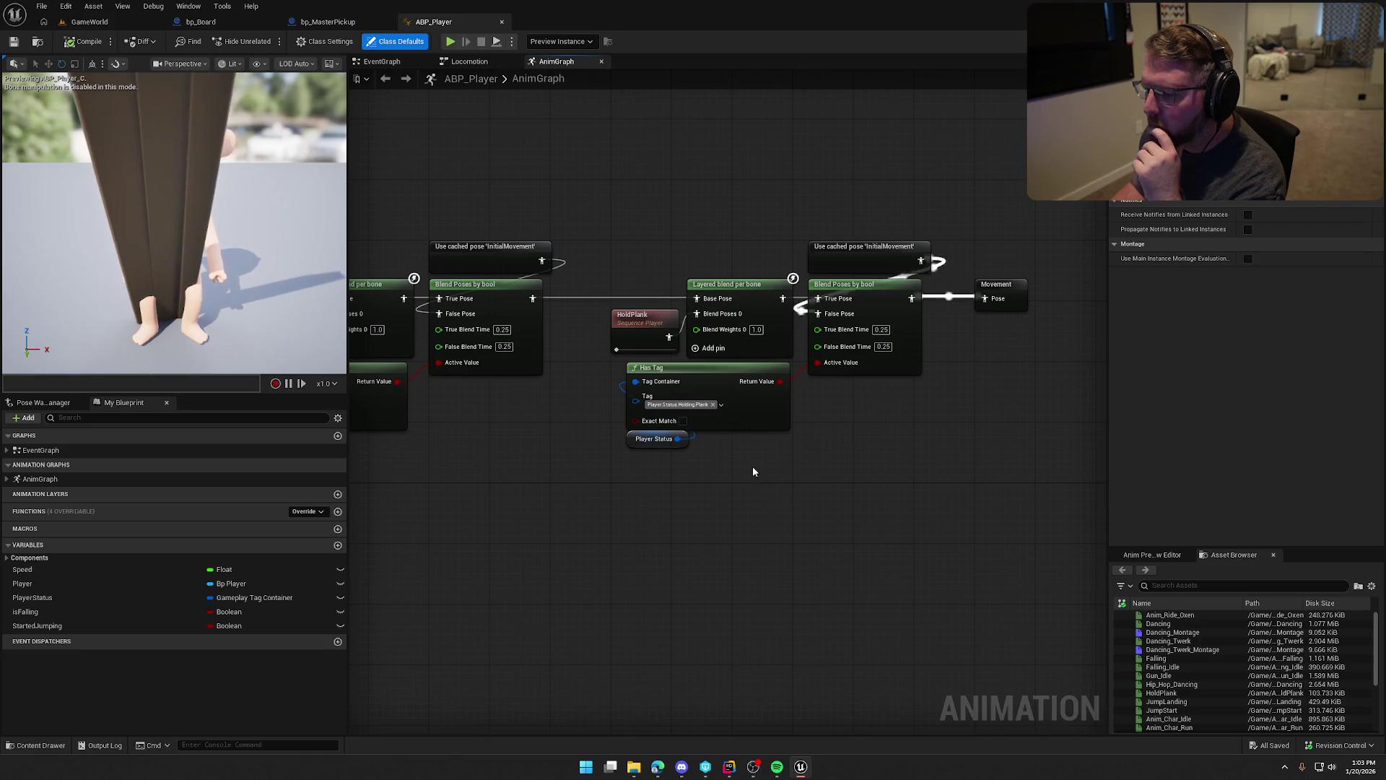
drag(782, 470, 899, 452)
scroll(898, 451, down, 1)
scroll(872, 444, down, 1)
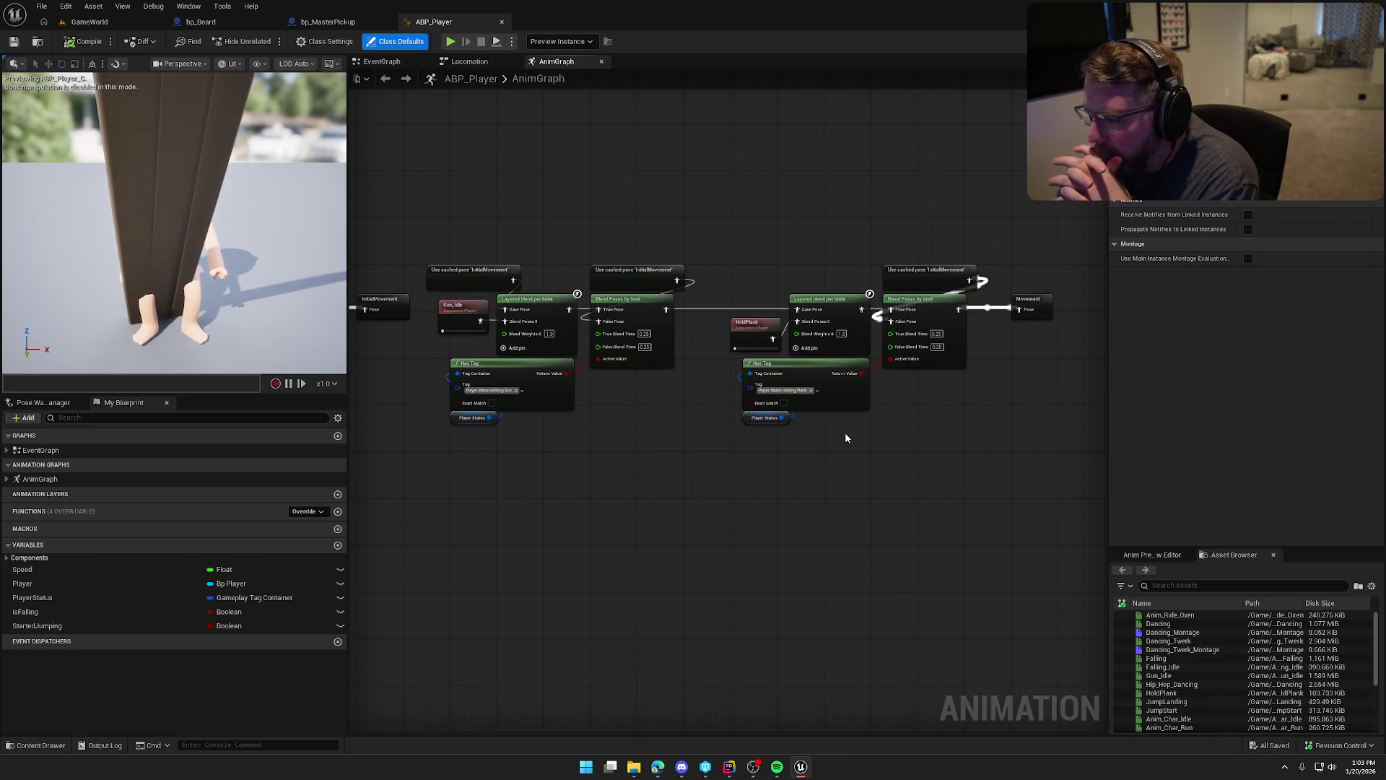
mouse_move(657, 492)
mouse_down()
mouse_move(784, 472)
mouse_move(1105, 470)
mouse_move(490, 297)
mouse_up()
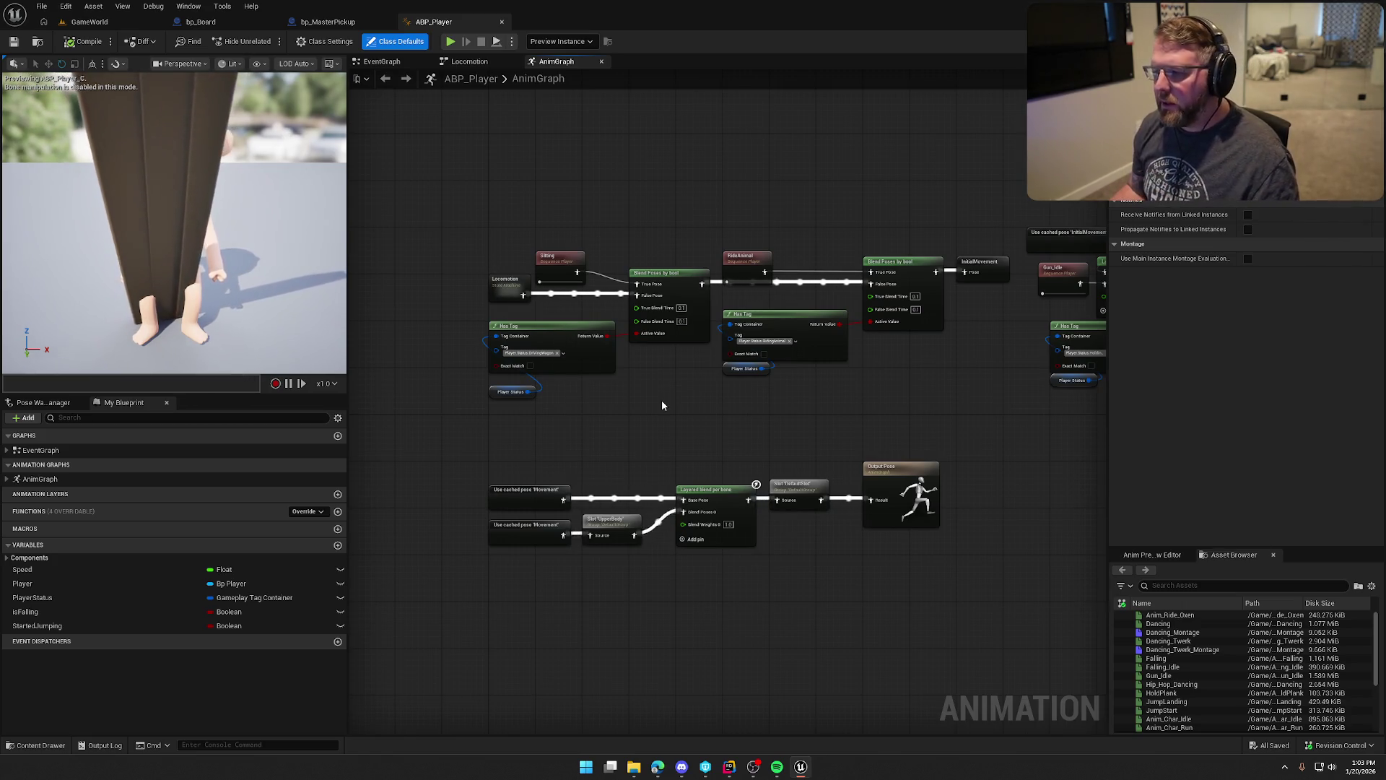
drag(661, 405, 311, 399)
scroll(625, 426, up, 2)
drag(688, 438, 543, 498)
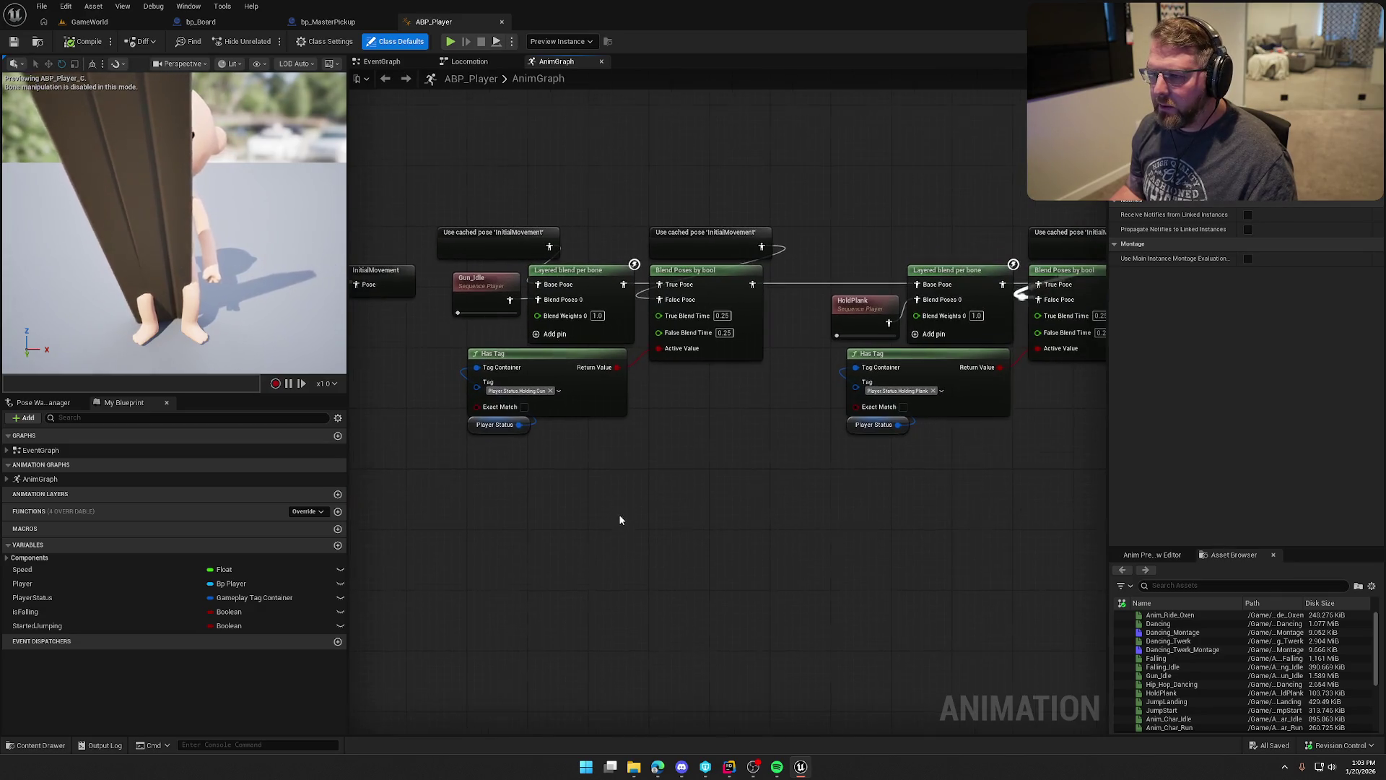
Wire a copied InitialMovement cached pose into Base Pose, rewire the bool blend, compile and check out.
click(514, 231)
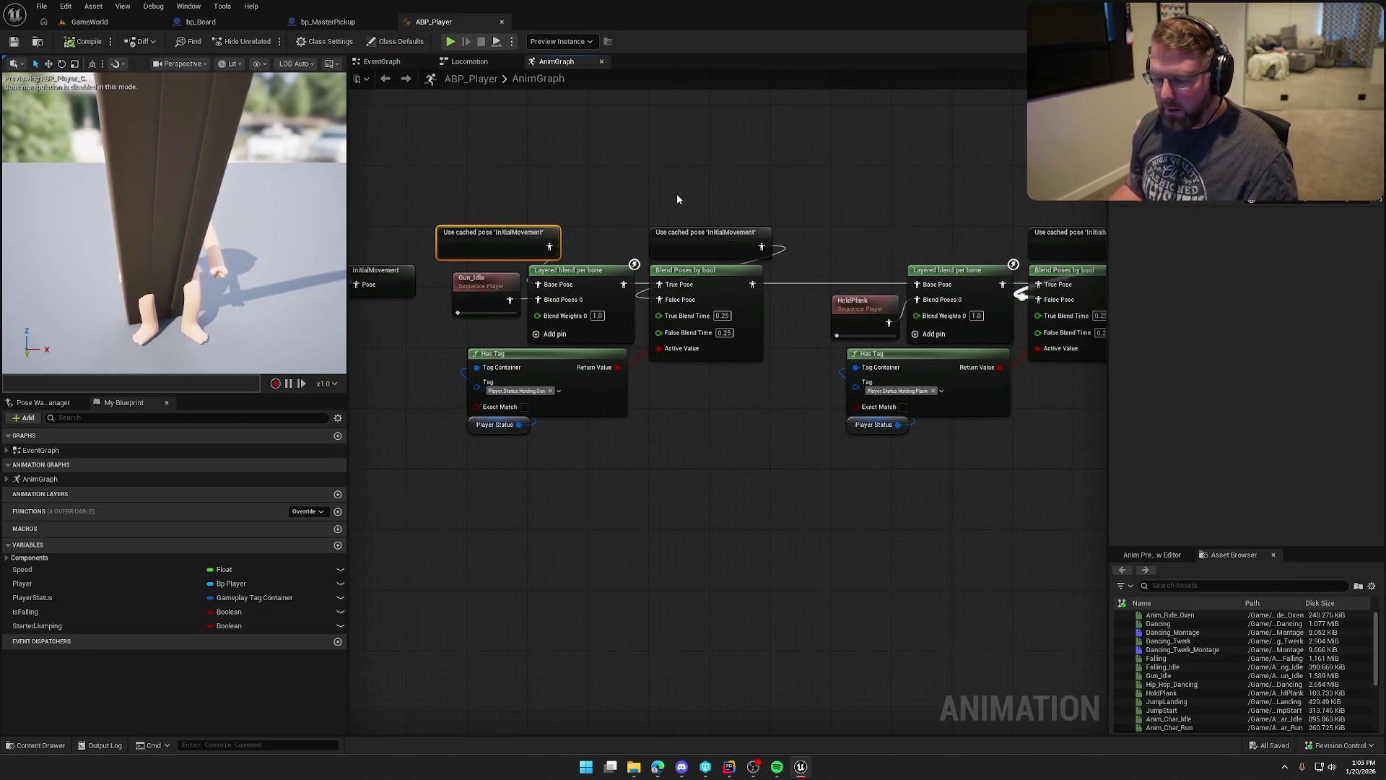
key(ctrl+c)
key(ctrl+v)
mouse_move(876, 218)
mouse_down()
mouse_move(895, 235)
mouse_move(827, 296)
mouse_up()
drag(810, 217, 787, 255)
click(641, 544)
mouse_move(641, 544)
mouse_down()
mouse_move(881, 504)
mouse_move(1041, 503)
mouse_move(882, 511)
mouse_move(543, 491)
mouse_up()
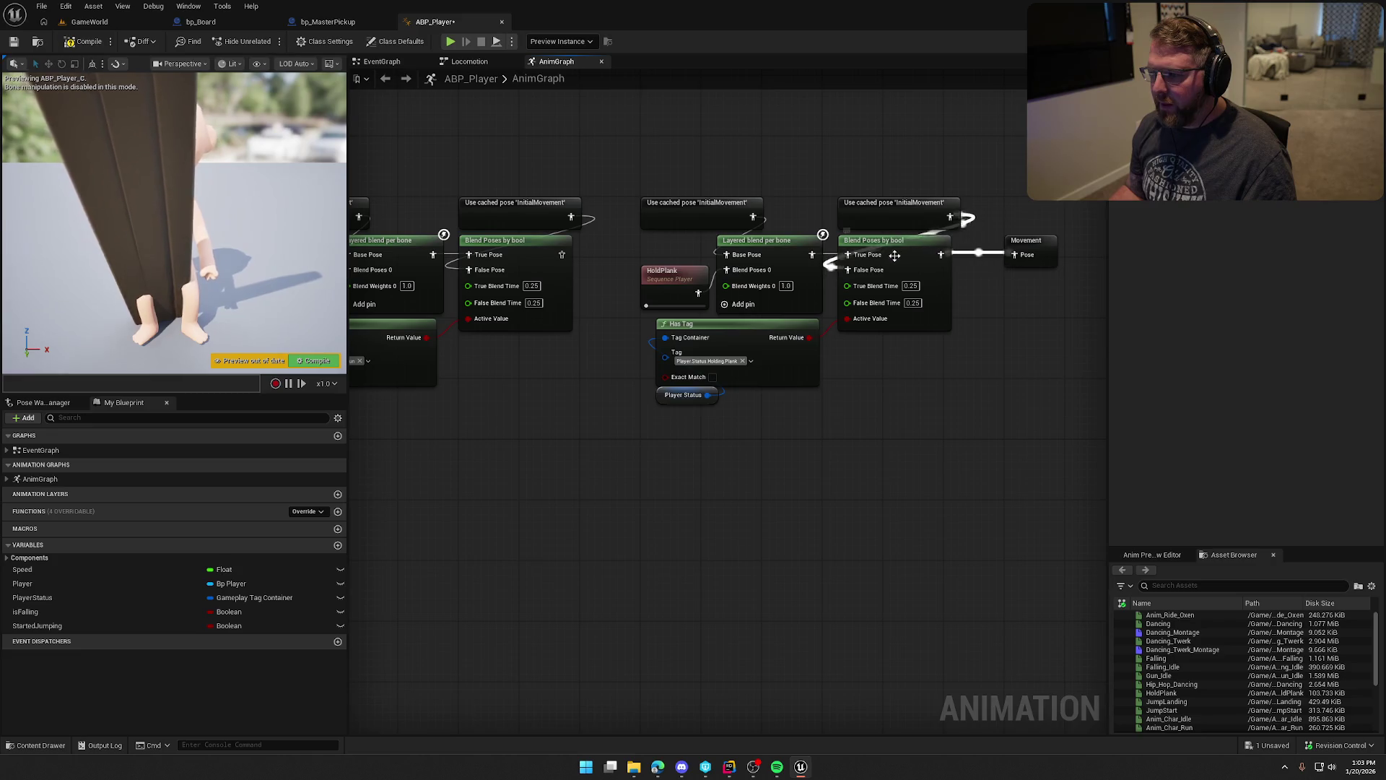
mouse_move(848, 269)
mouse_down()
mouse_move(547, 253)
mouse_move(562, 254)
mouse_up()
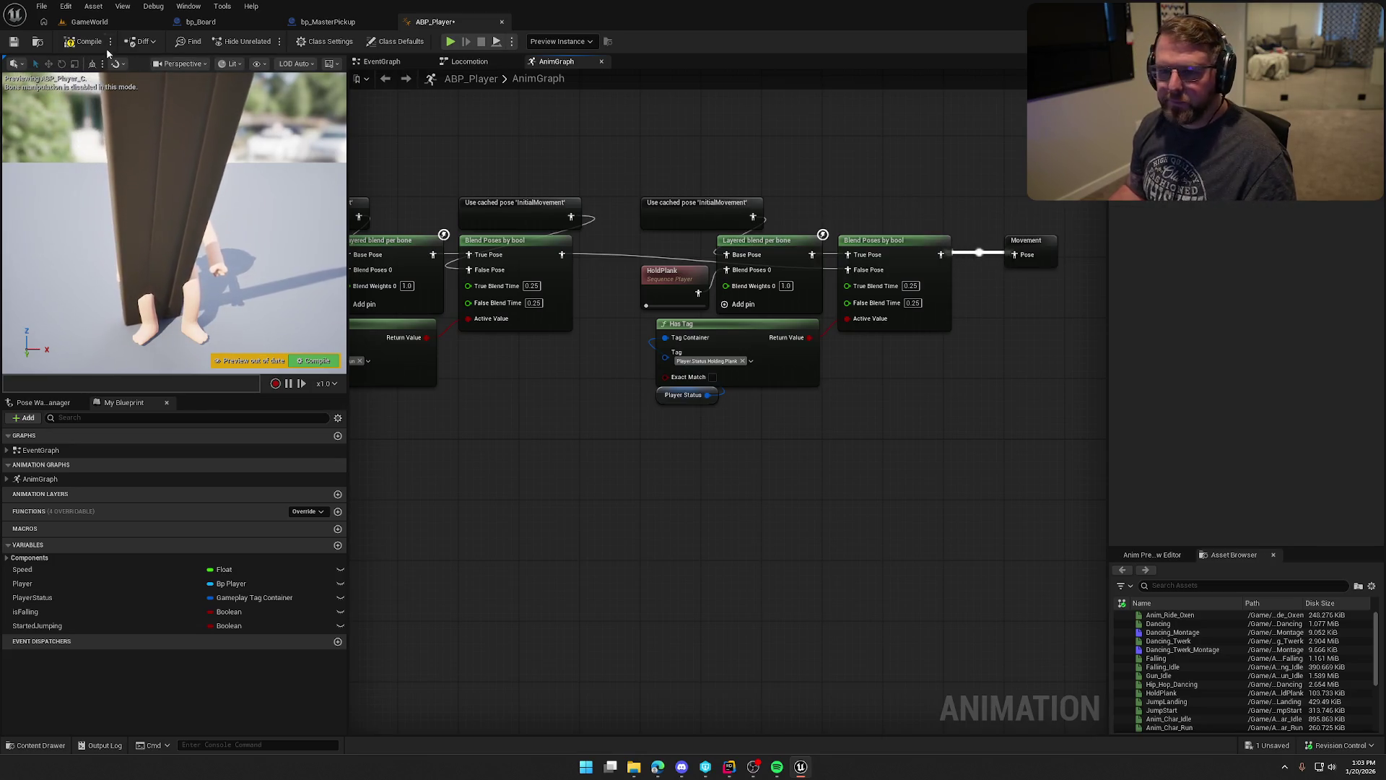
click(86, 42)
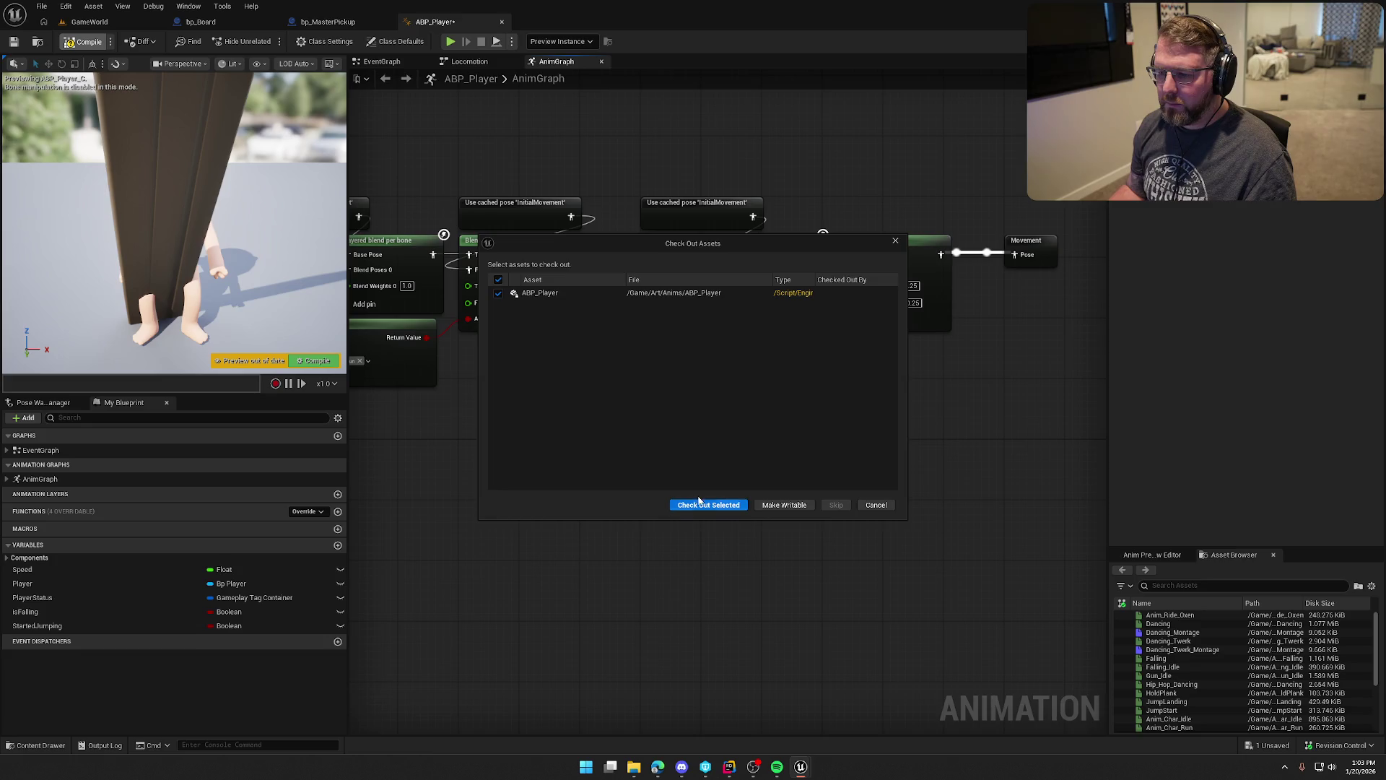
click(699, 503)
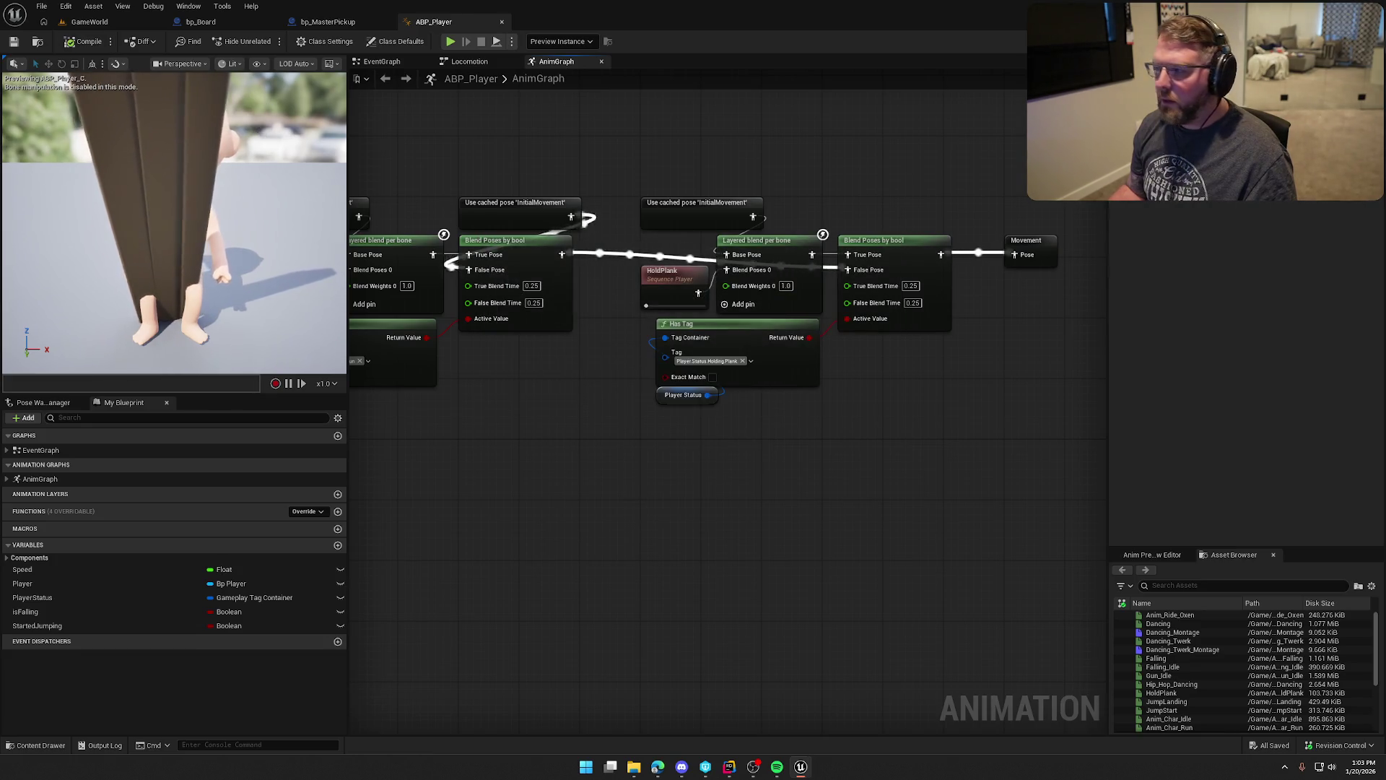
Remove the SM_Plank_Long preview from SK_Char_Male_Naked's RightHand socket.
click(1191, 41)
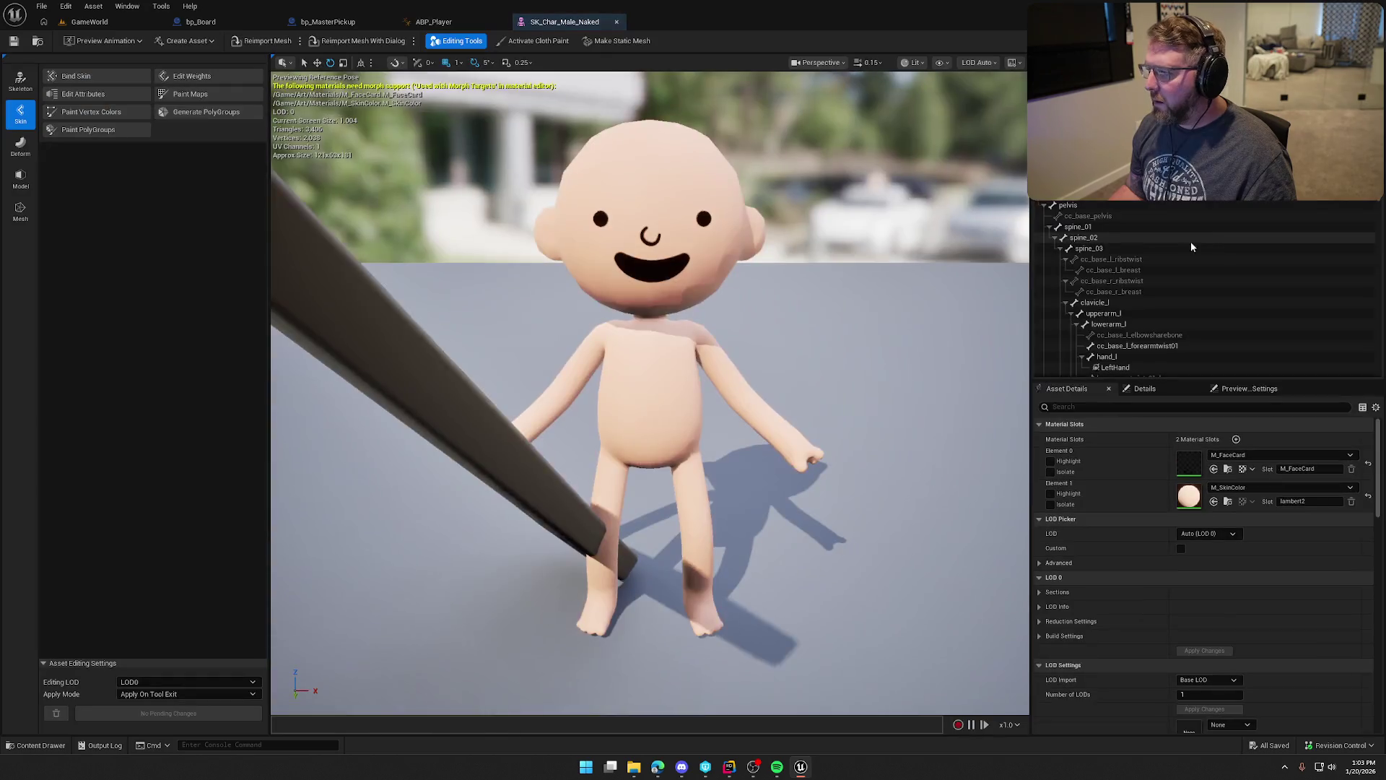
scroll(1132, 361, down, 10)
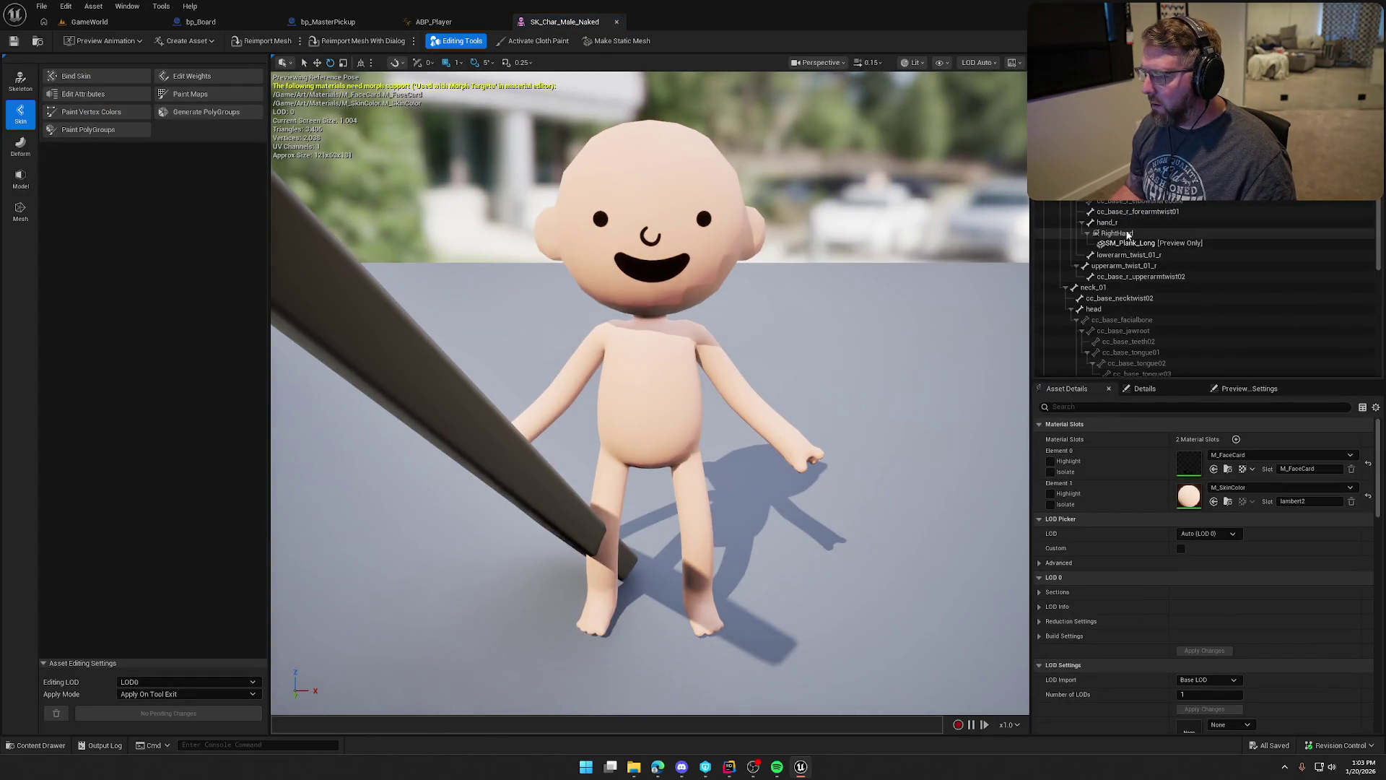
click(1127, 234)
right_click(1128, 237)
click(1188, 377)
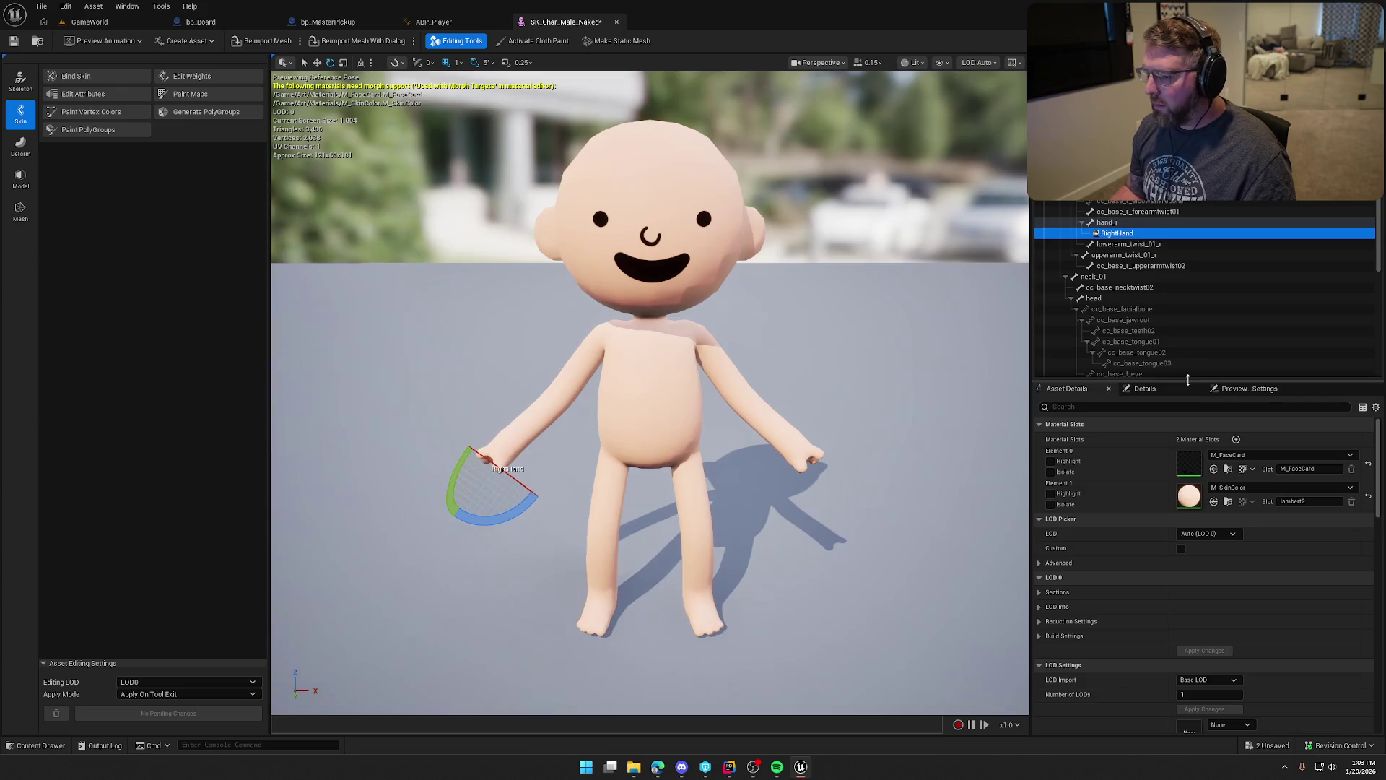
Save and check out the skeletal mesh, then start Play in GameWorld.
click(14, 42)
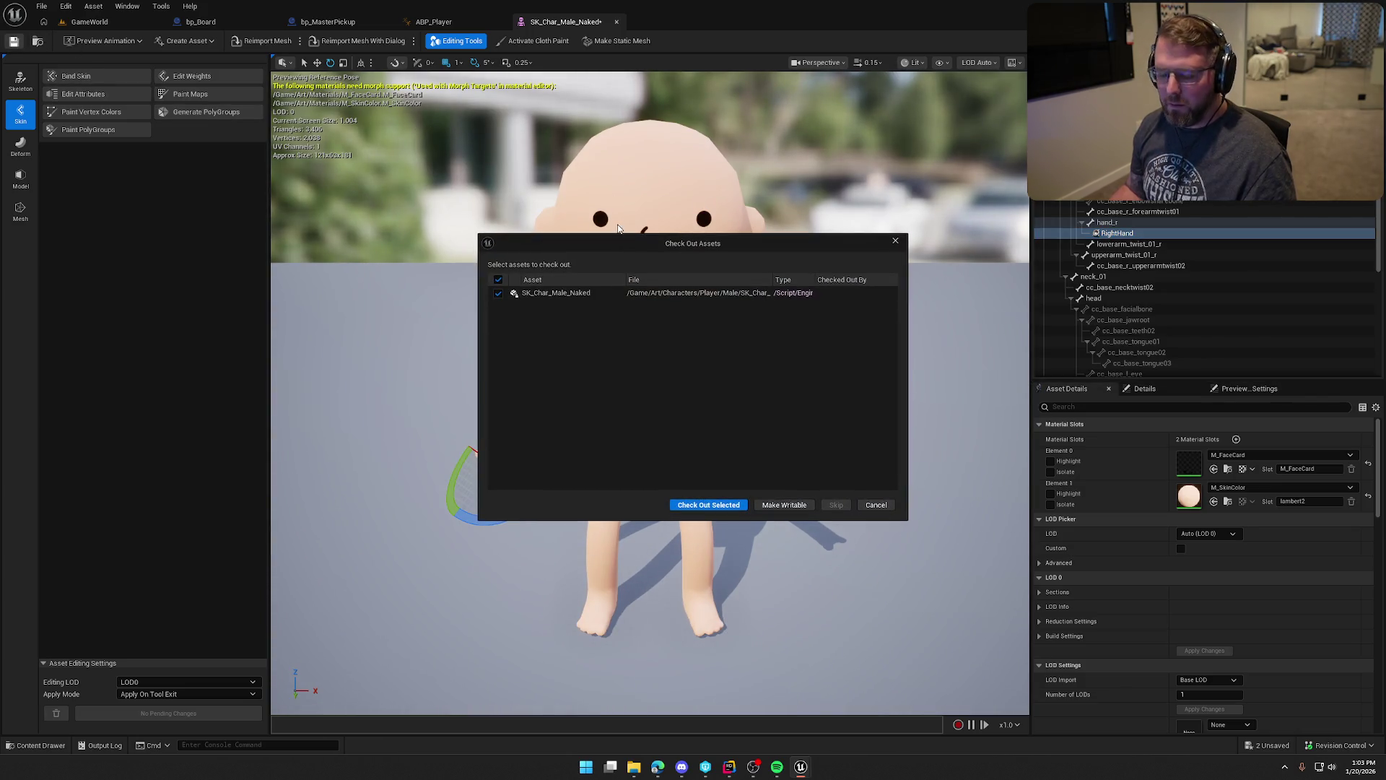
click(742, 510)
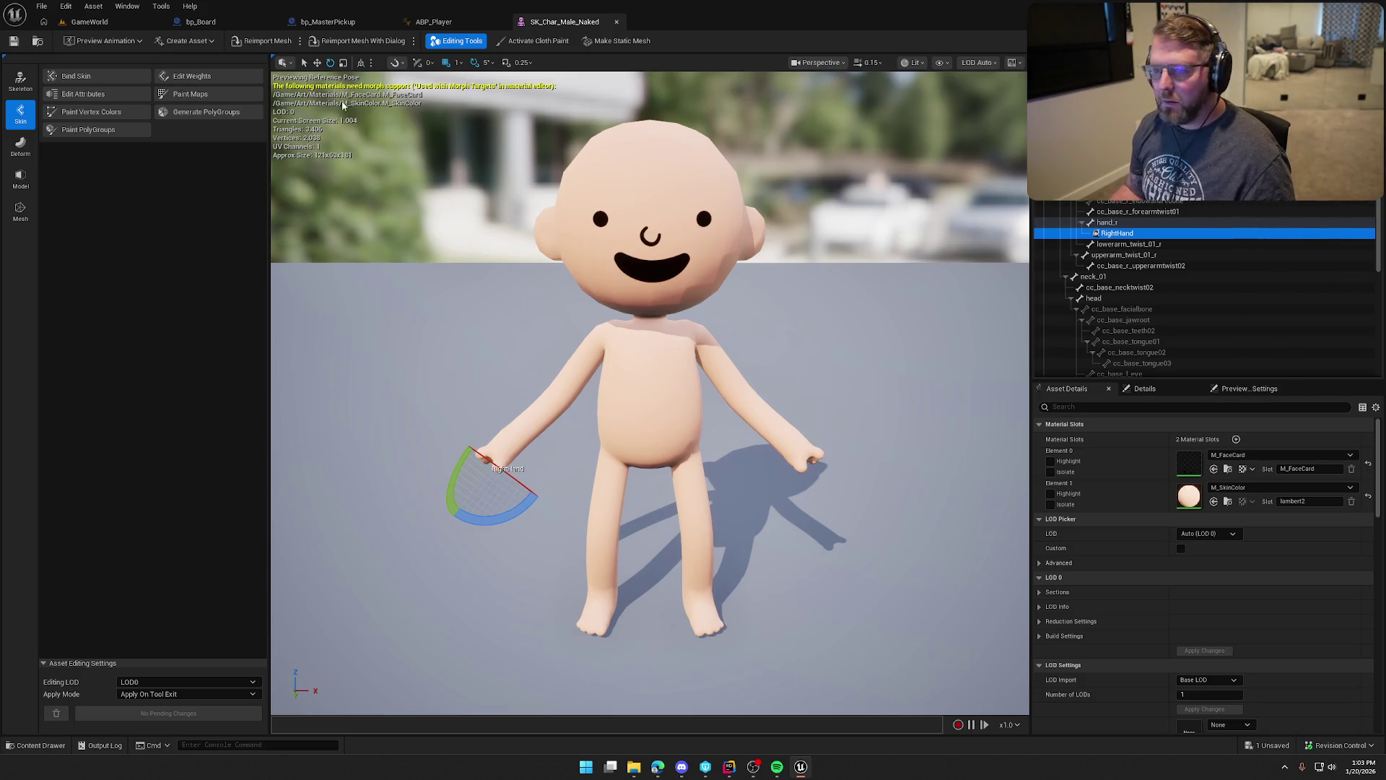
click(144, 23)
click(268, 41)
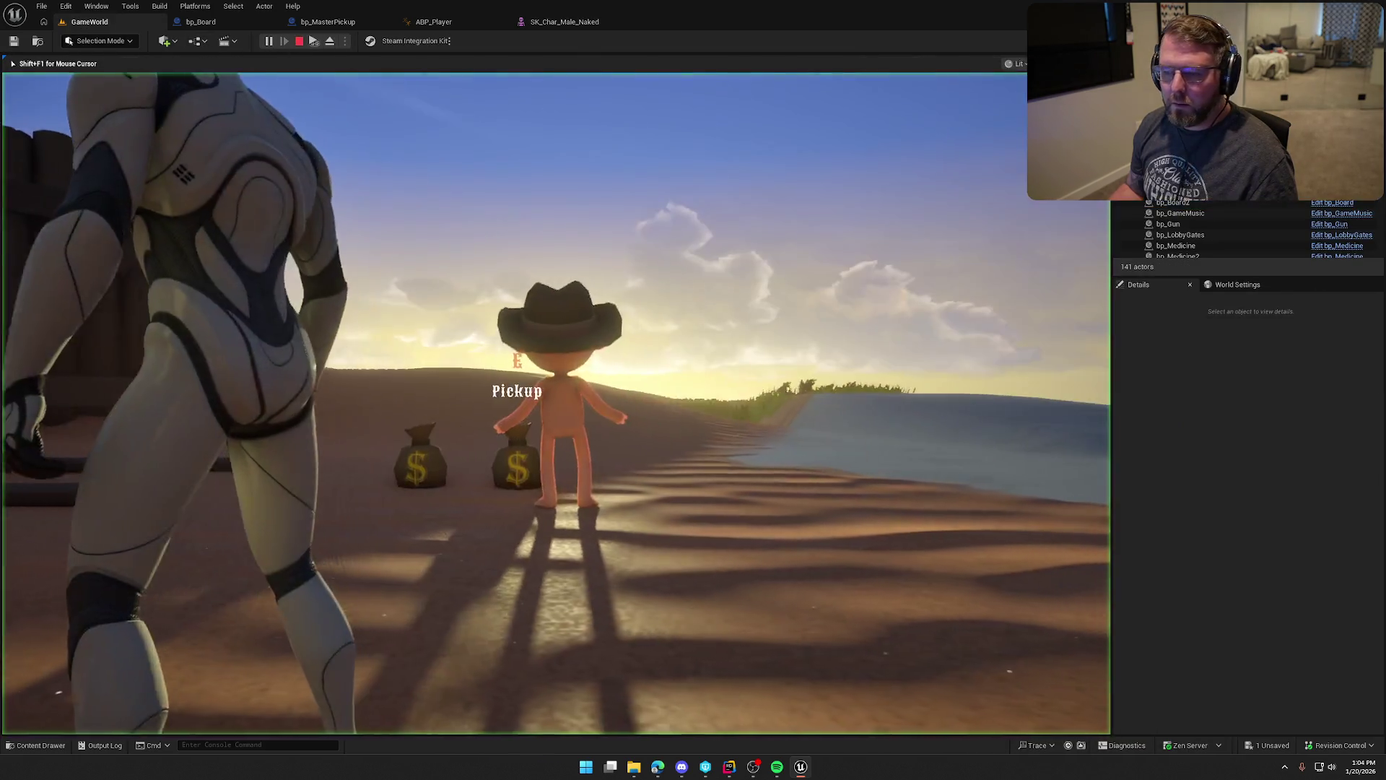
Sprint along the riverbank into the tall grass, shoot at the deer, and head back toward the farm.
key(shift+w)
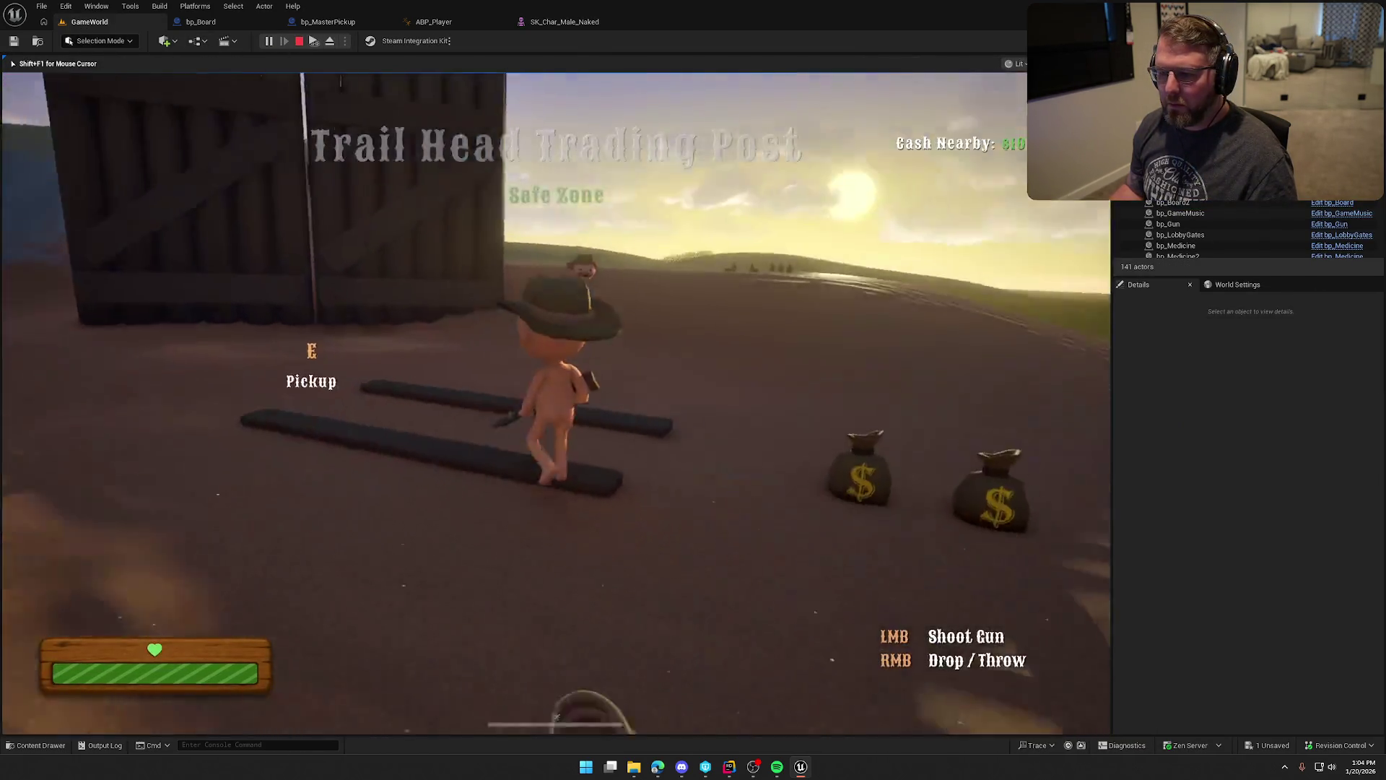
key(shift+w)
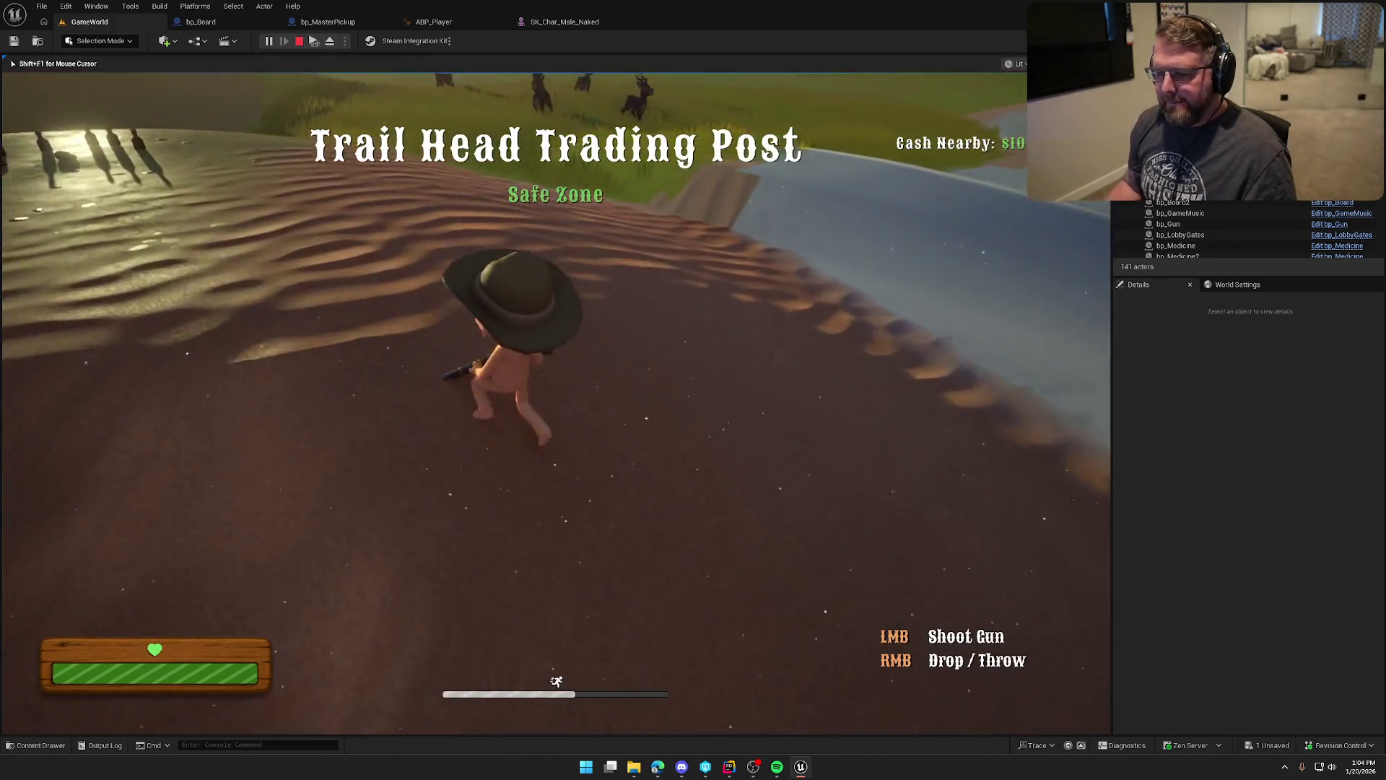
key(w)
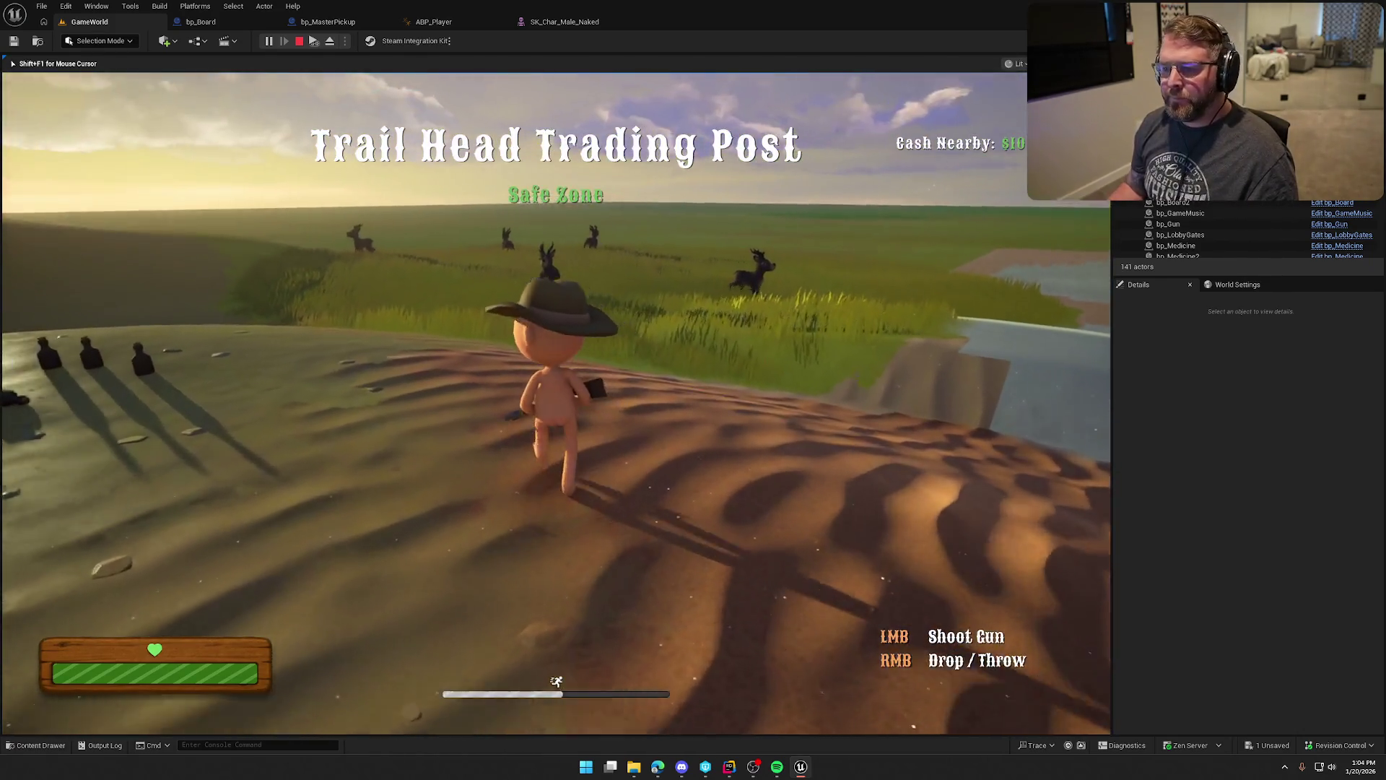
key(shift+w)
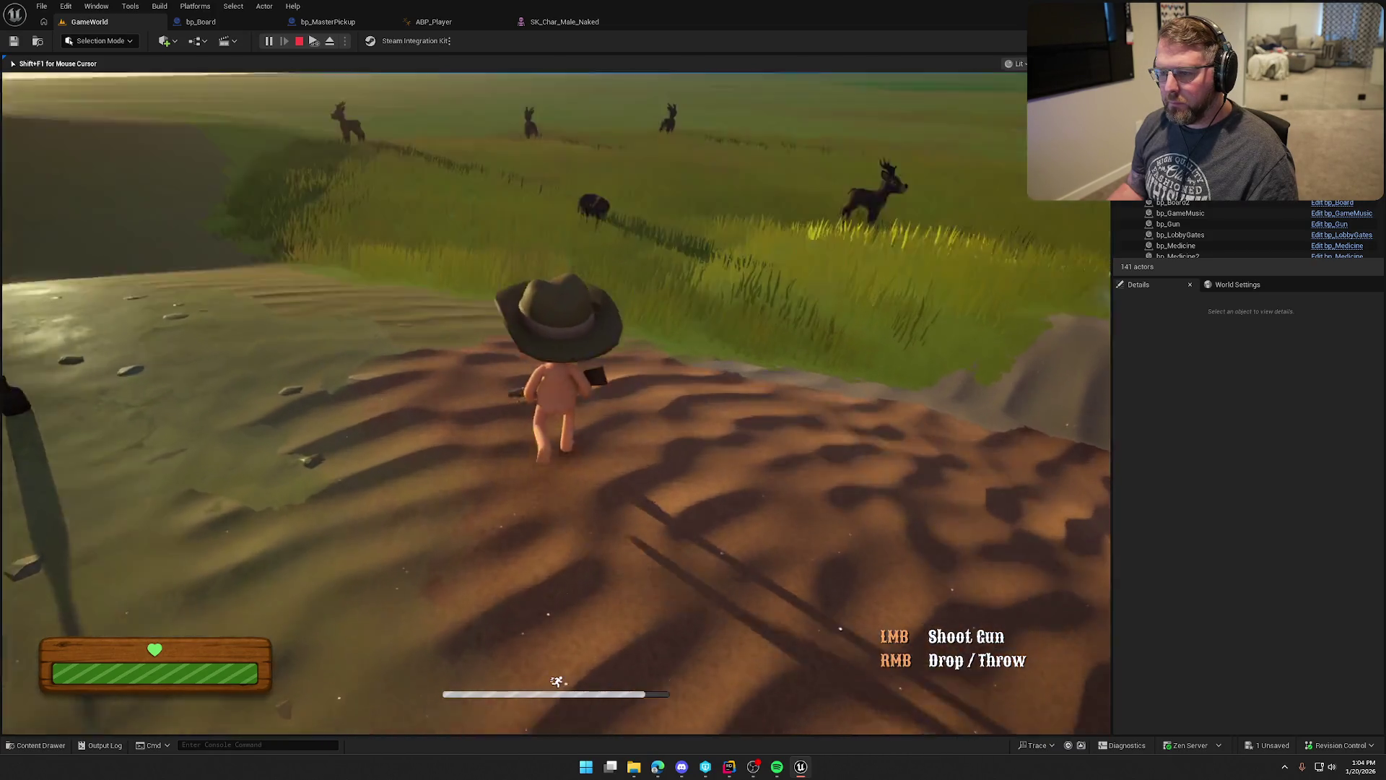
key(w)
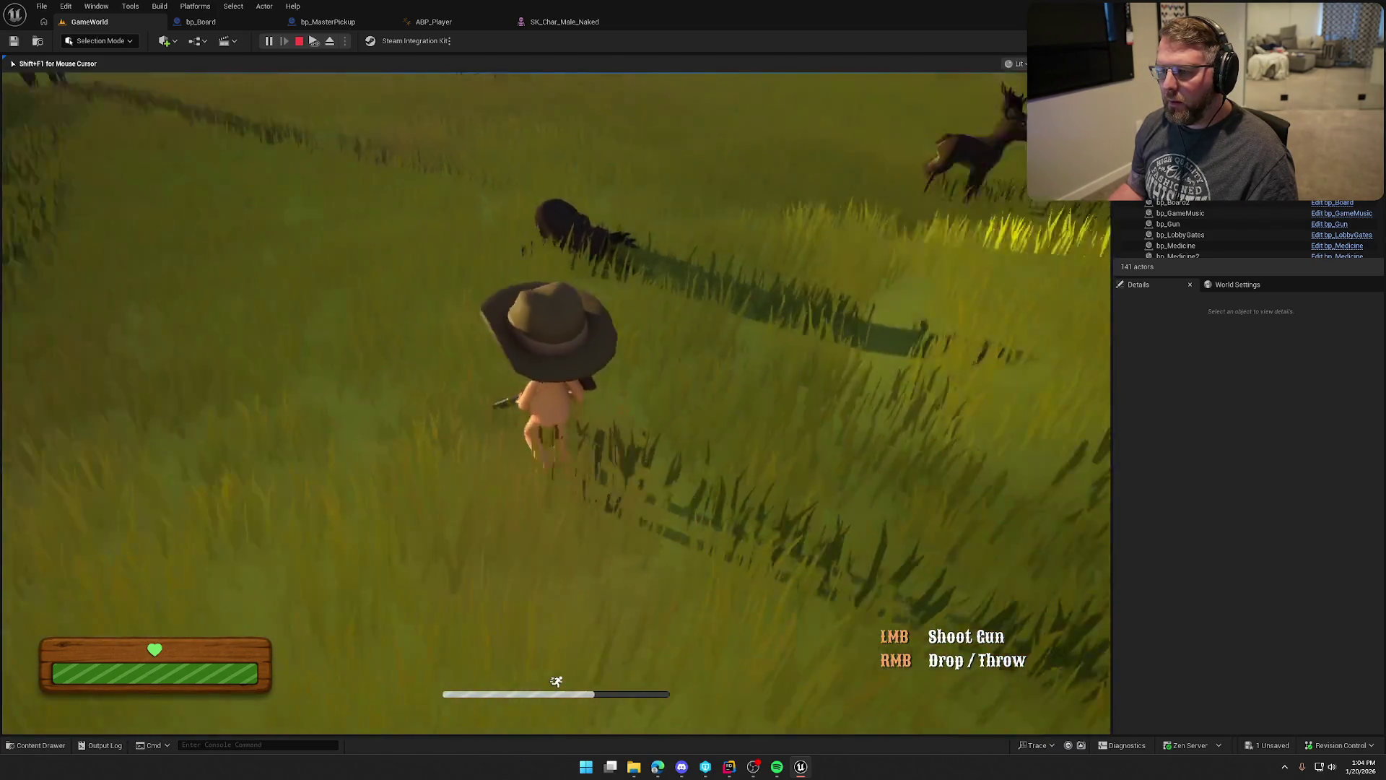
key(w)
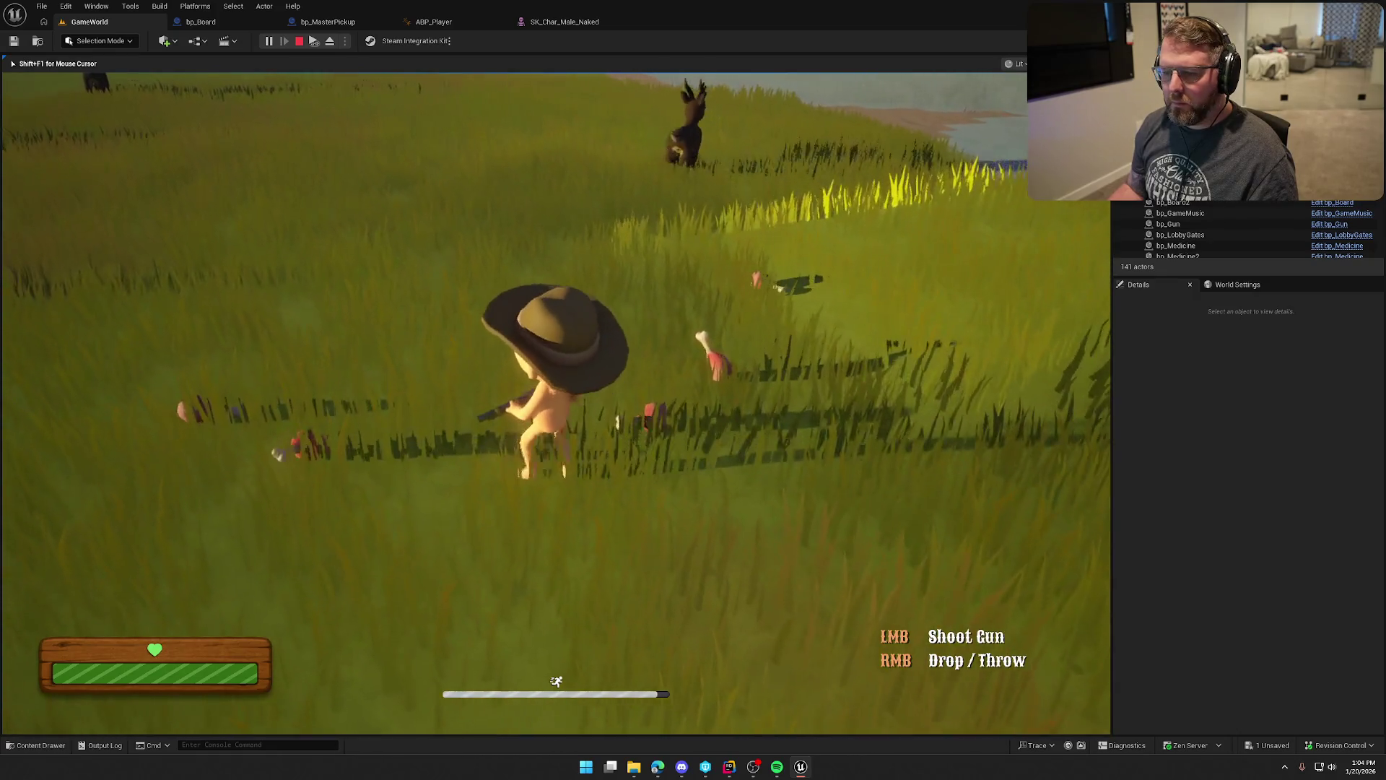
key(shift+w)
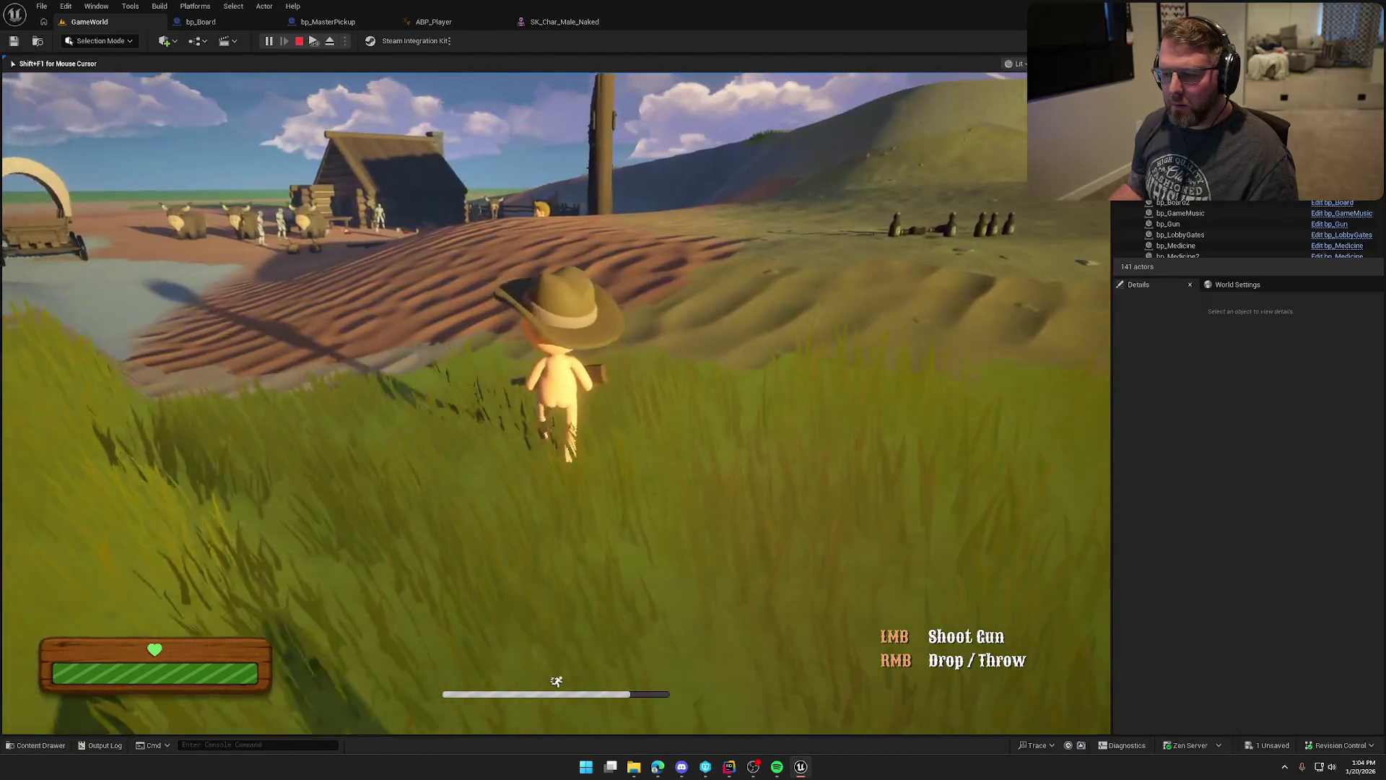
key(w)
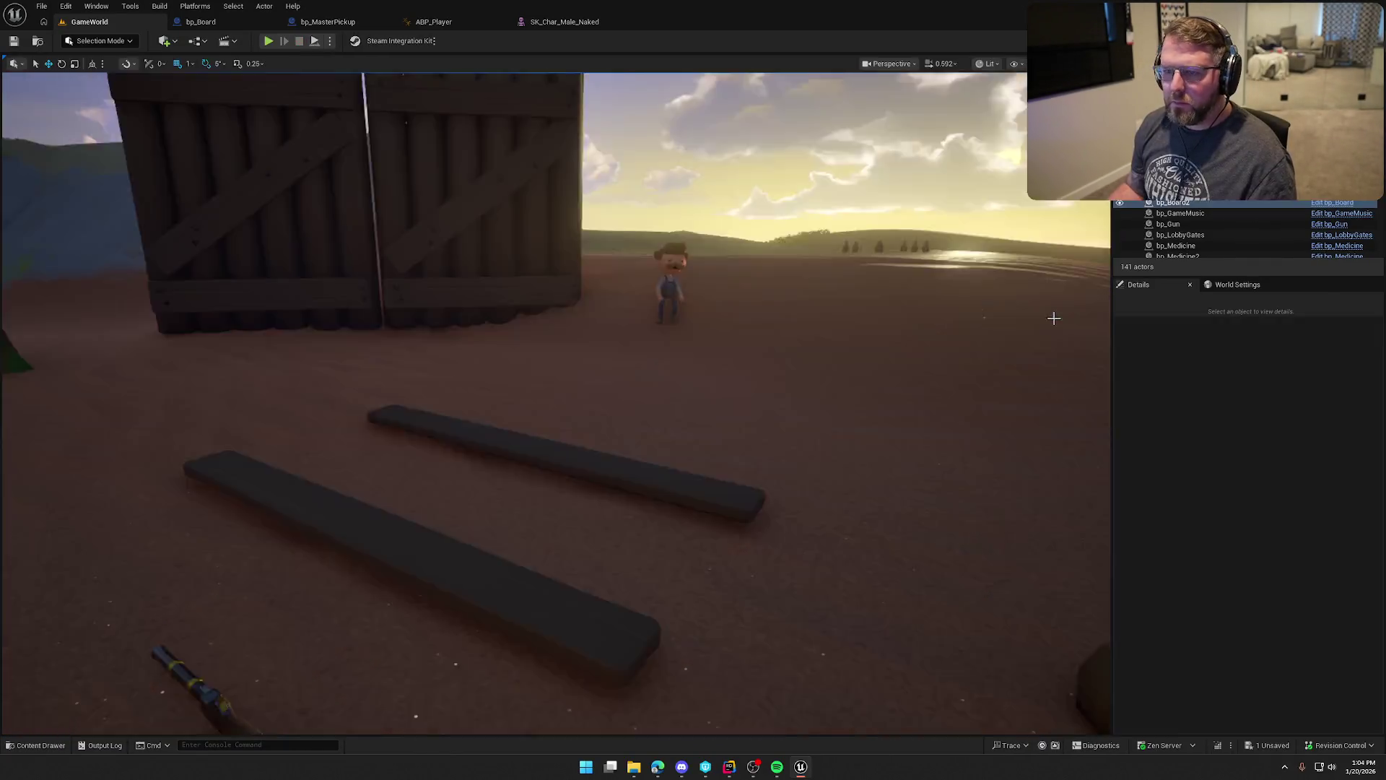
Stop the play session and inspect the dropped plank in the viewport.
key(Escape)
drag(795, 243, 812, 237)
key(ctrl+space)
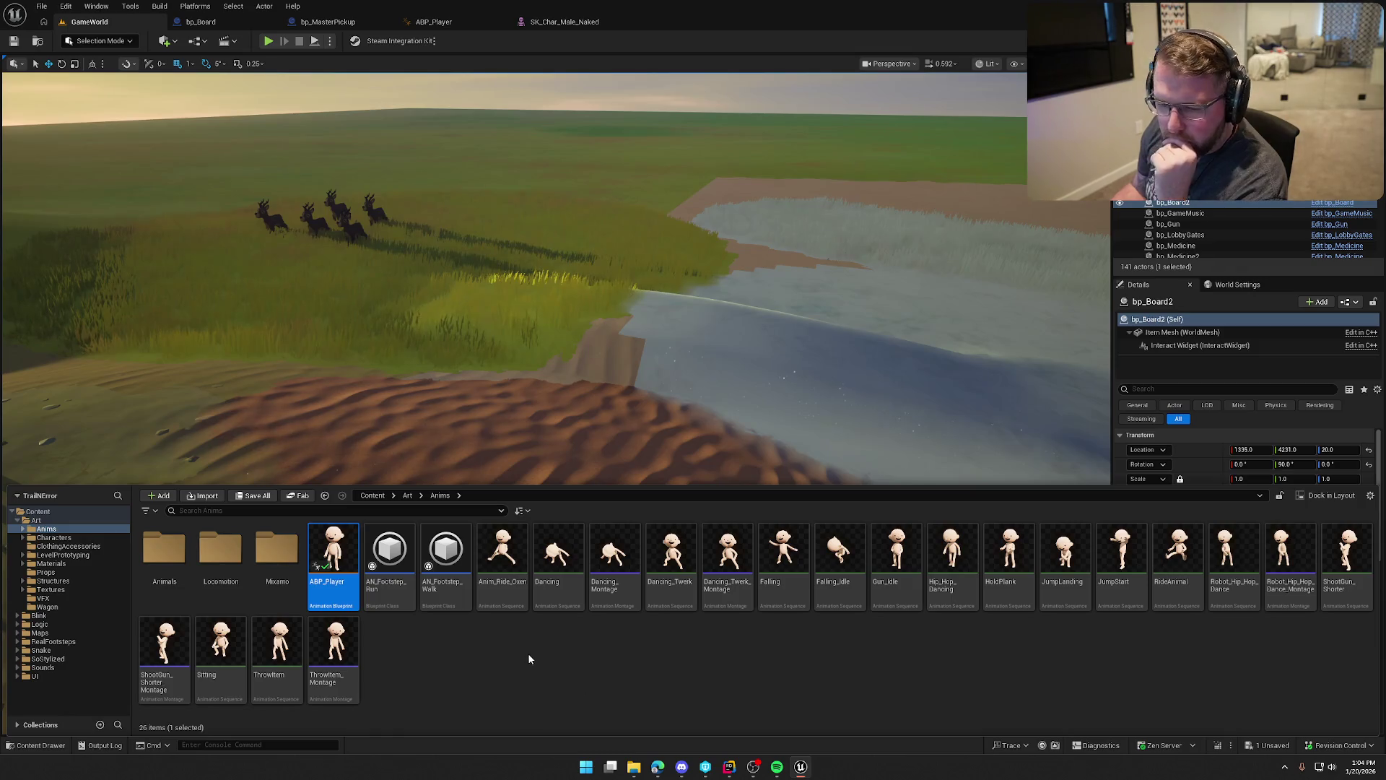
double_click(36, 520)
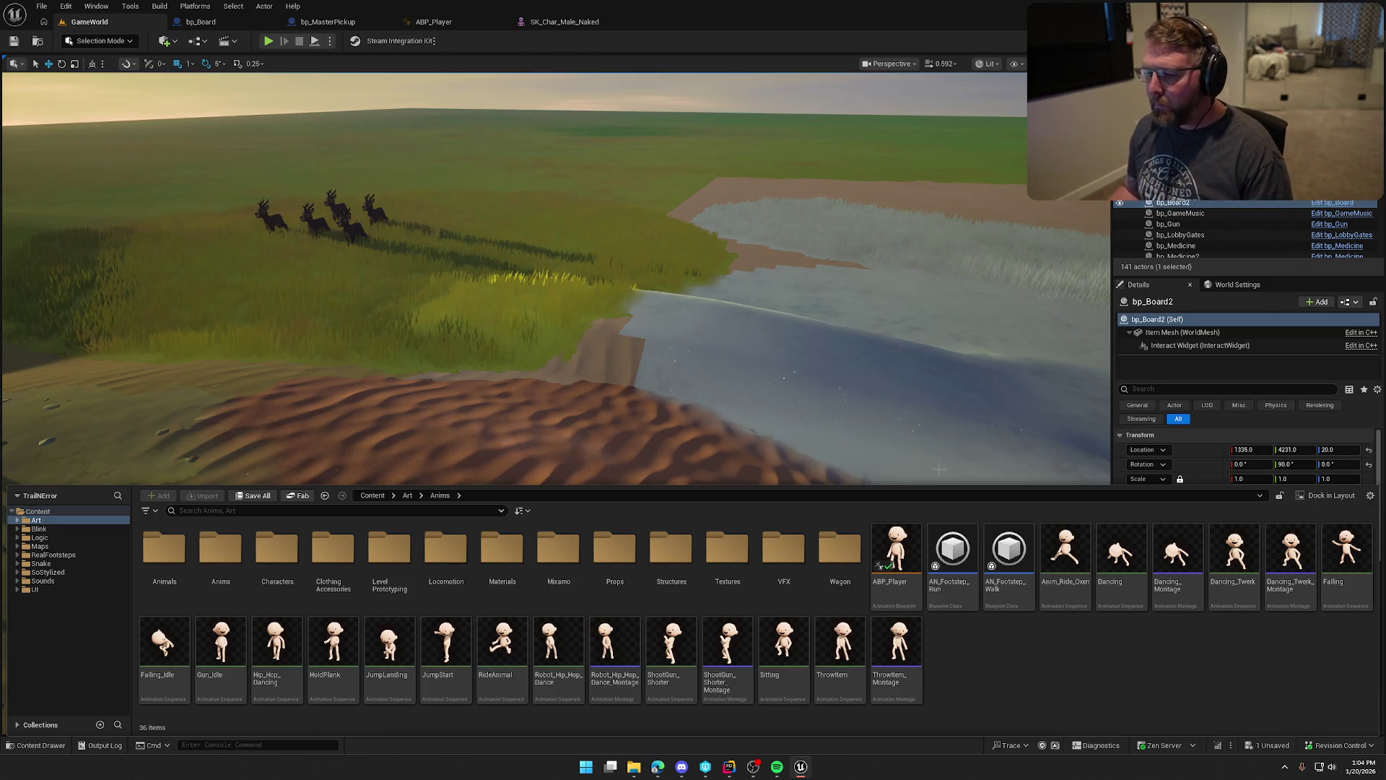
key(f)
key(Escape)
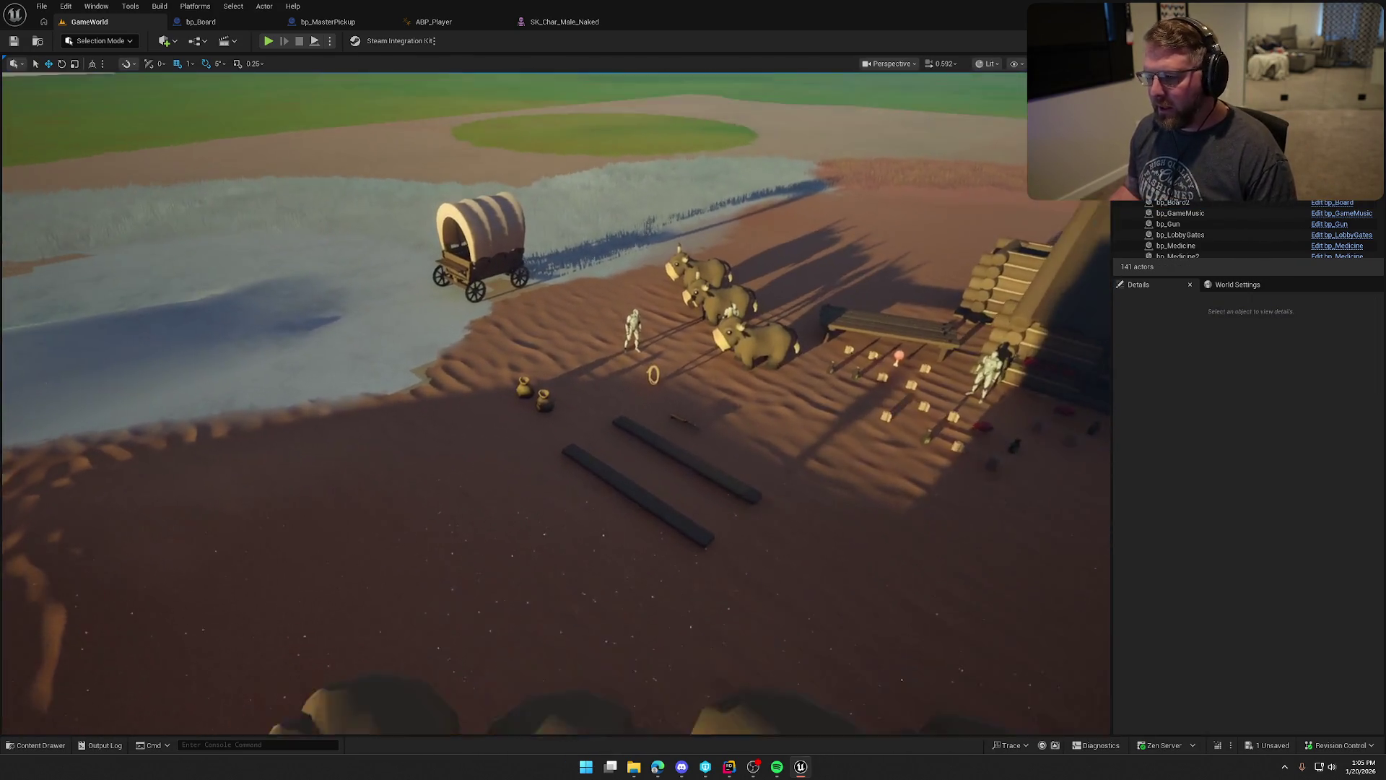
scroll(796, 345, down, 2)
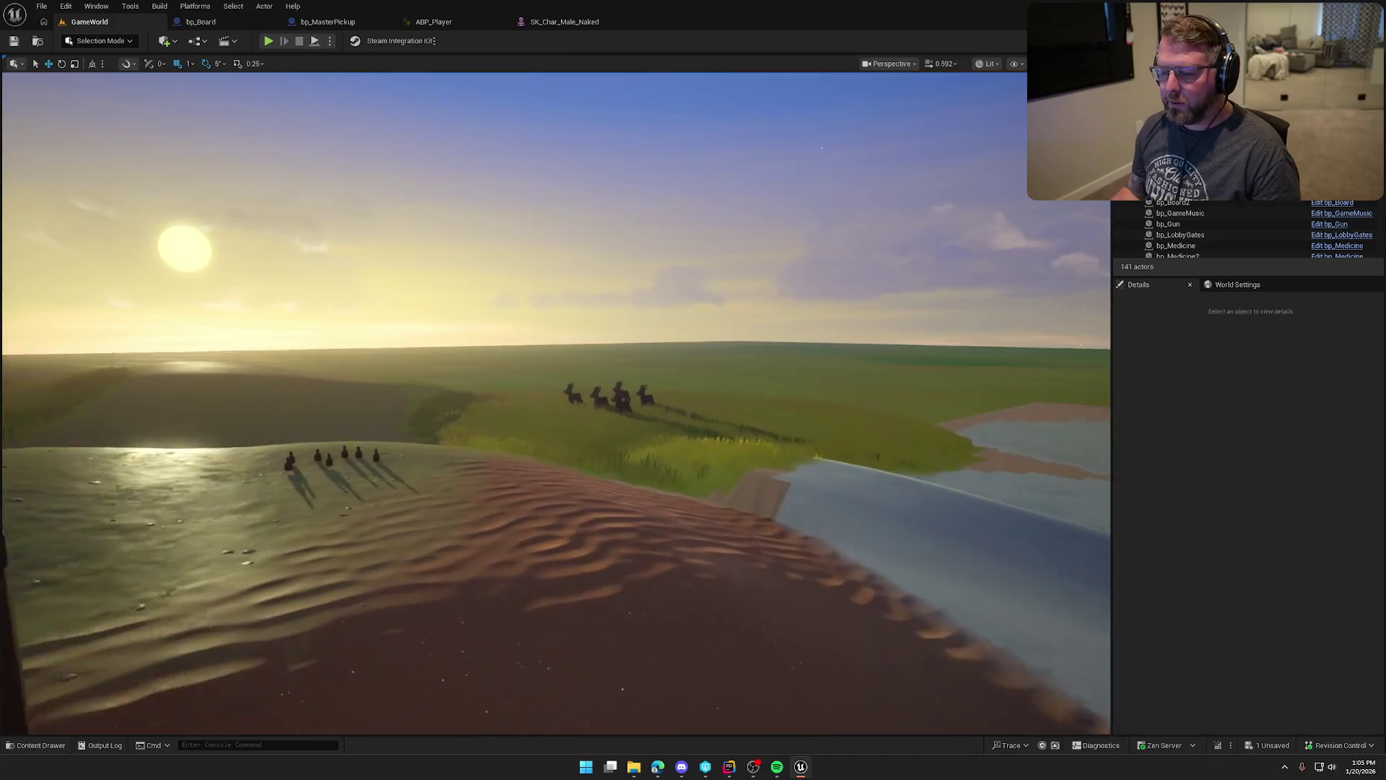
Browse to Logic > Interactables > Items and open bp_Gun.
key(ctrl+space)
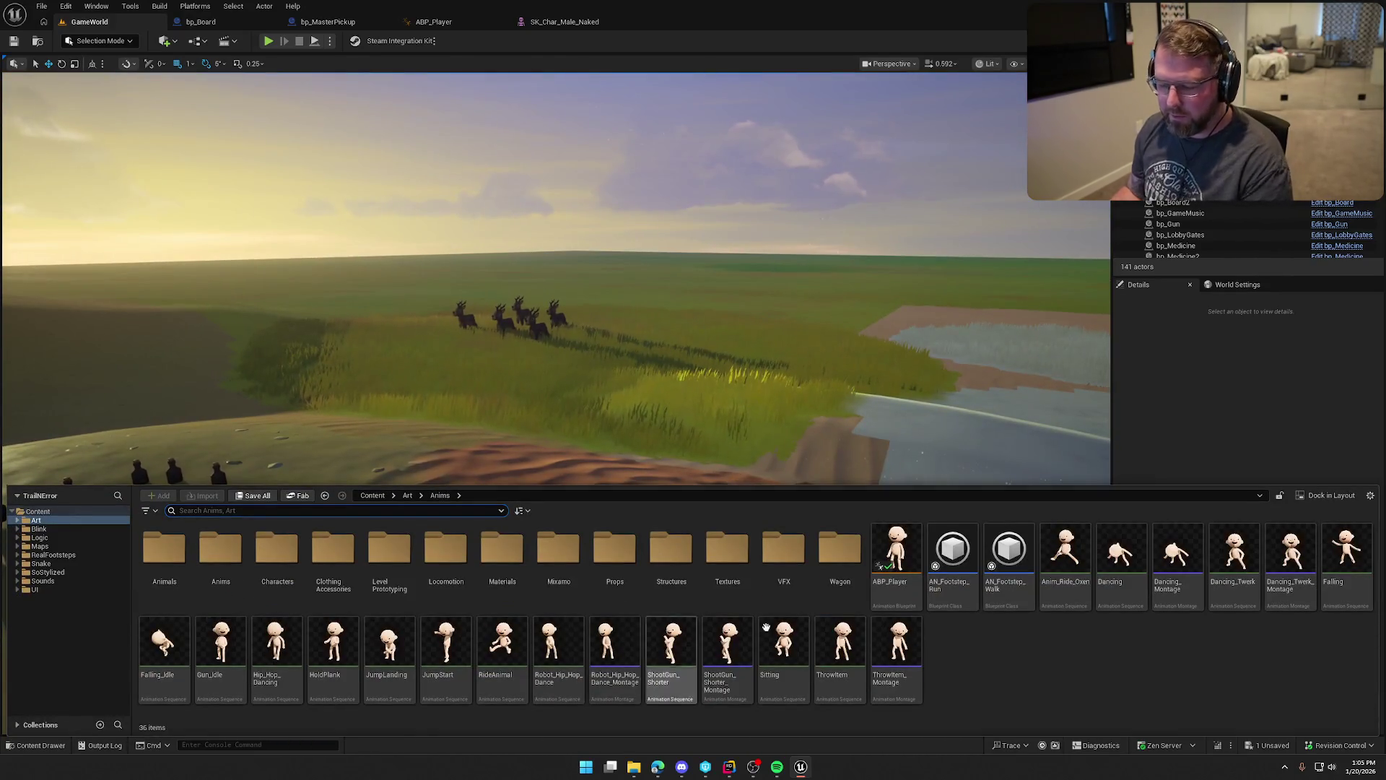
click(40, 538)
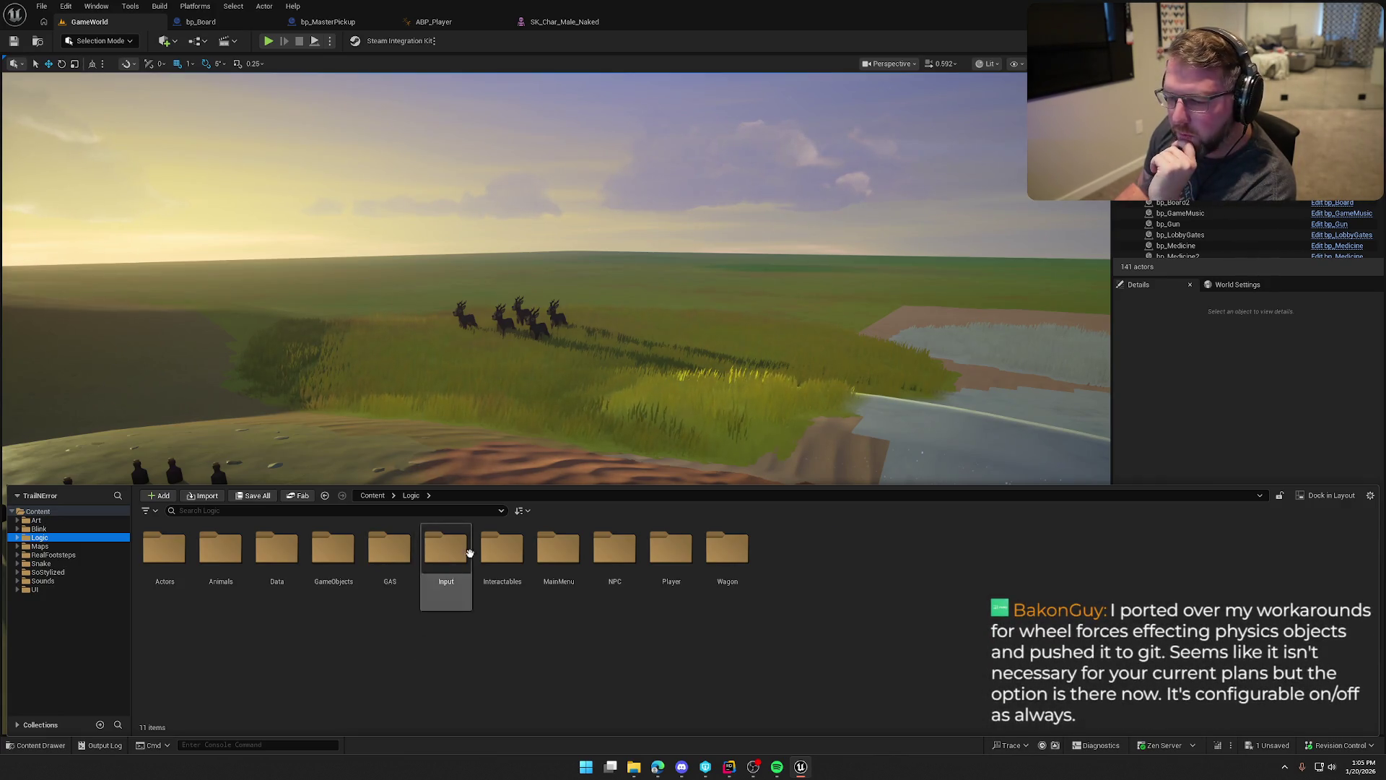
click(512, 546)
double_click(512, 547)
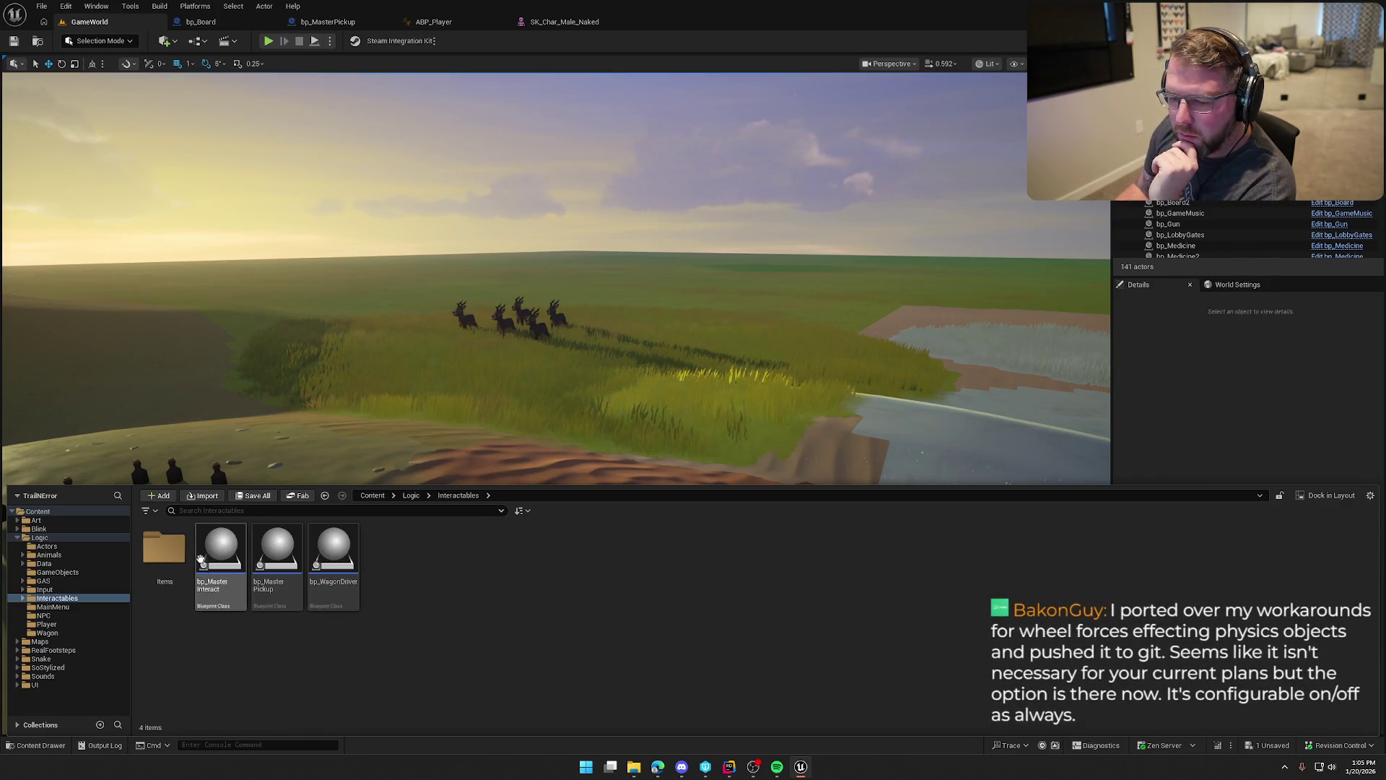
double_click(165, 547)
click(399, 548)
double_click(417, 547)
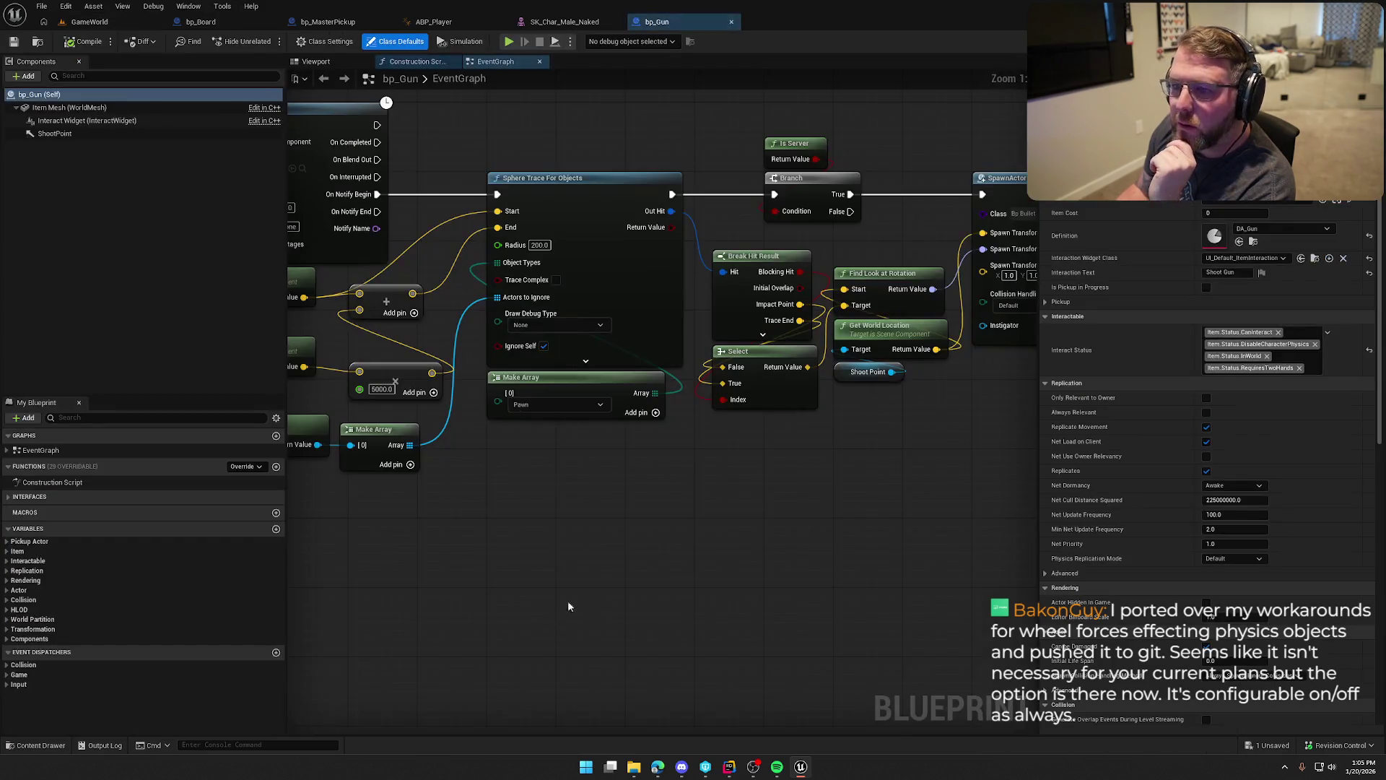
Close the bp_Board, bp_MasterPickup, ABP_Player and skeletal mesh editor tabs.
middle_click(208, 21)
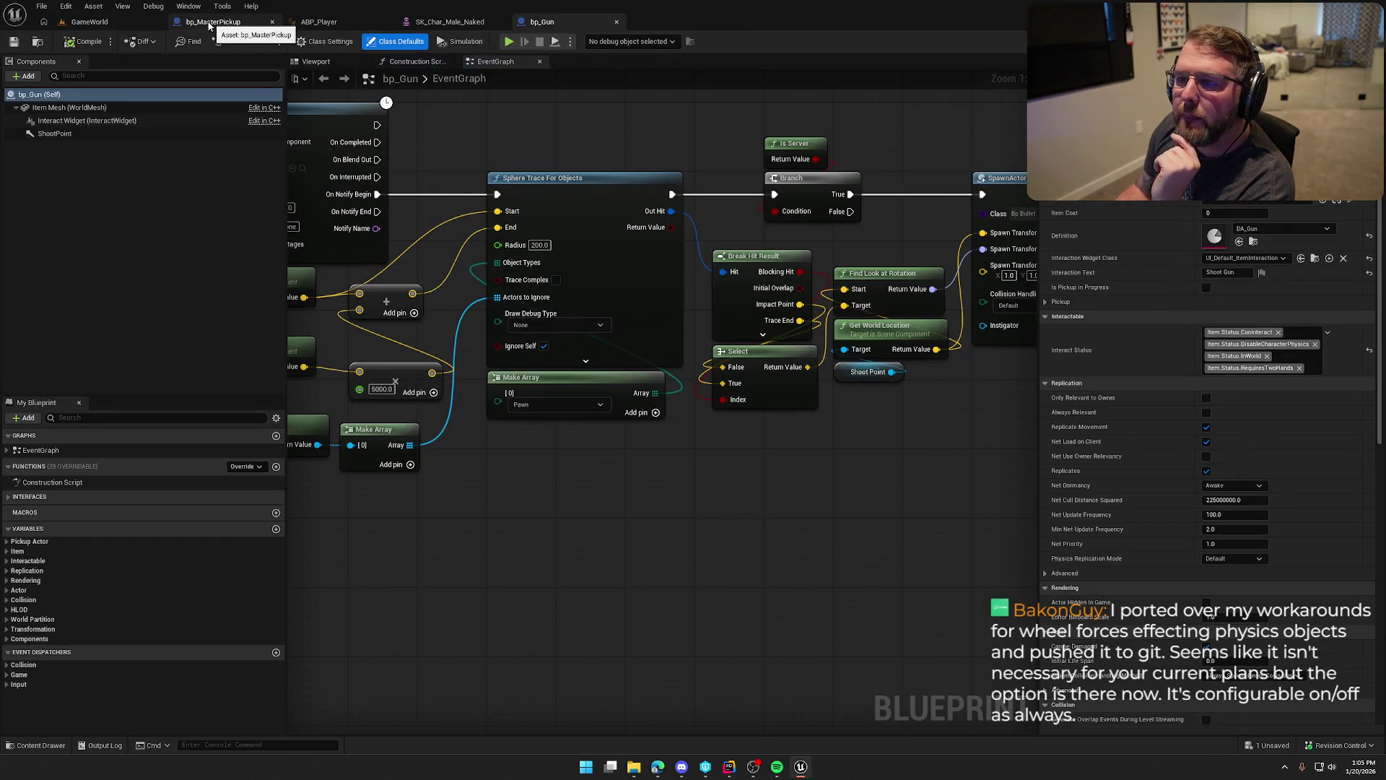
middle_click(209, 23)
middle_click(209, 24)
middle_click(209, 23)
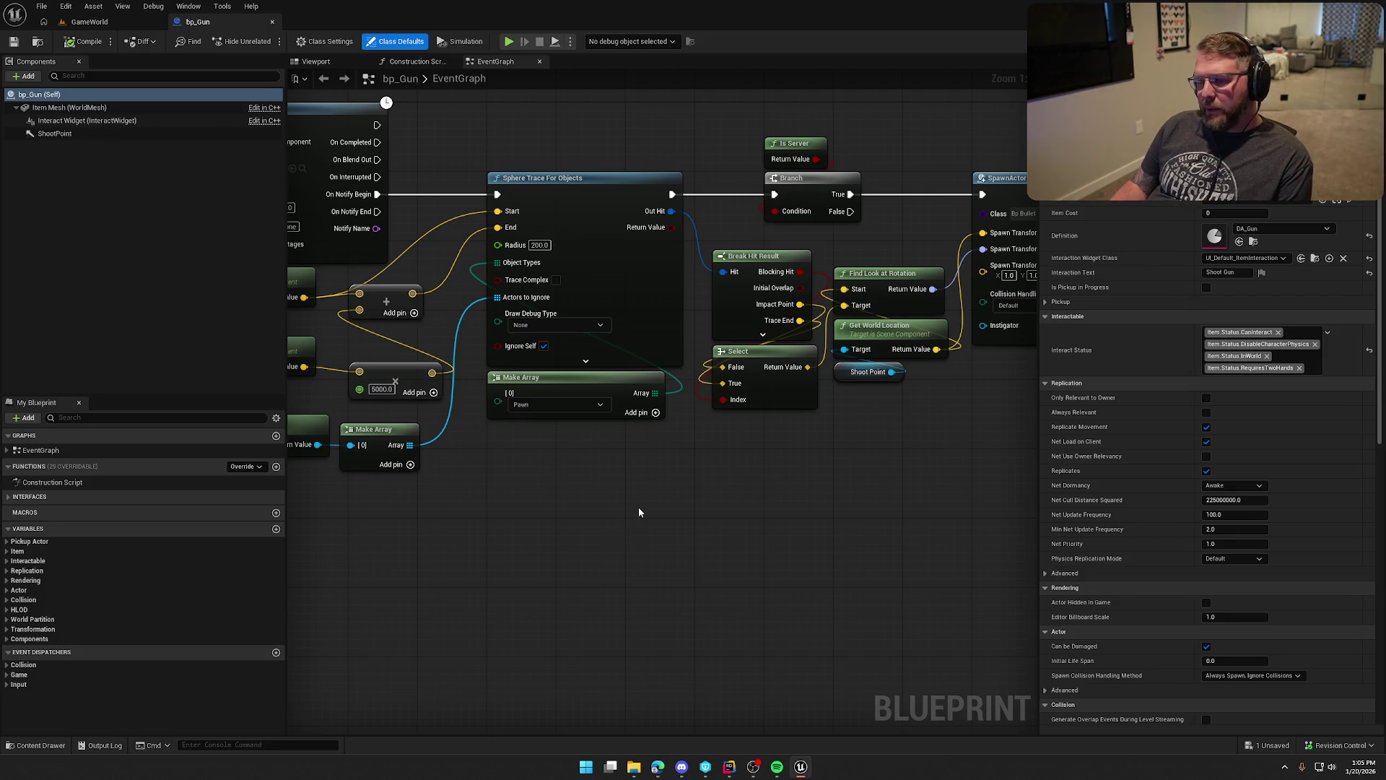
Shift the sphere-trace input nodes slightly right in the bp_Gun event graph.
drag(641, 507, 901, 538)
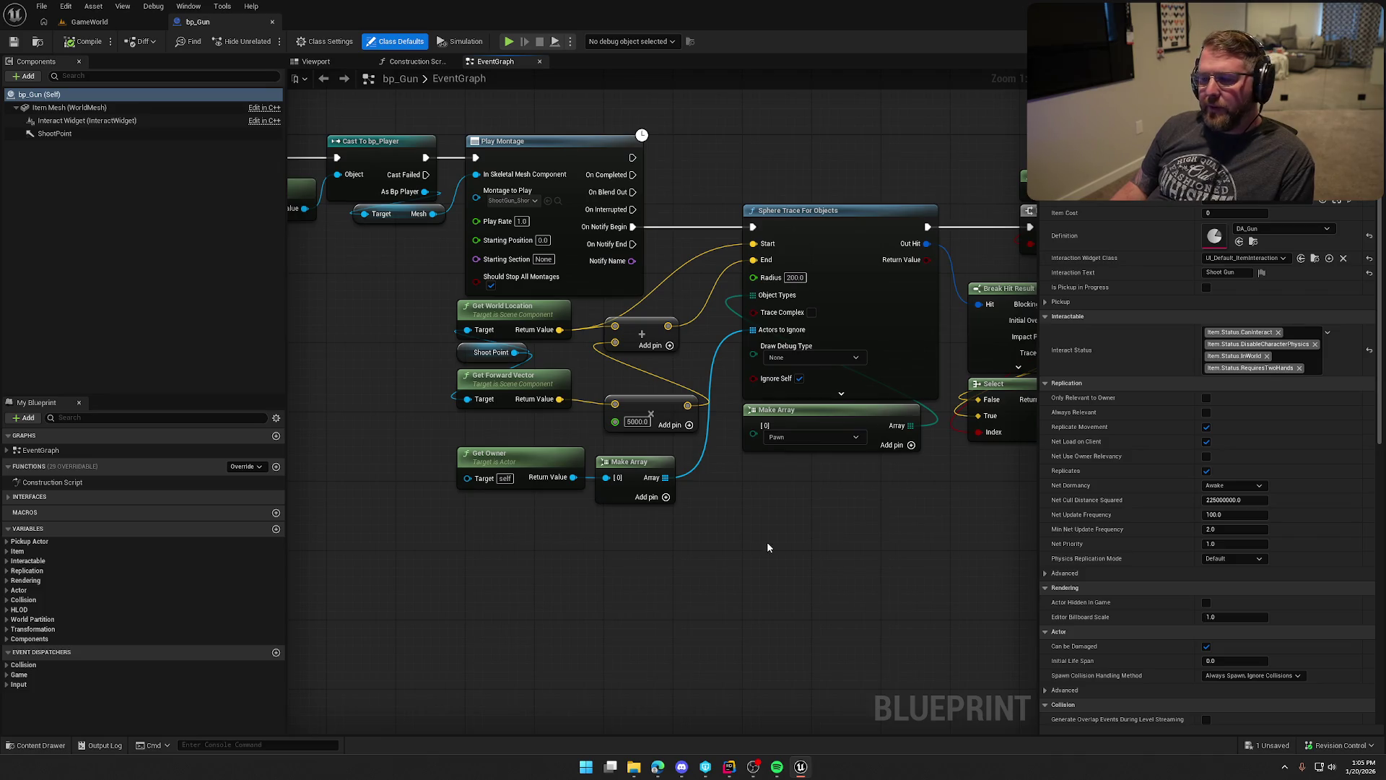
mouse_move(782, 543)
mouse_down()
mouse_move(634, 536)
mouse_move(959, 551)
mouse_up()
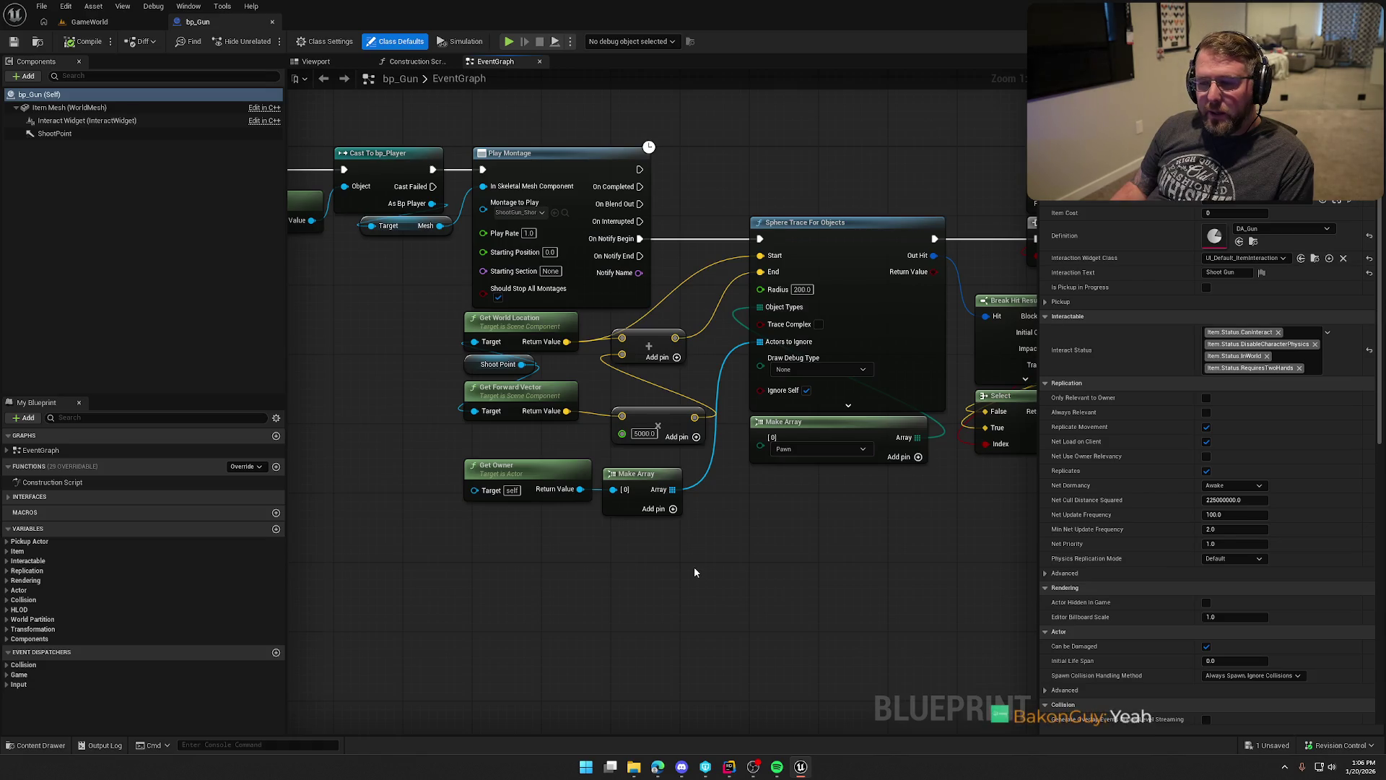
mouse_move(620, 449)
mouse_down()
mouse_move(462, 309)
mouse_move(514, 318)
mouse_up()
click(704, 582)
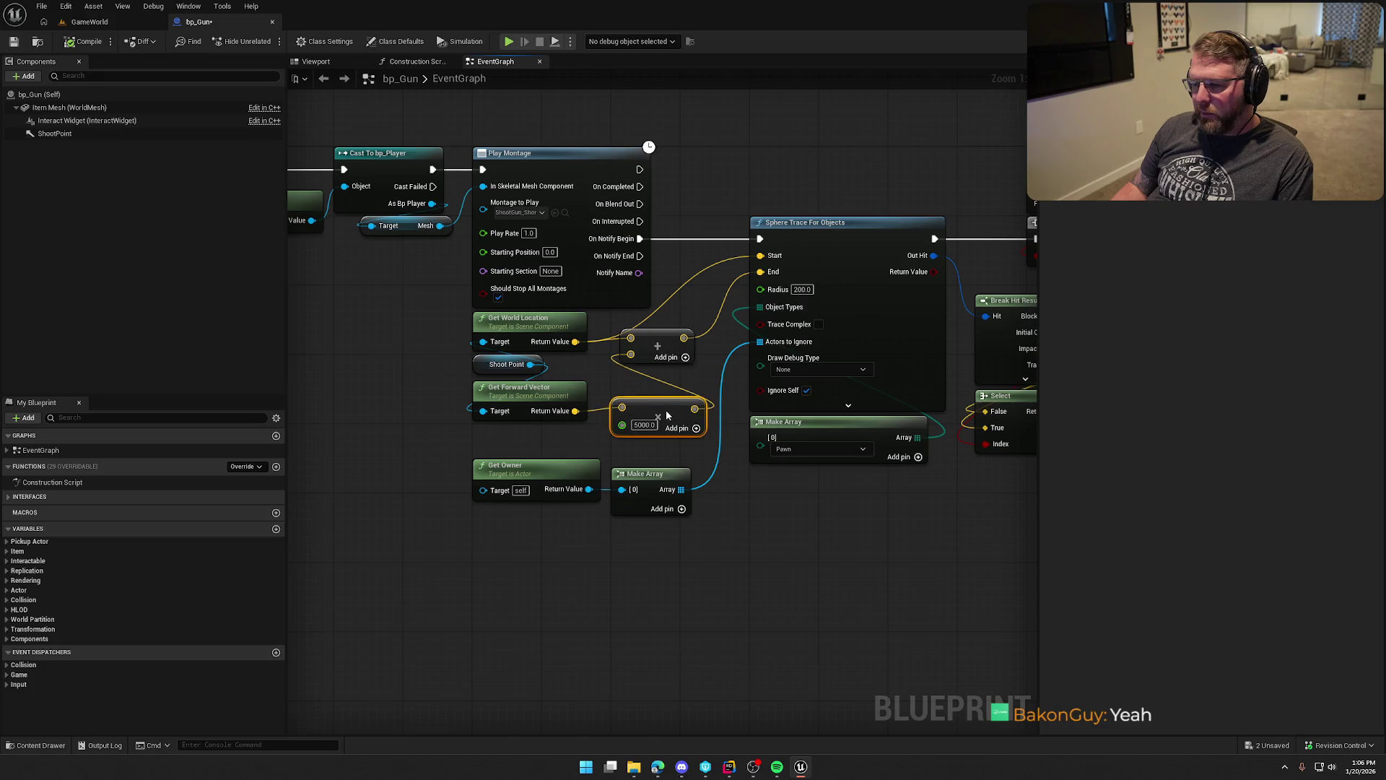
click(721, 505)
mouse_move(722, 505)
mouse_down()
mouse_move(660, 508)
mouse_move(622, 535)
mouse_up()
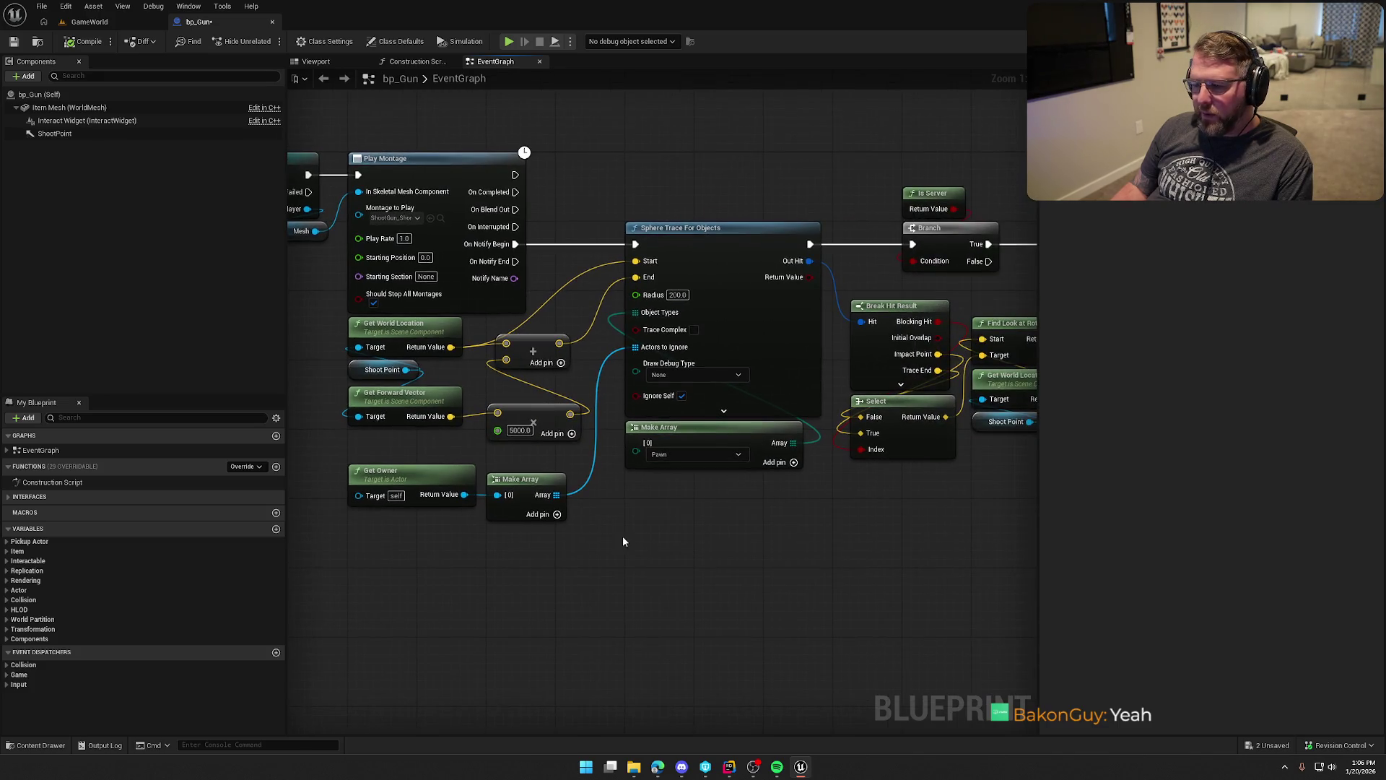
Save and check out bp_Gun, then play GameWorld and sprint toward the wooden post.
click(13, 41)
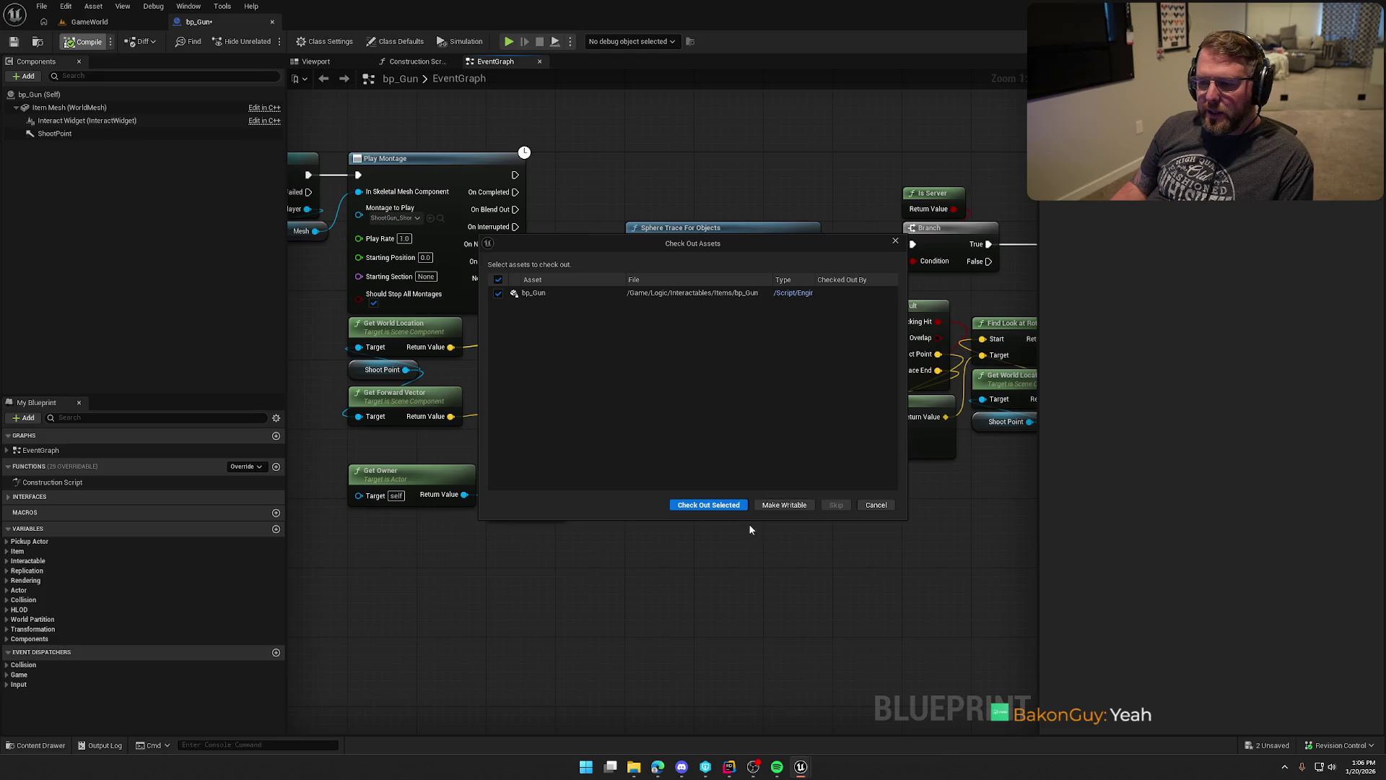
click(712, 508)
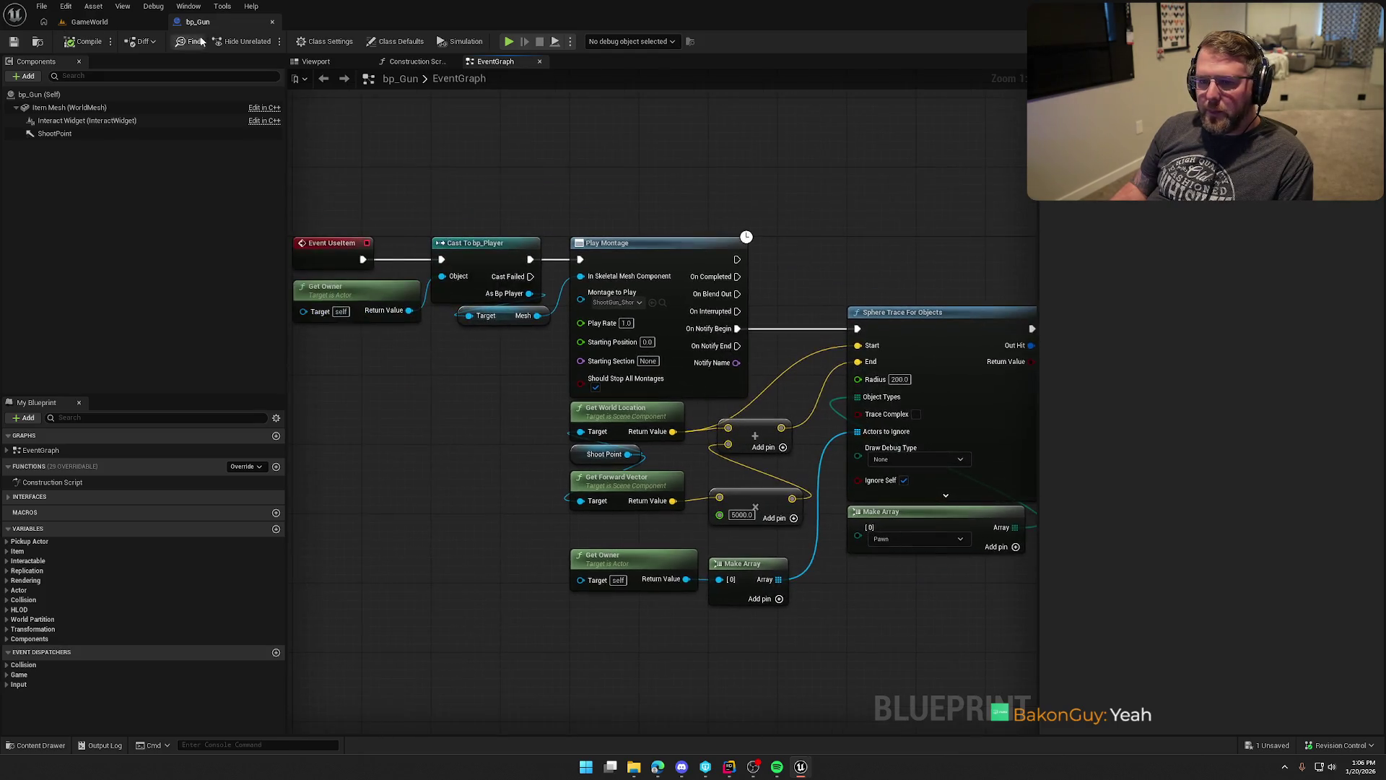
click(89, 21)
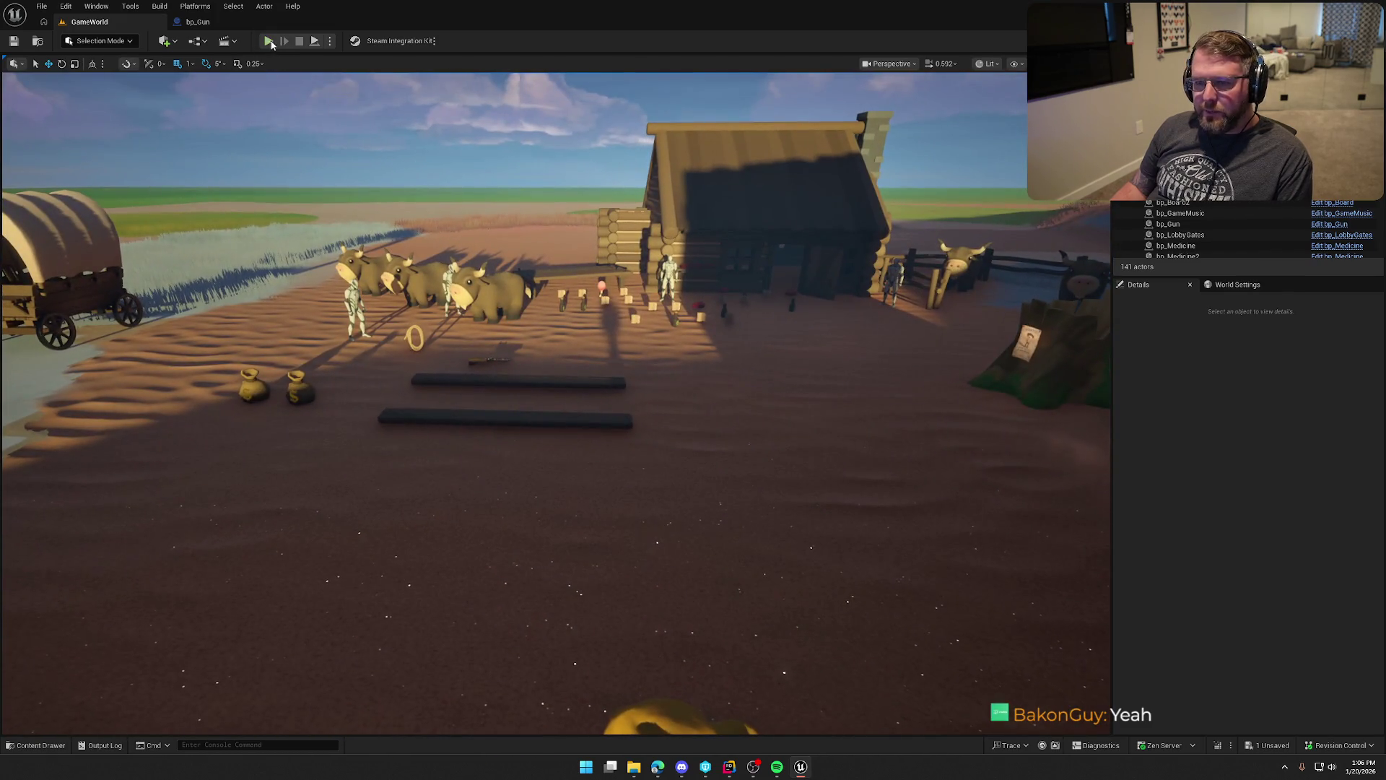
click(268, 41)
key(shift+w)
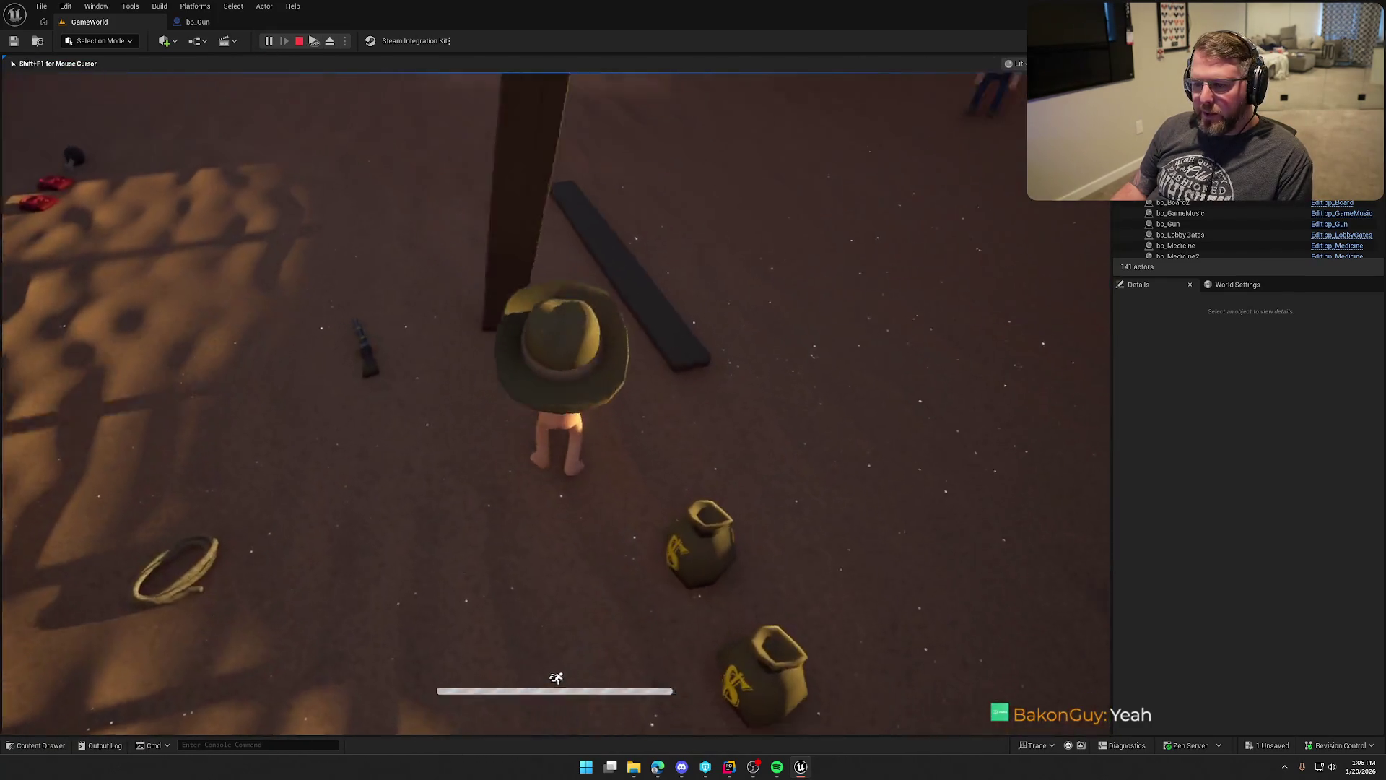
Sprint to the wooden post and pick it up.
key(shift+w)
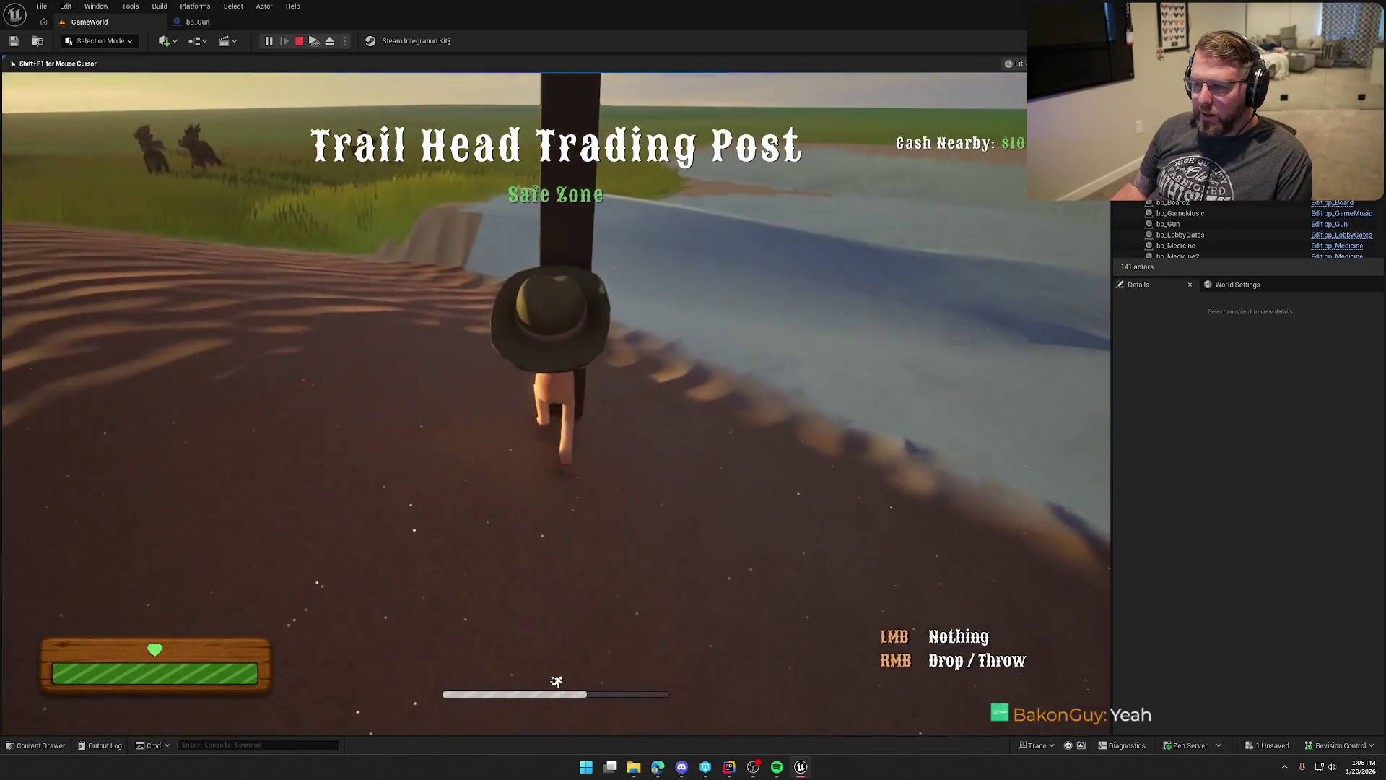
key(shift+w)
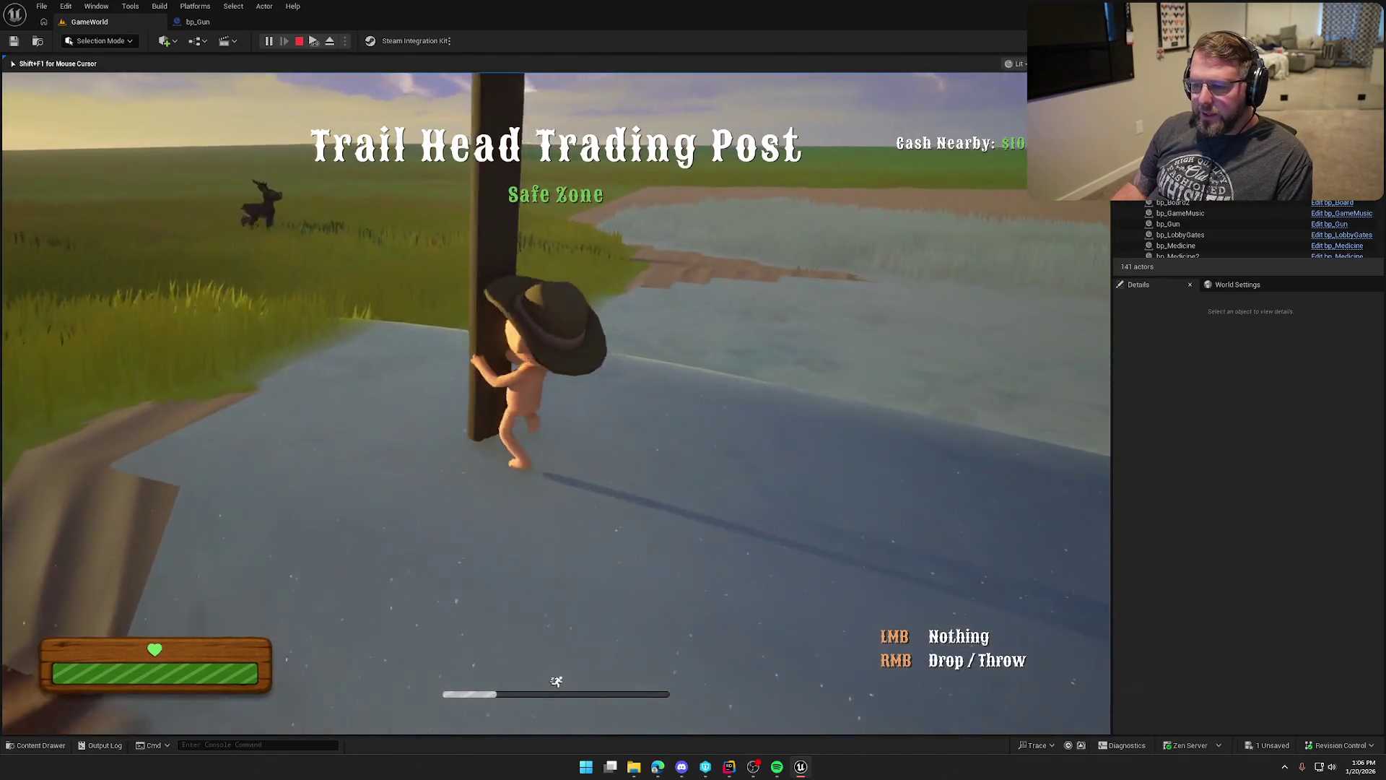
key(w)
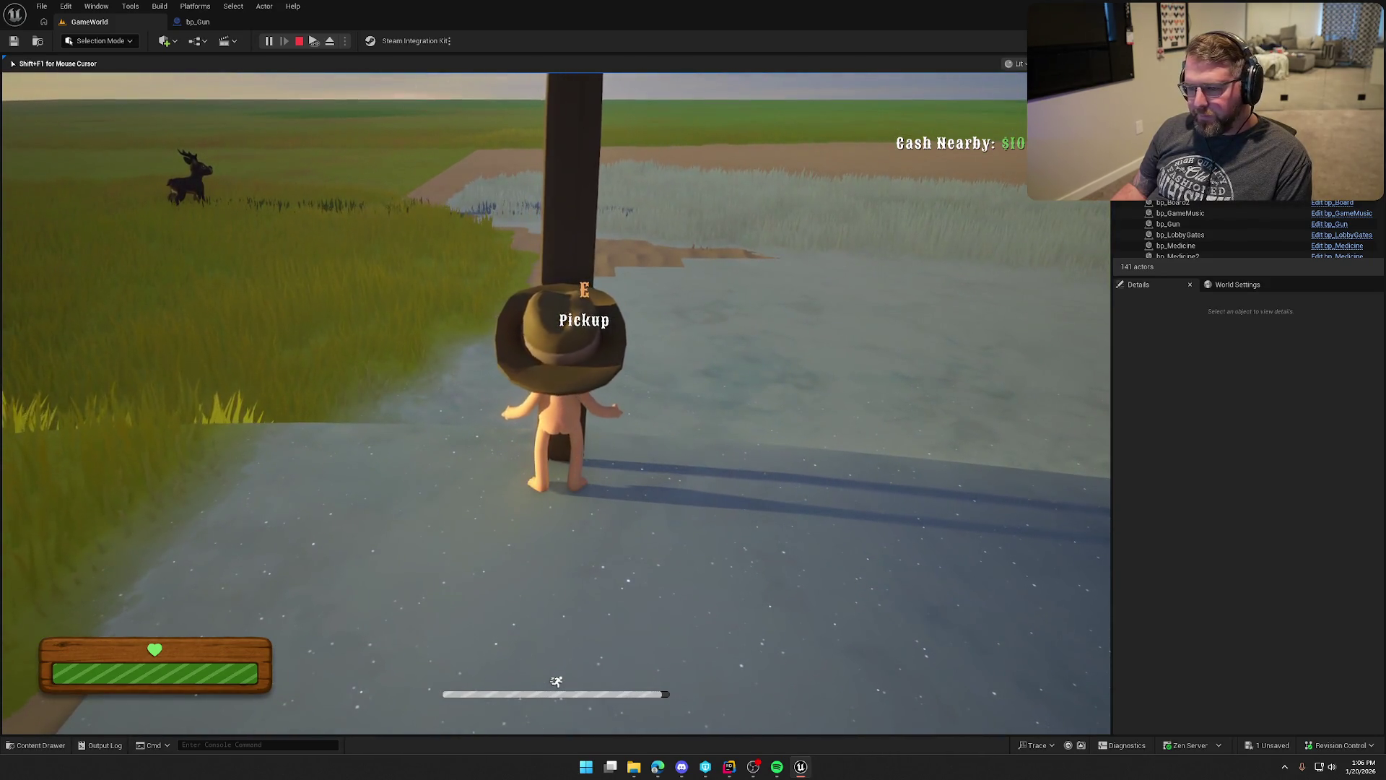
key(e)
key(e)
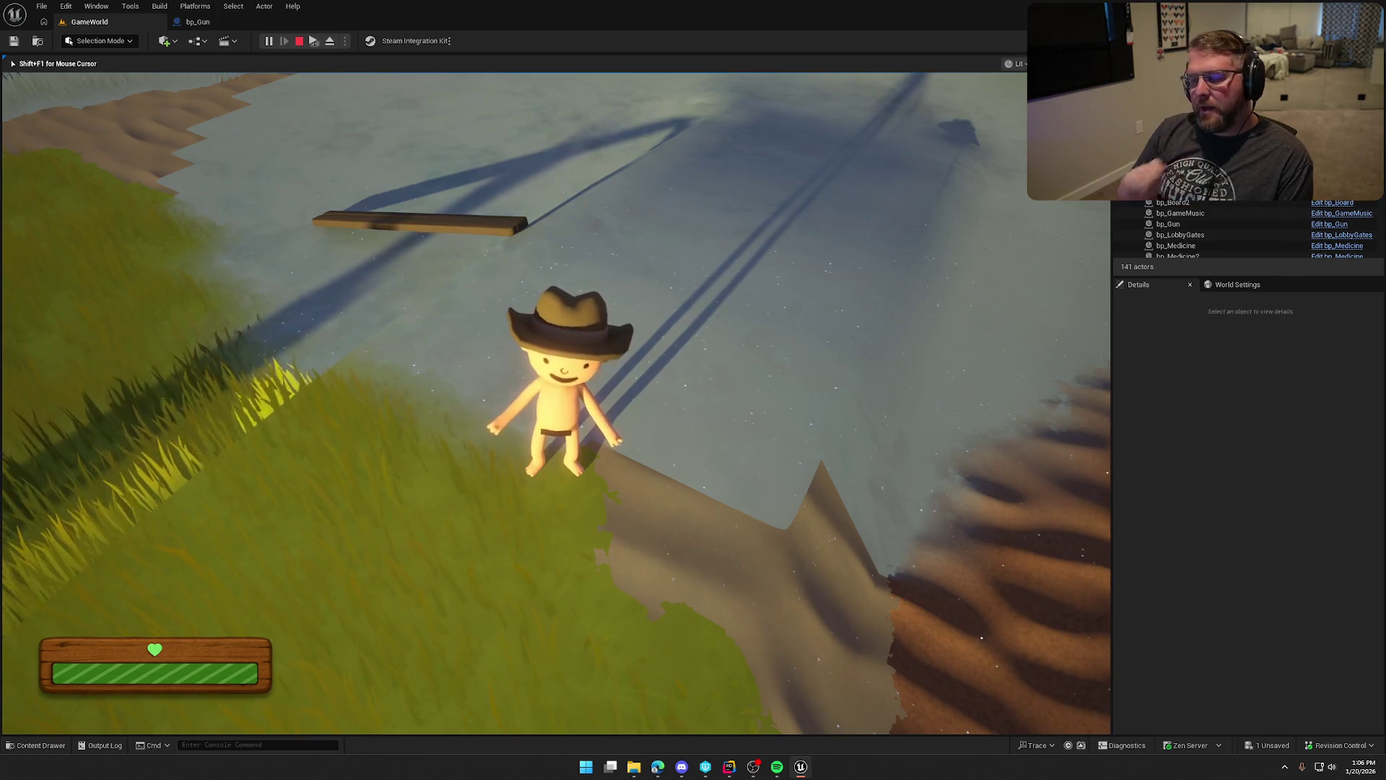
Repeatedly pick up, carry, drop and stand the board upright.
key(w)
key(e)
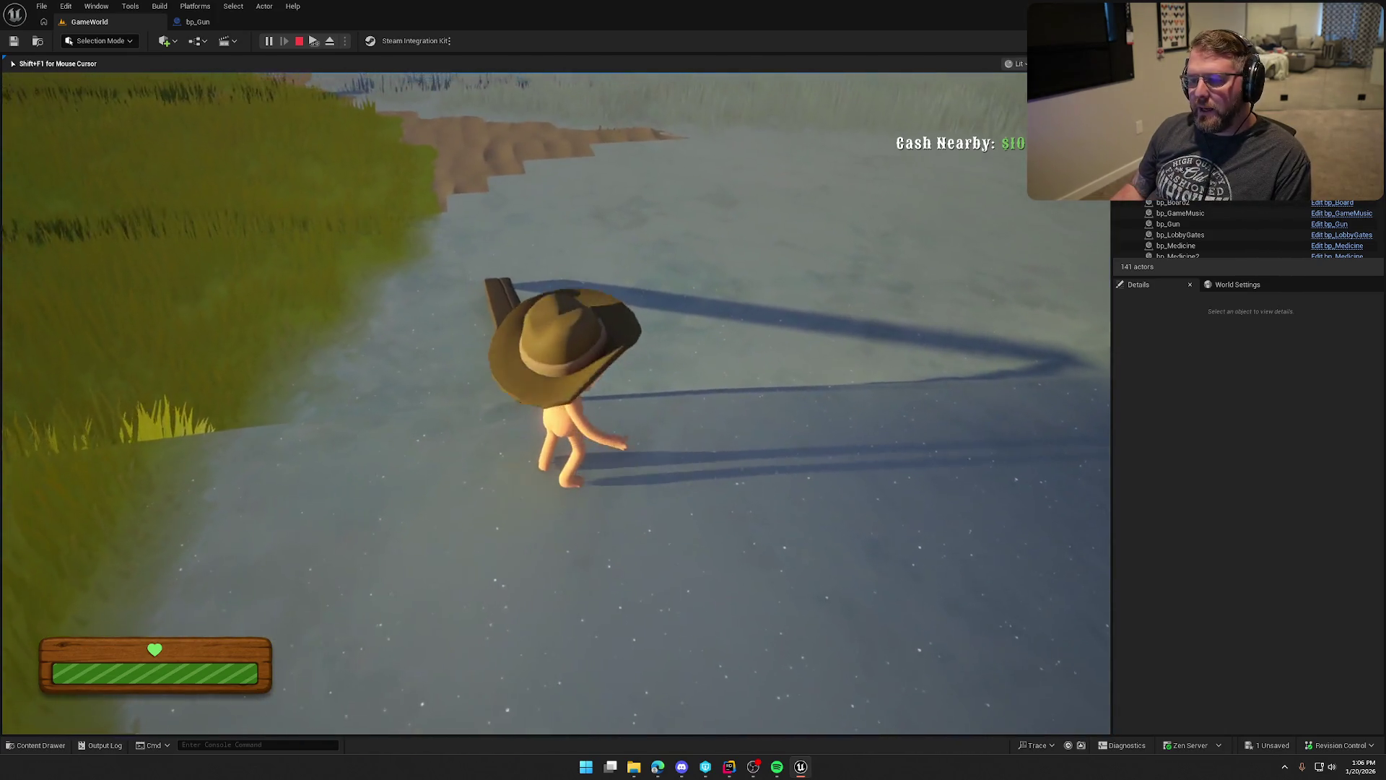
key(shift)
key(s)
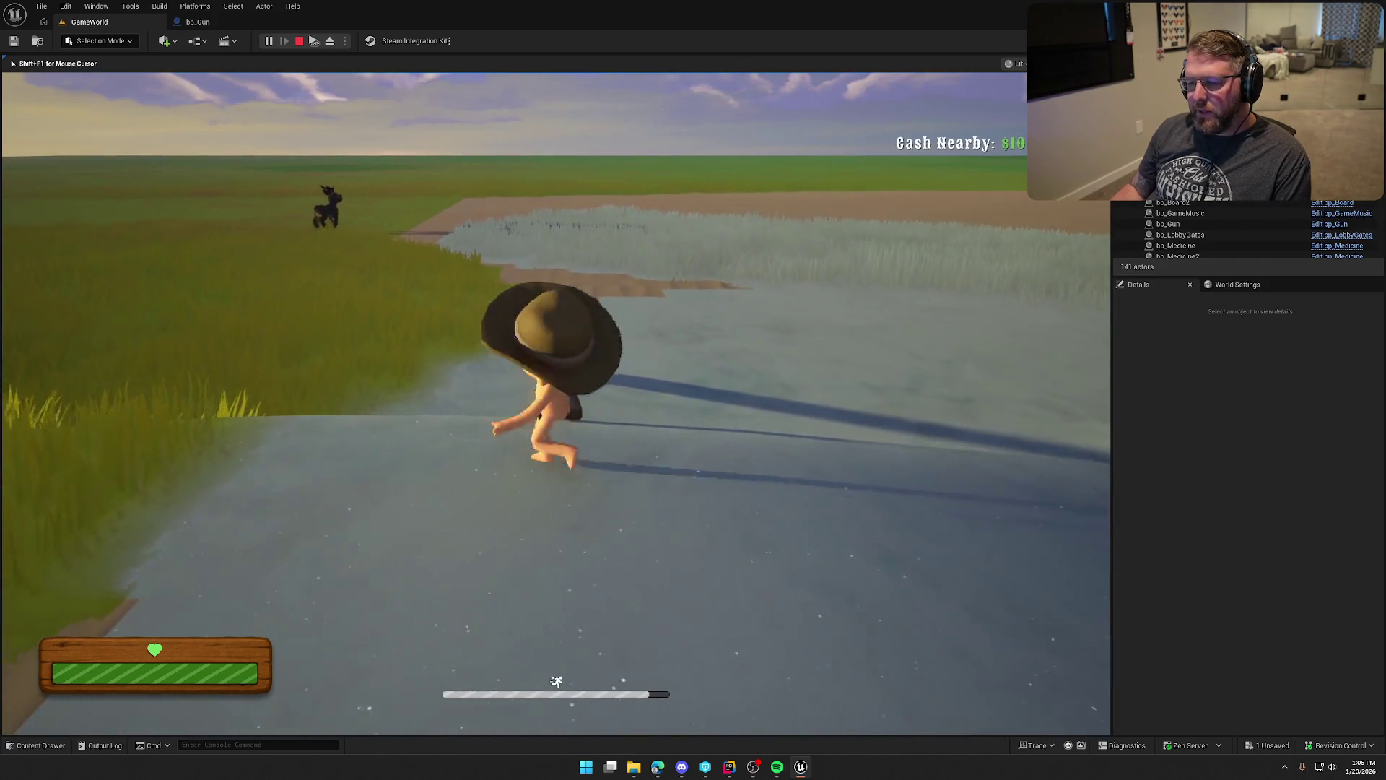
key(e)
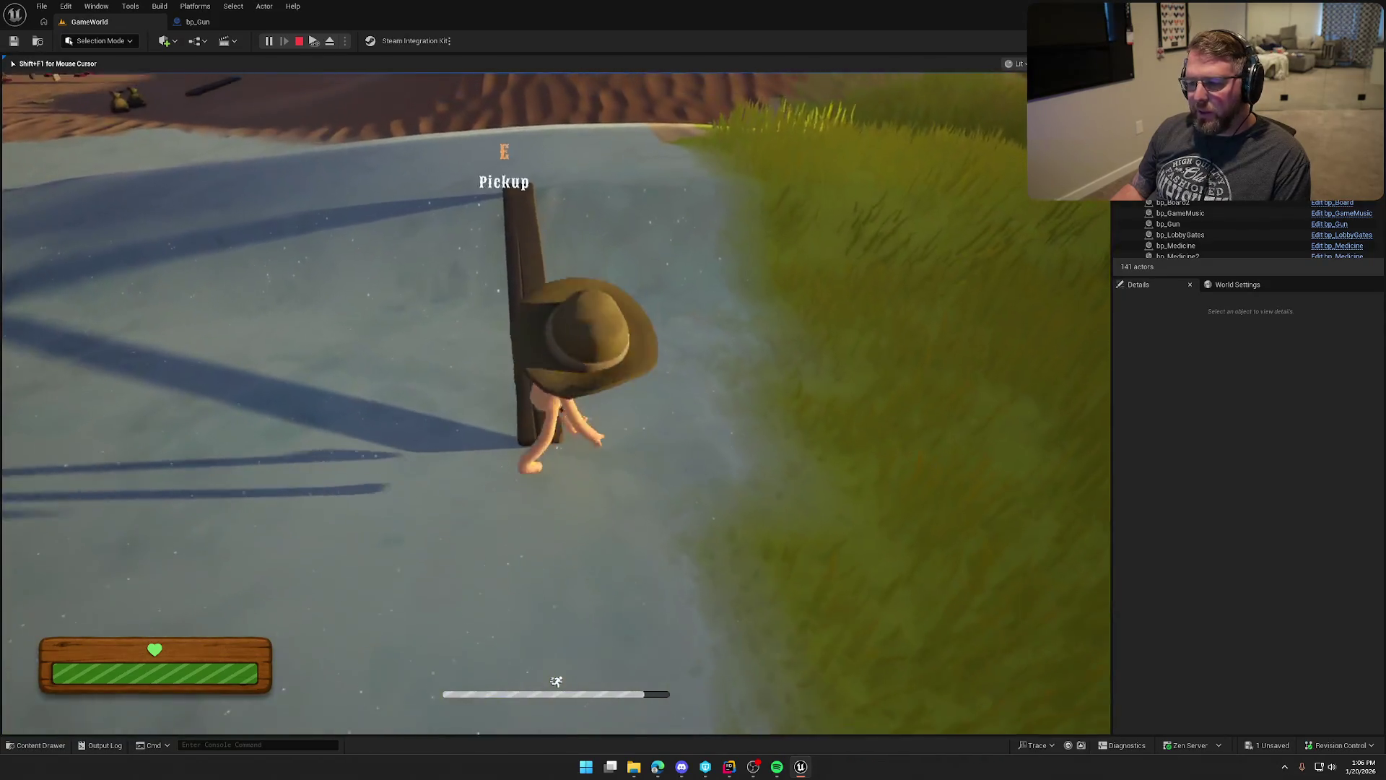
key(e)
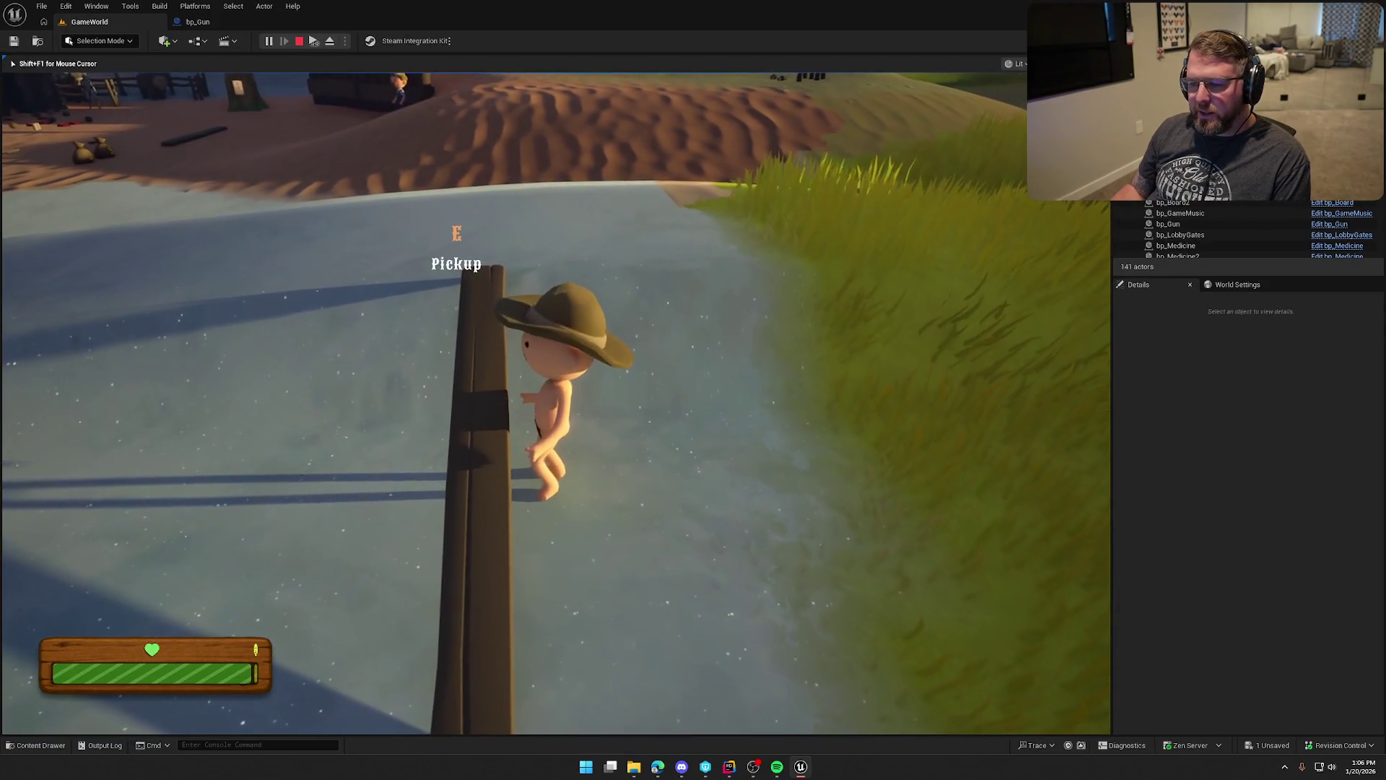
key(e)
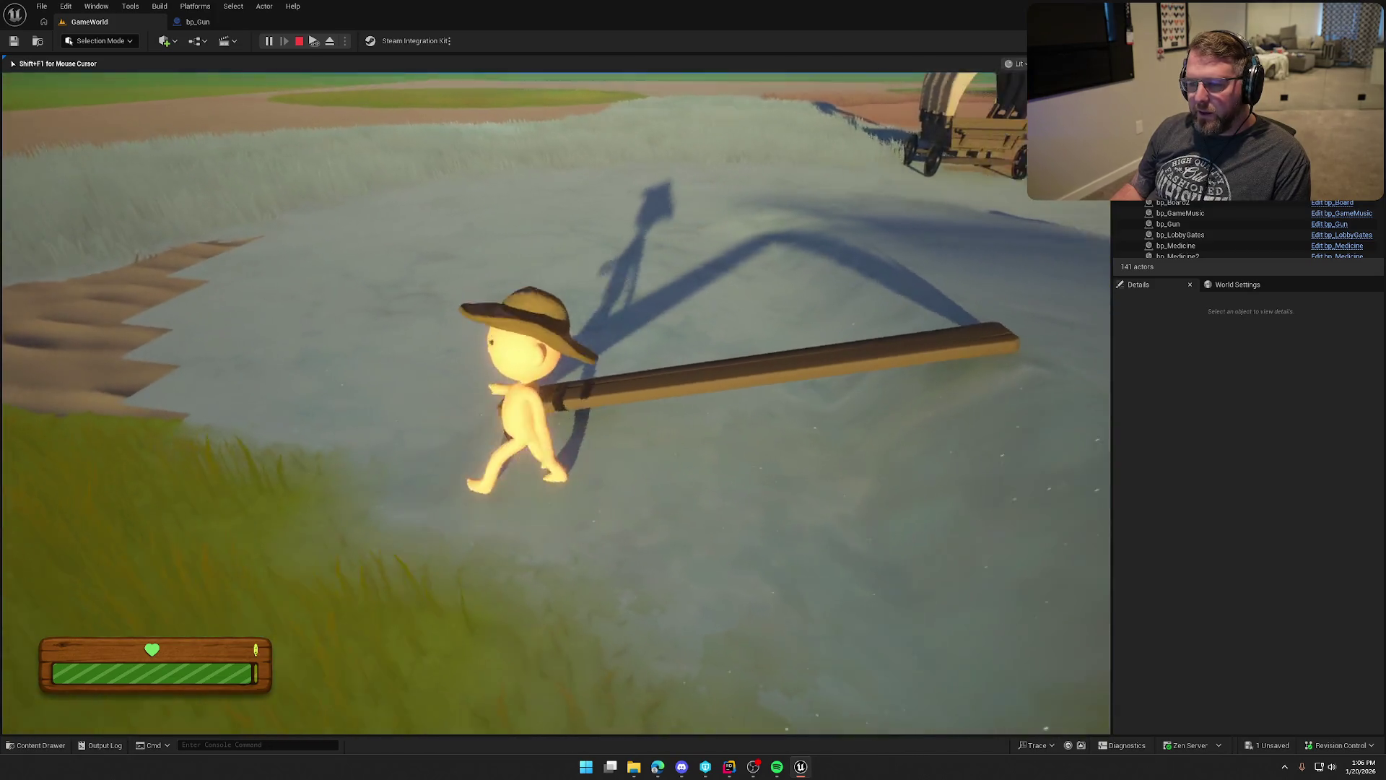
key(e)
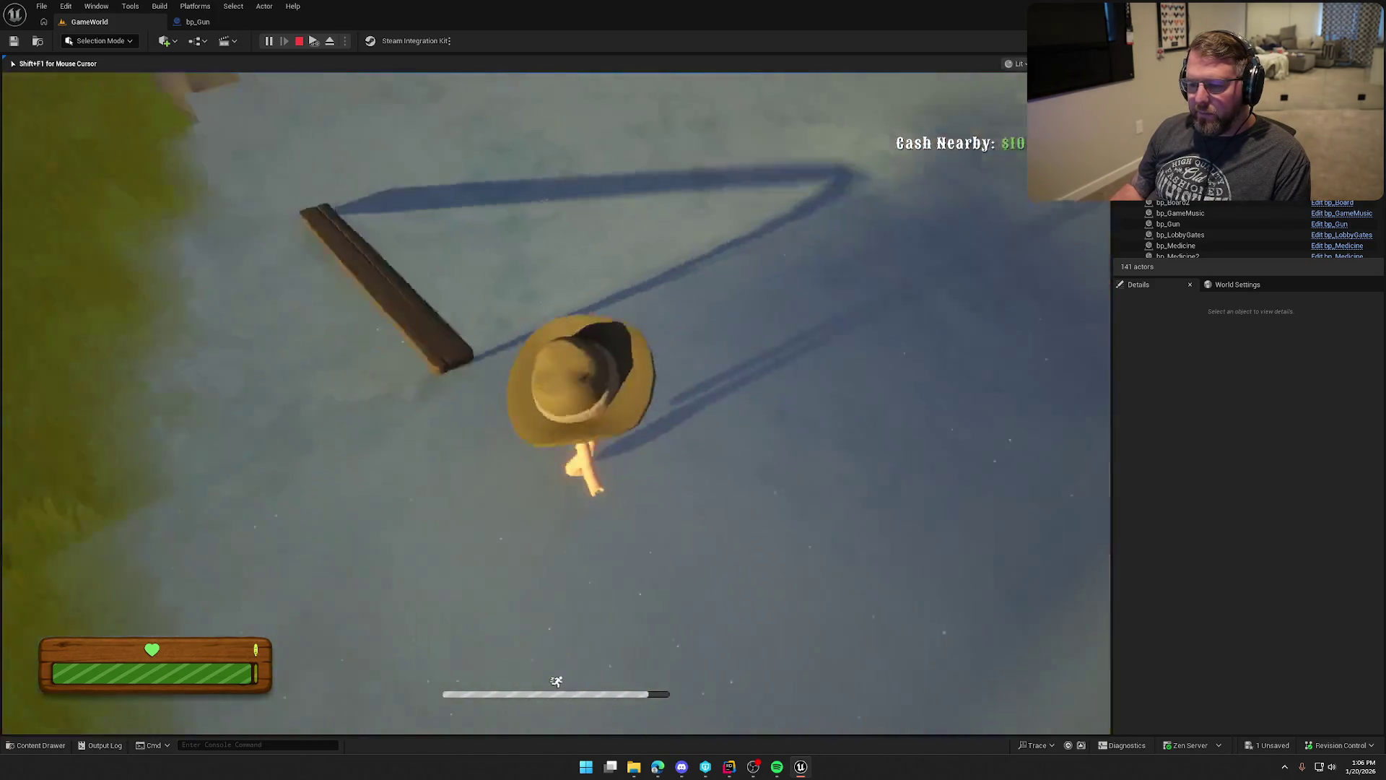
key(e)
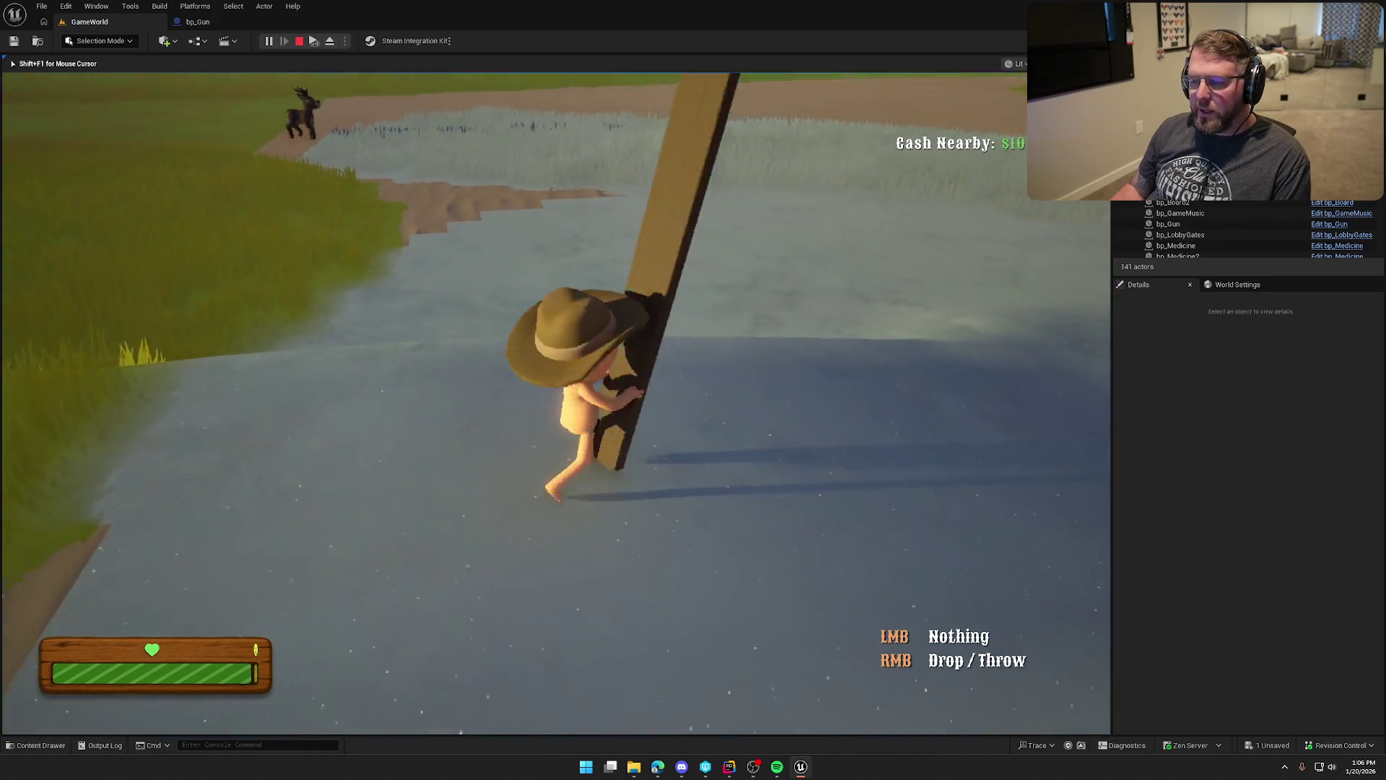
key(e)
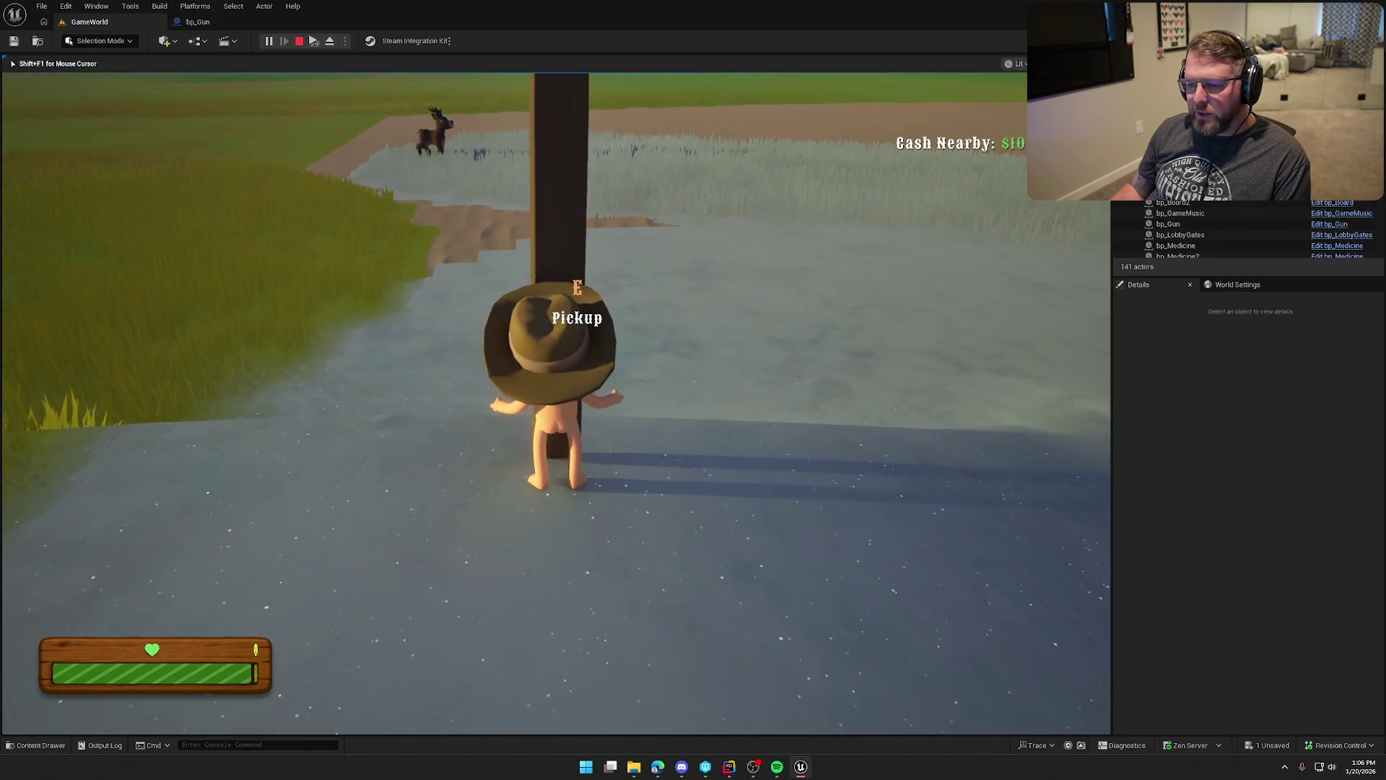
Let the board fall flat, walk over it, and head toward the village and cows.
key(a)
key(w)
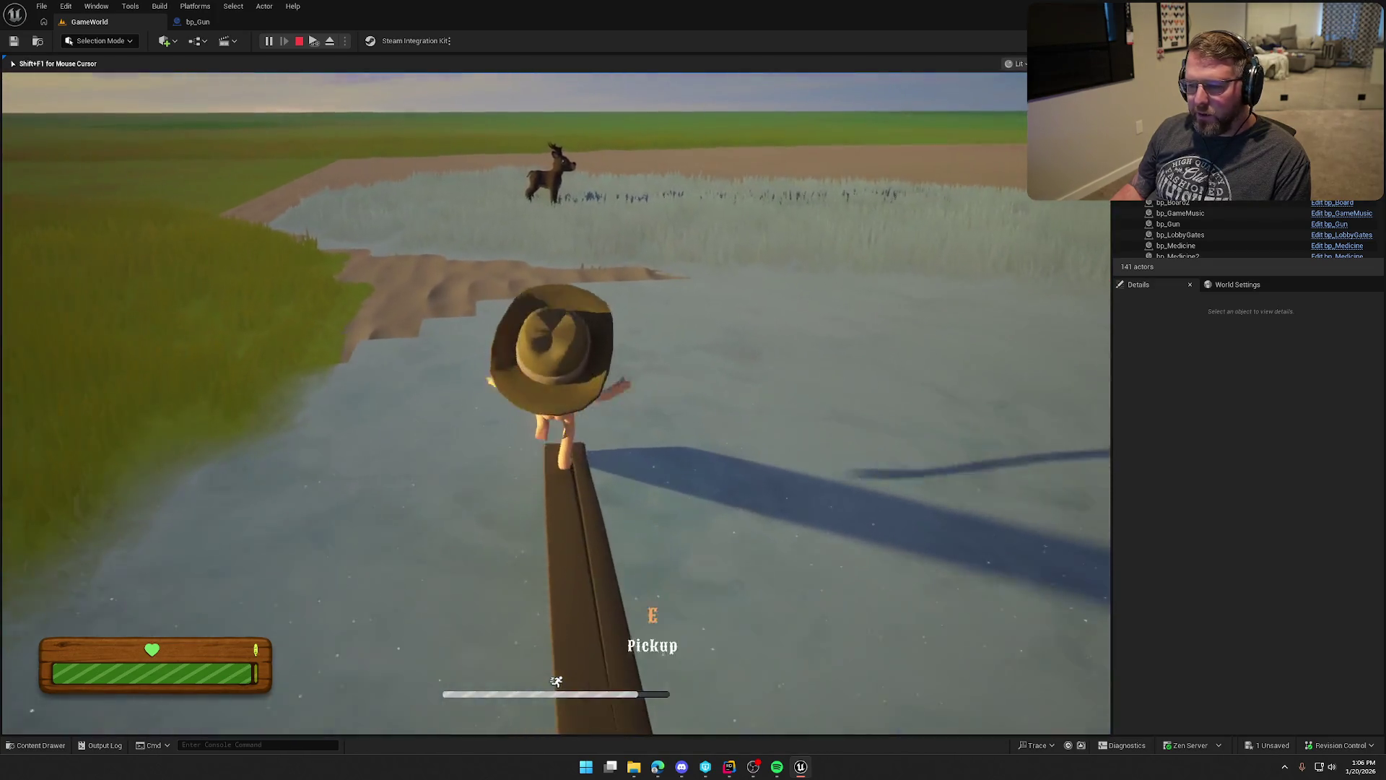
key(w)
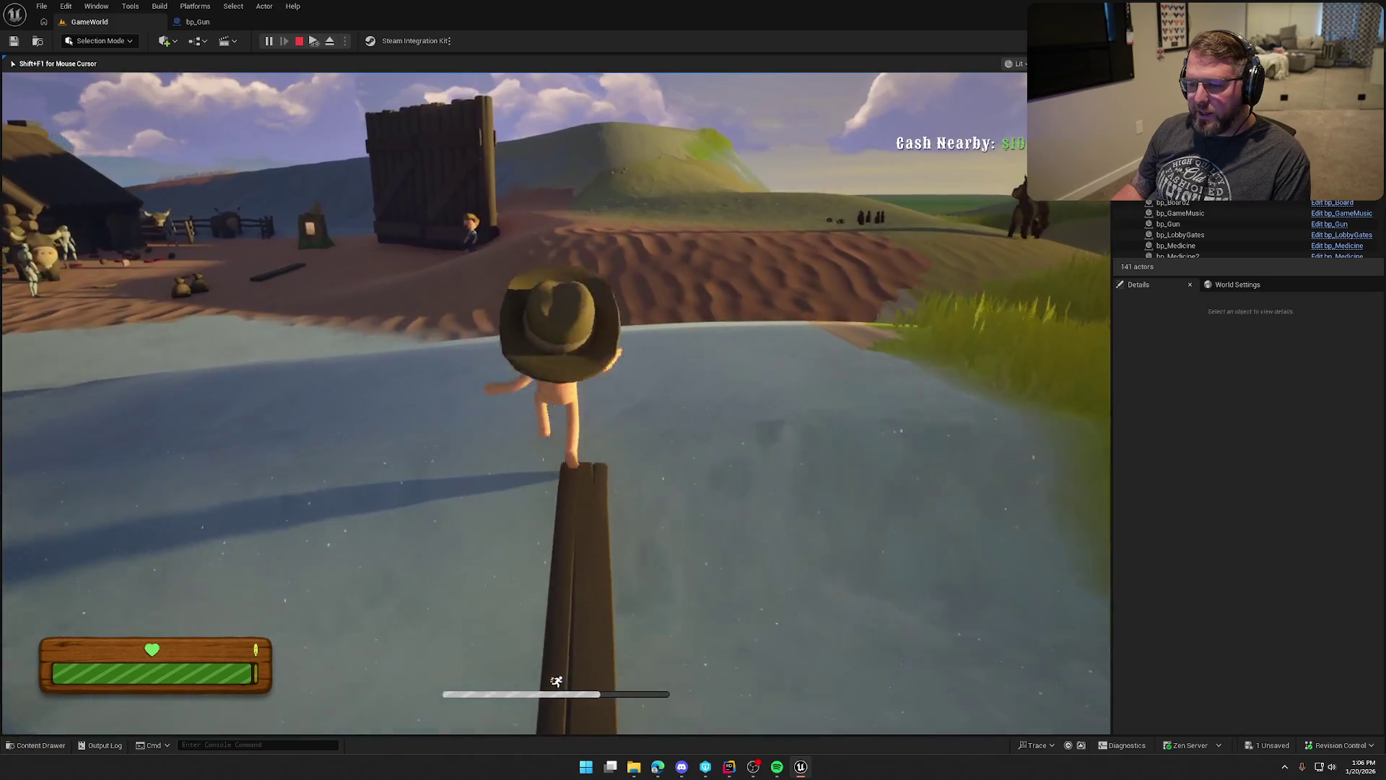
key(w)
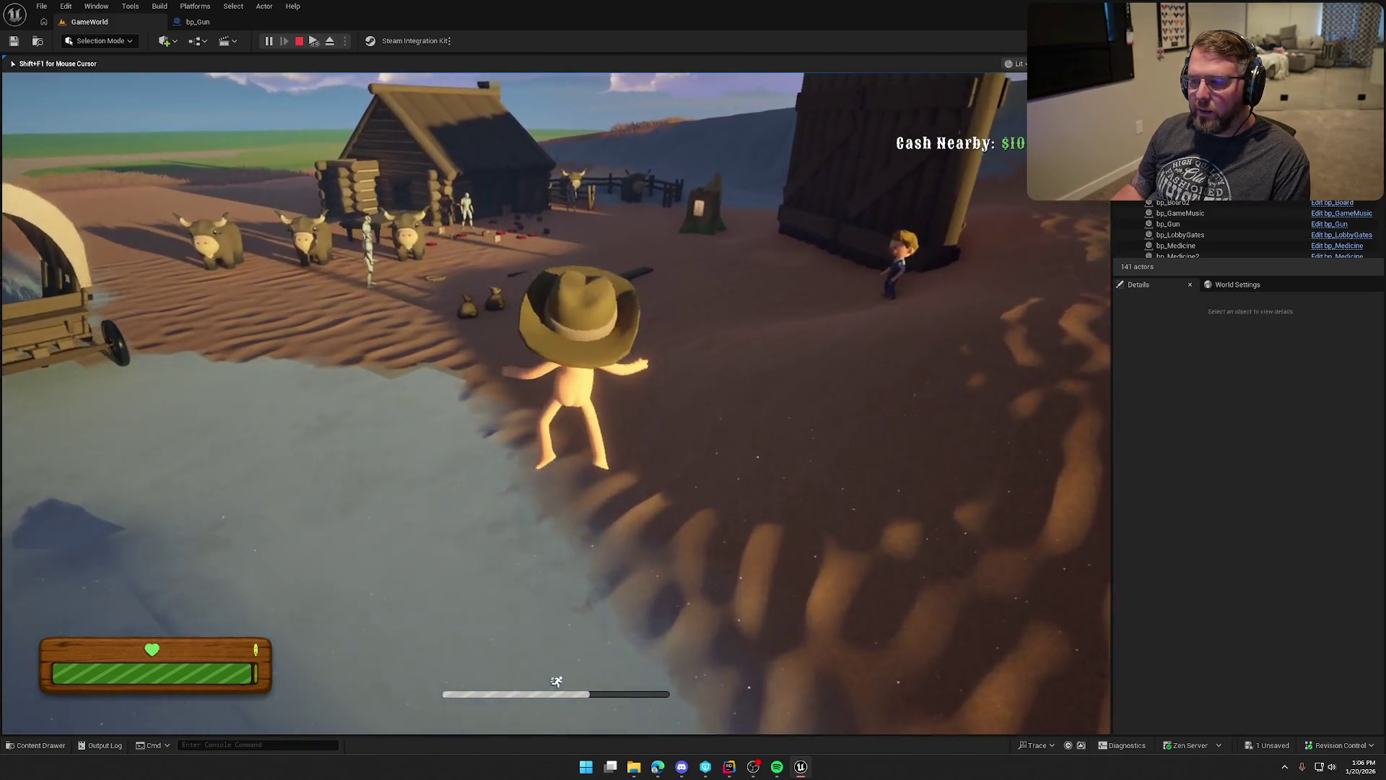
key(w)
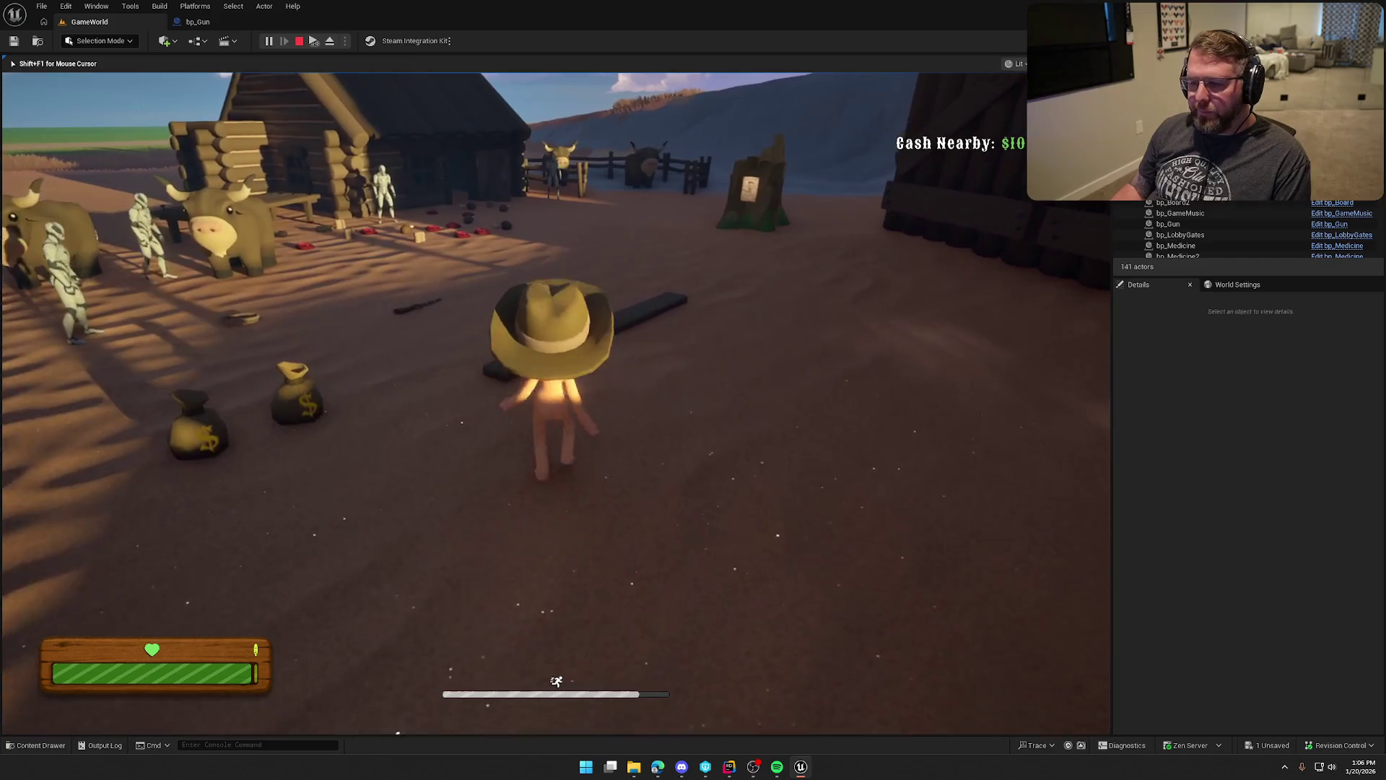
key(w)
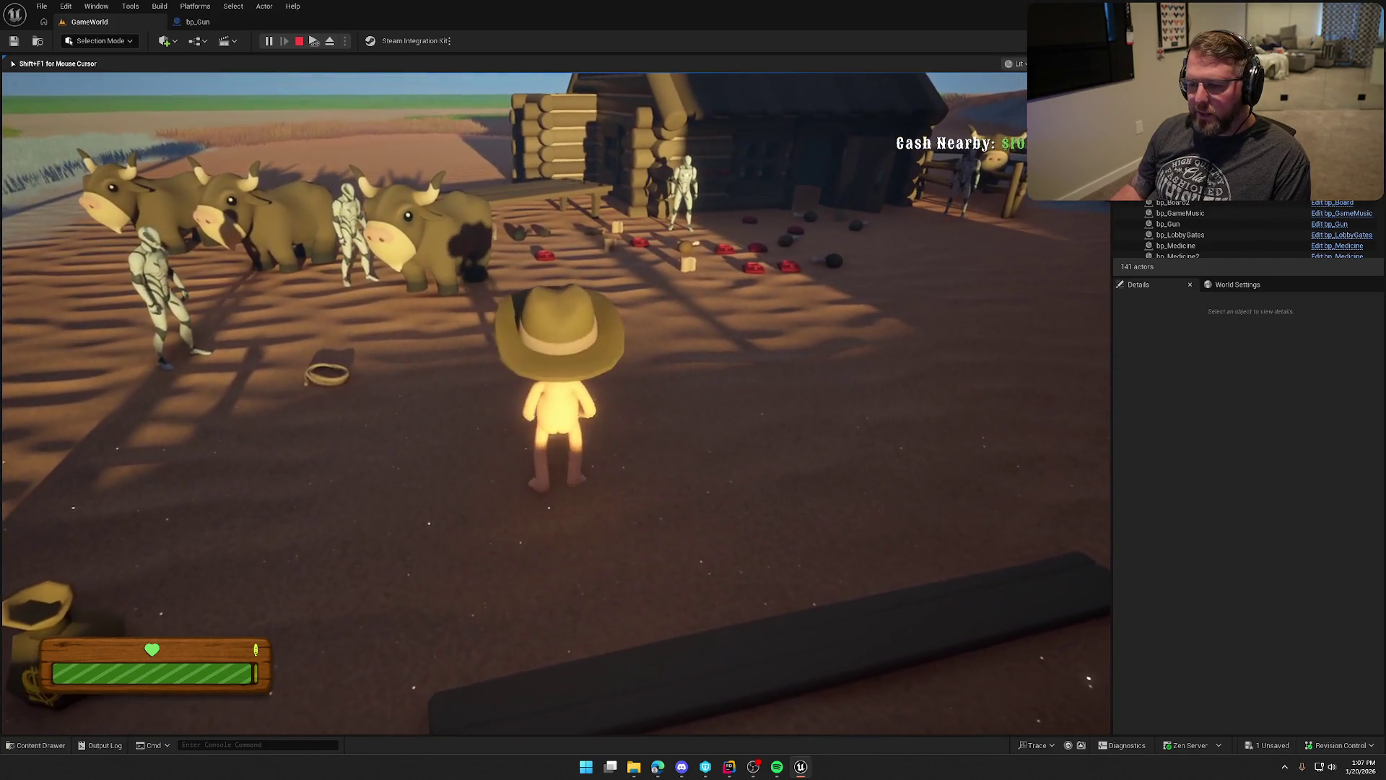
Pick up the gun, run uphill into the grass toward the deer, and stop the session.
key(e)
key(w)
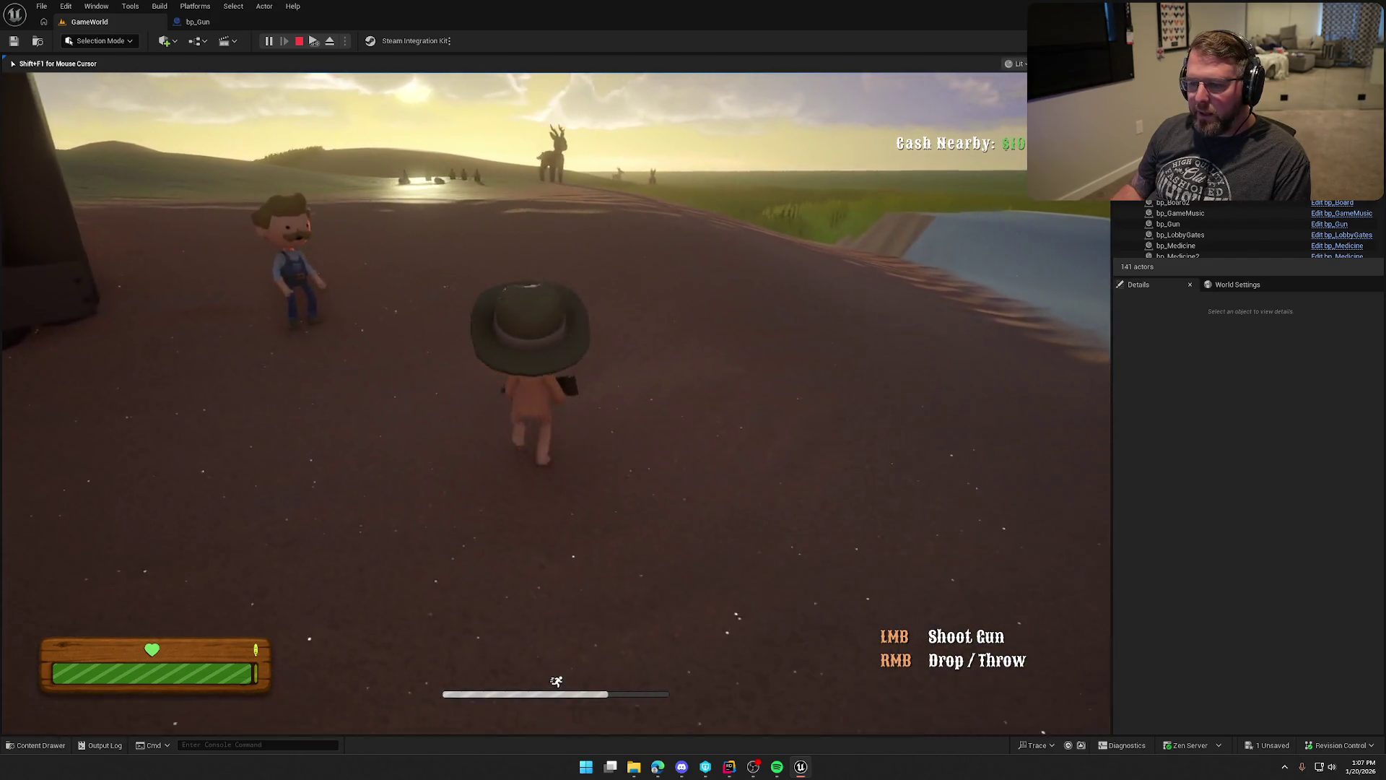
key(w)
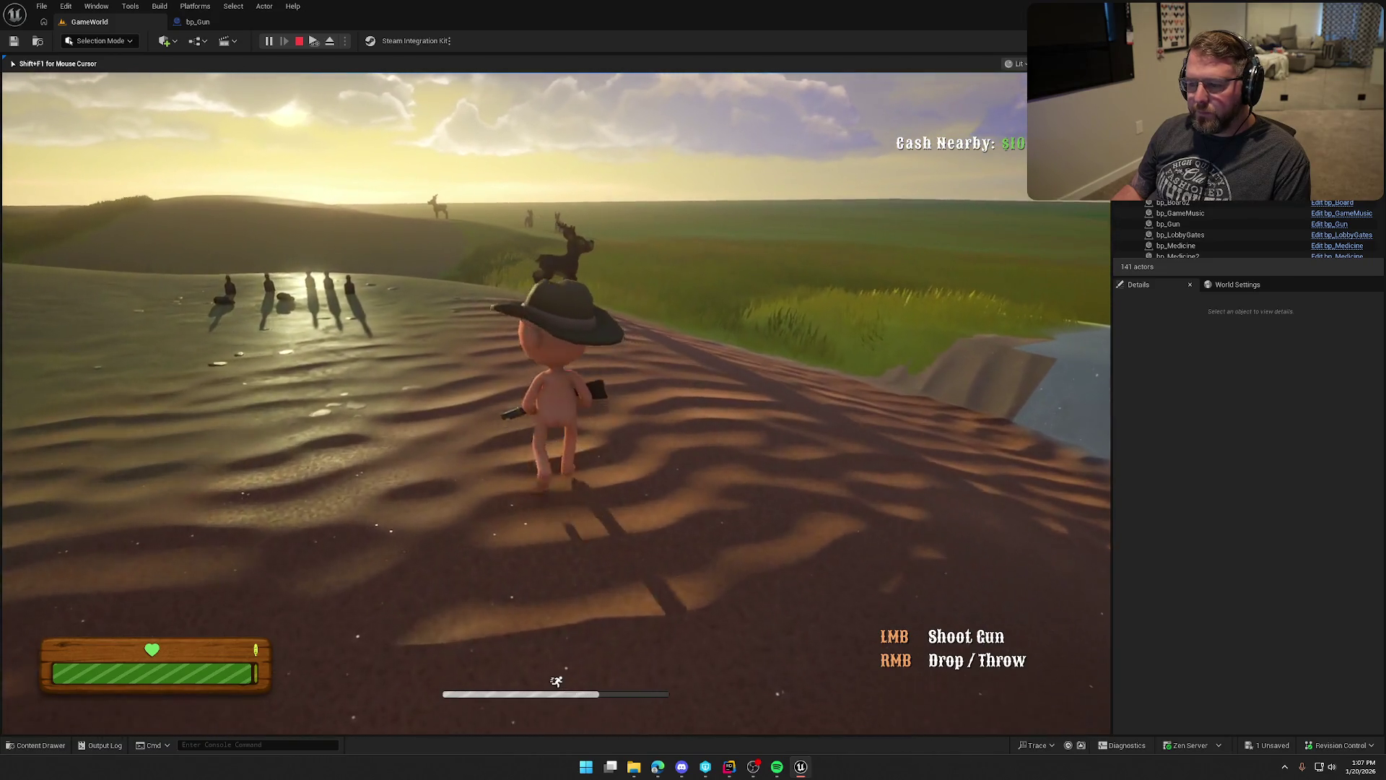
key(w)
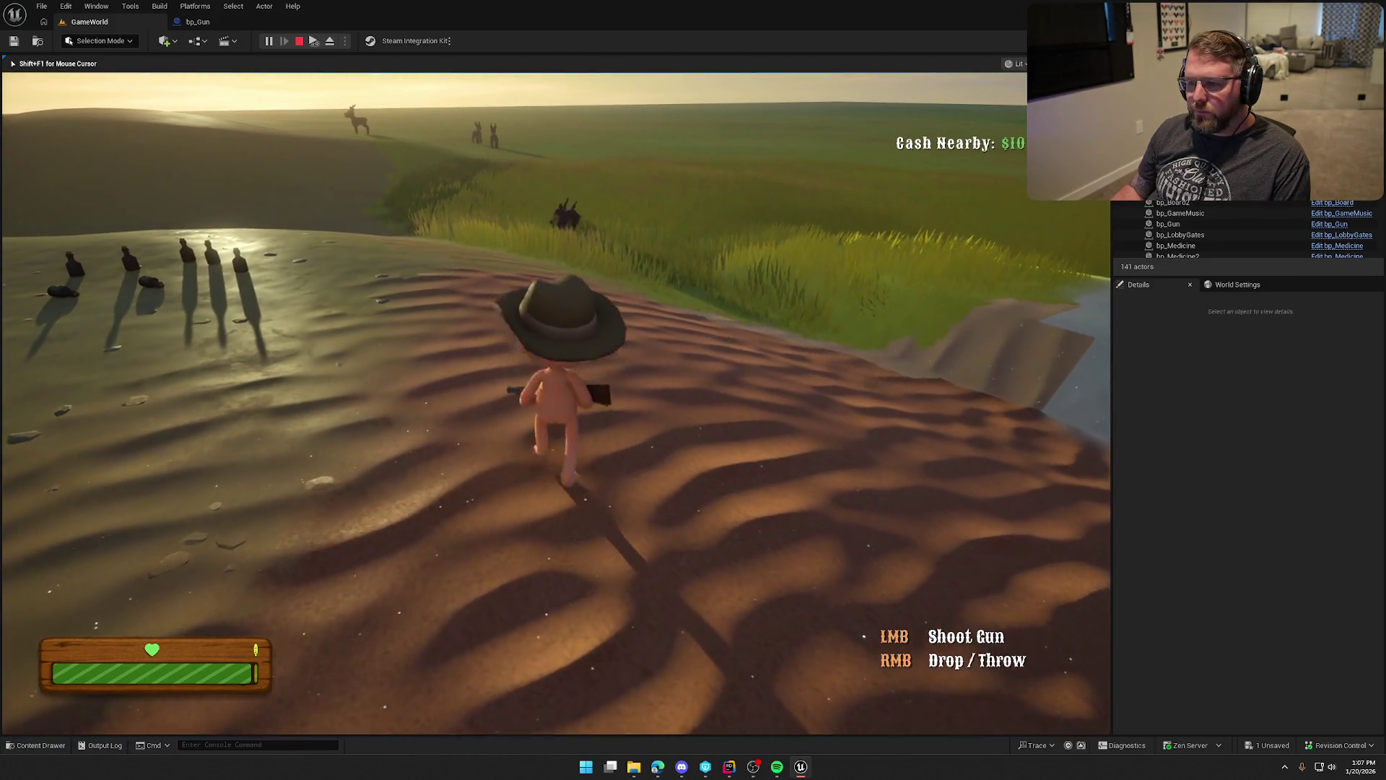
key(w)
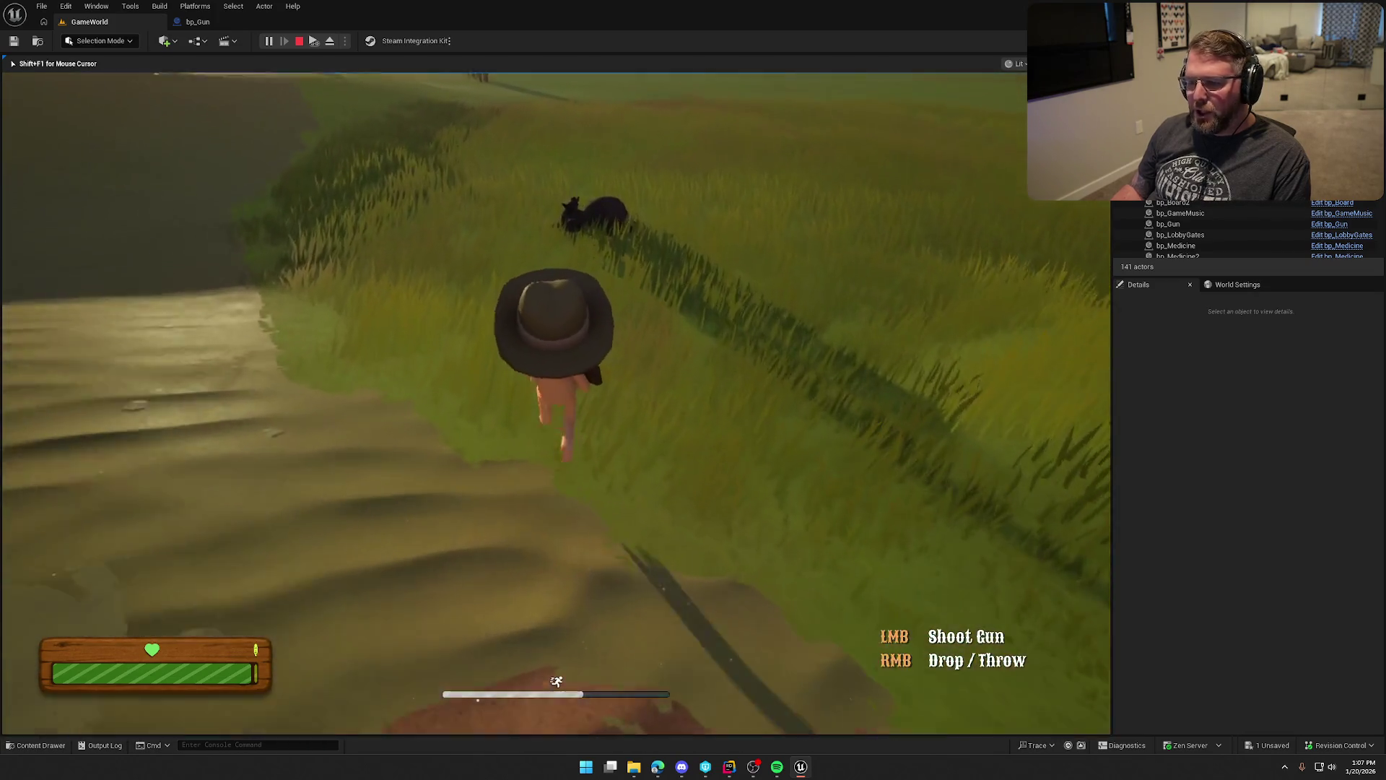
key(Escape)
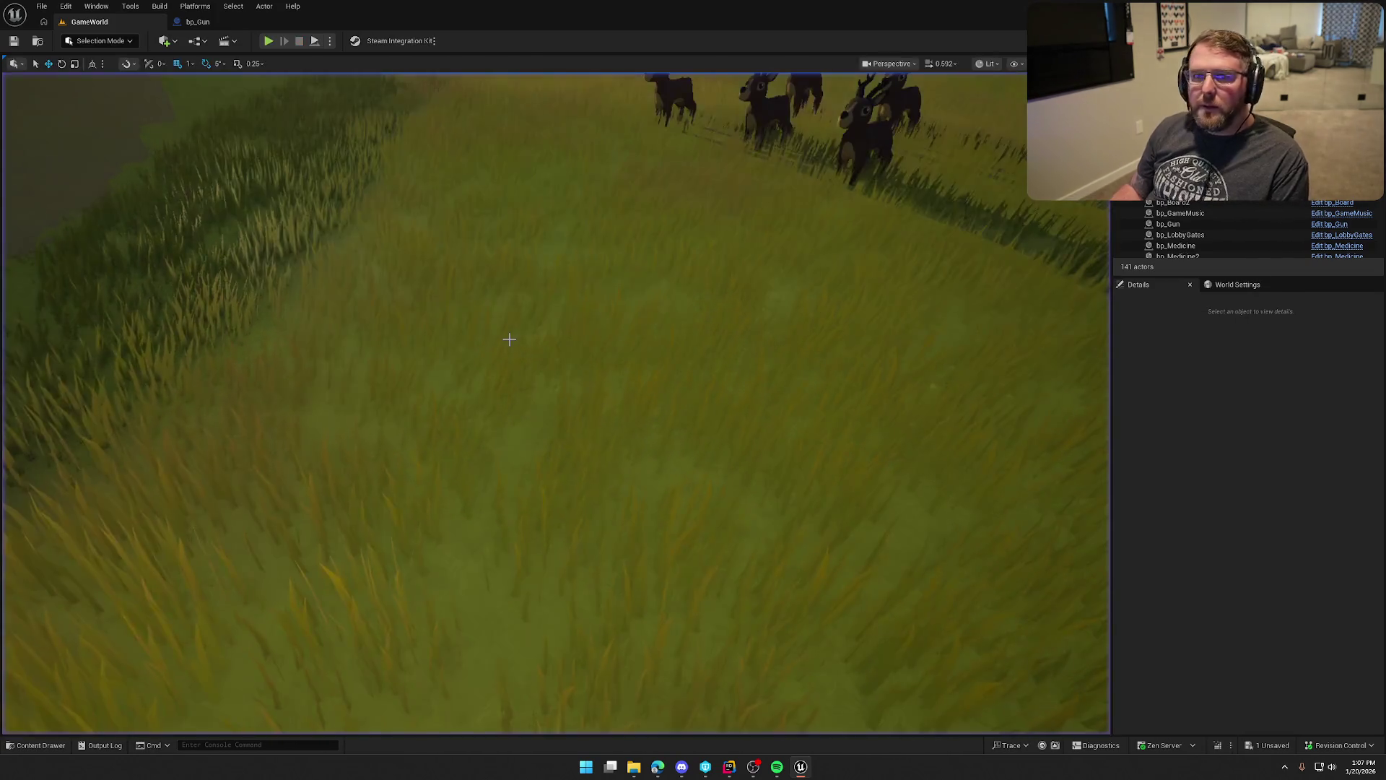
click(198, 22)
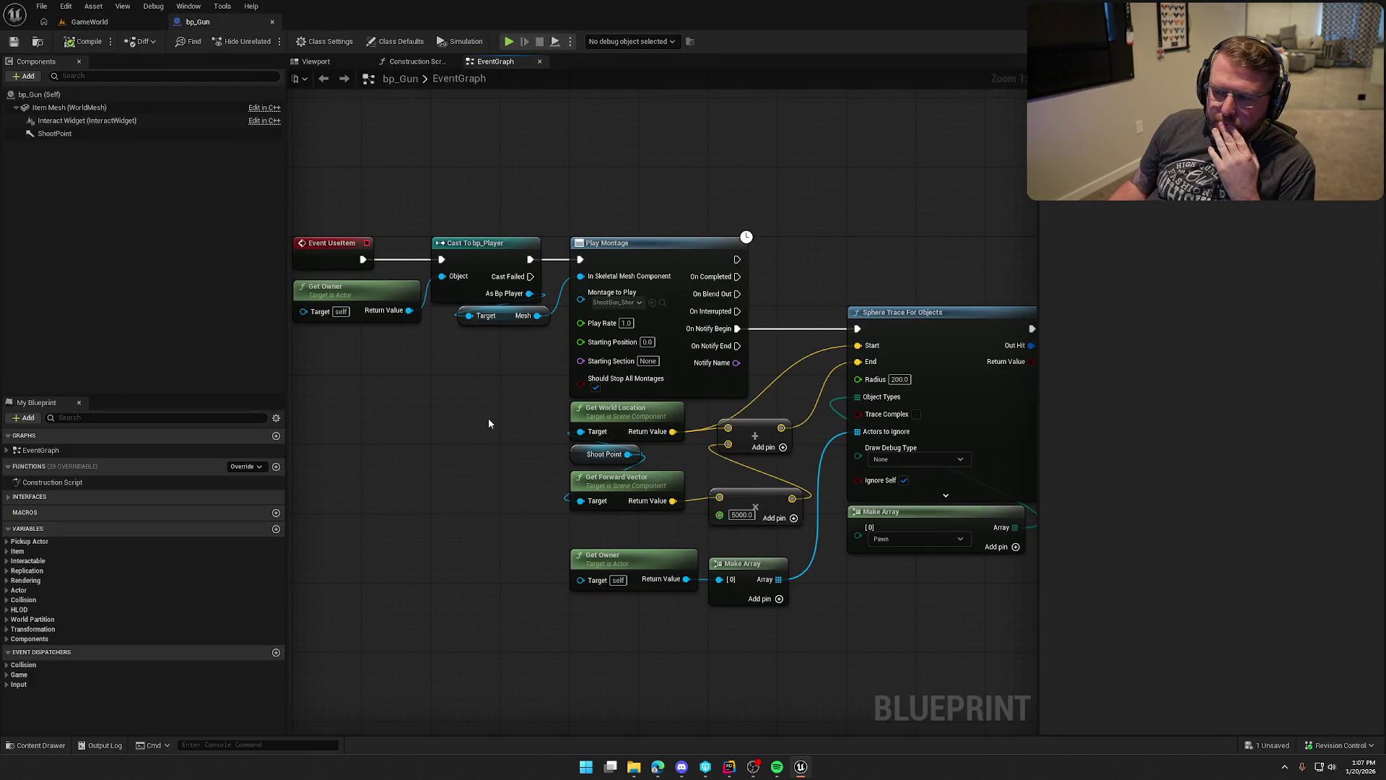
mouse_move(488, 422)
mouse_down()
mouse_move(551, 427)
mouse_move(520, 427)
mouse_up()
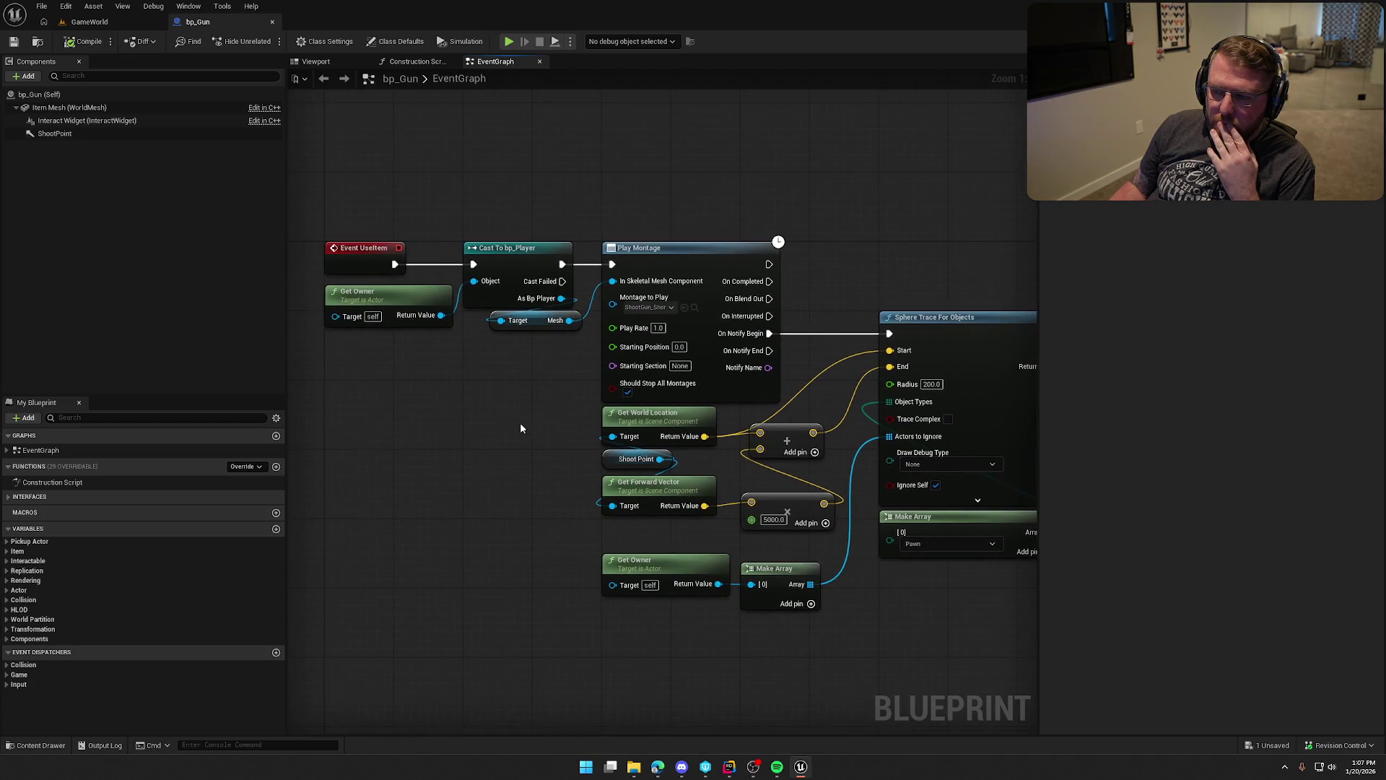
key(alt+p)
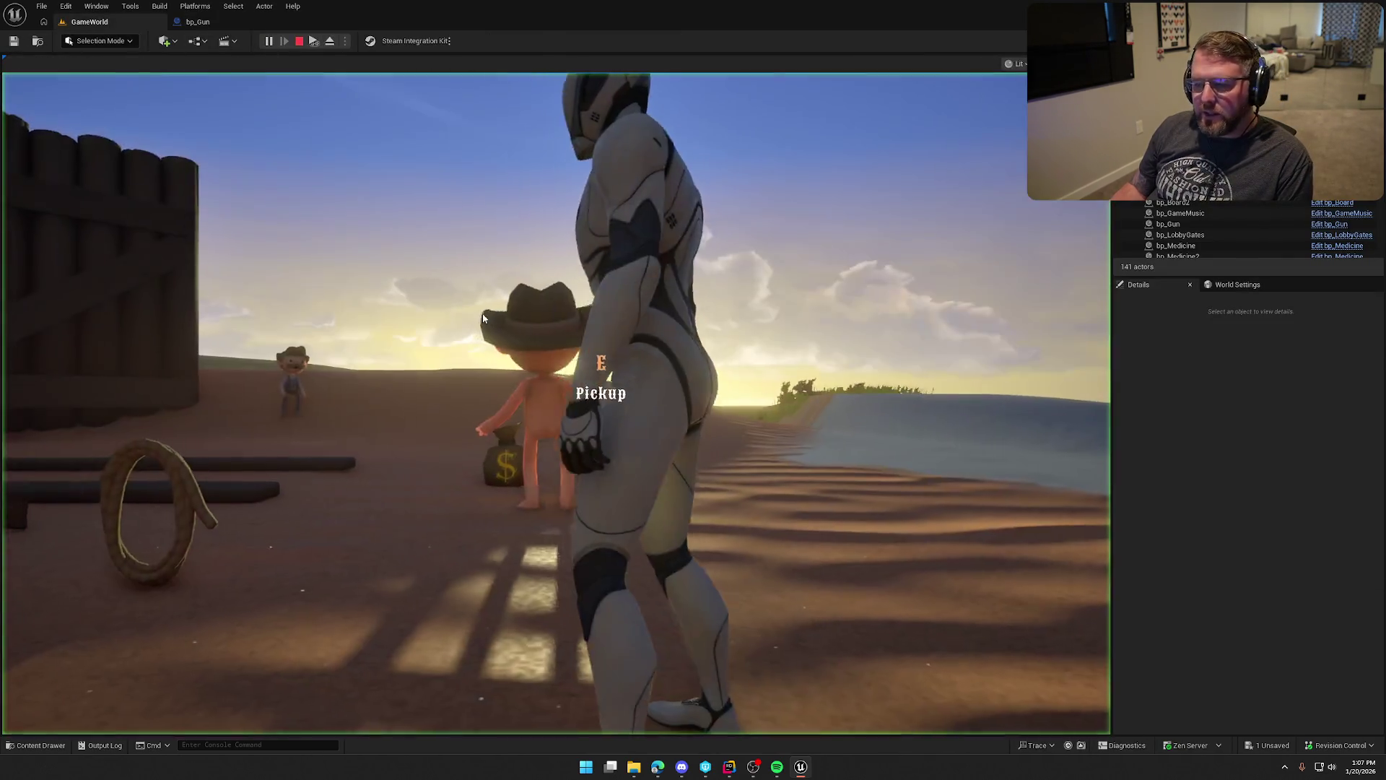
key(super)
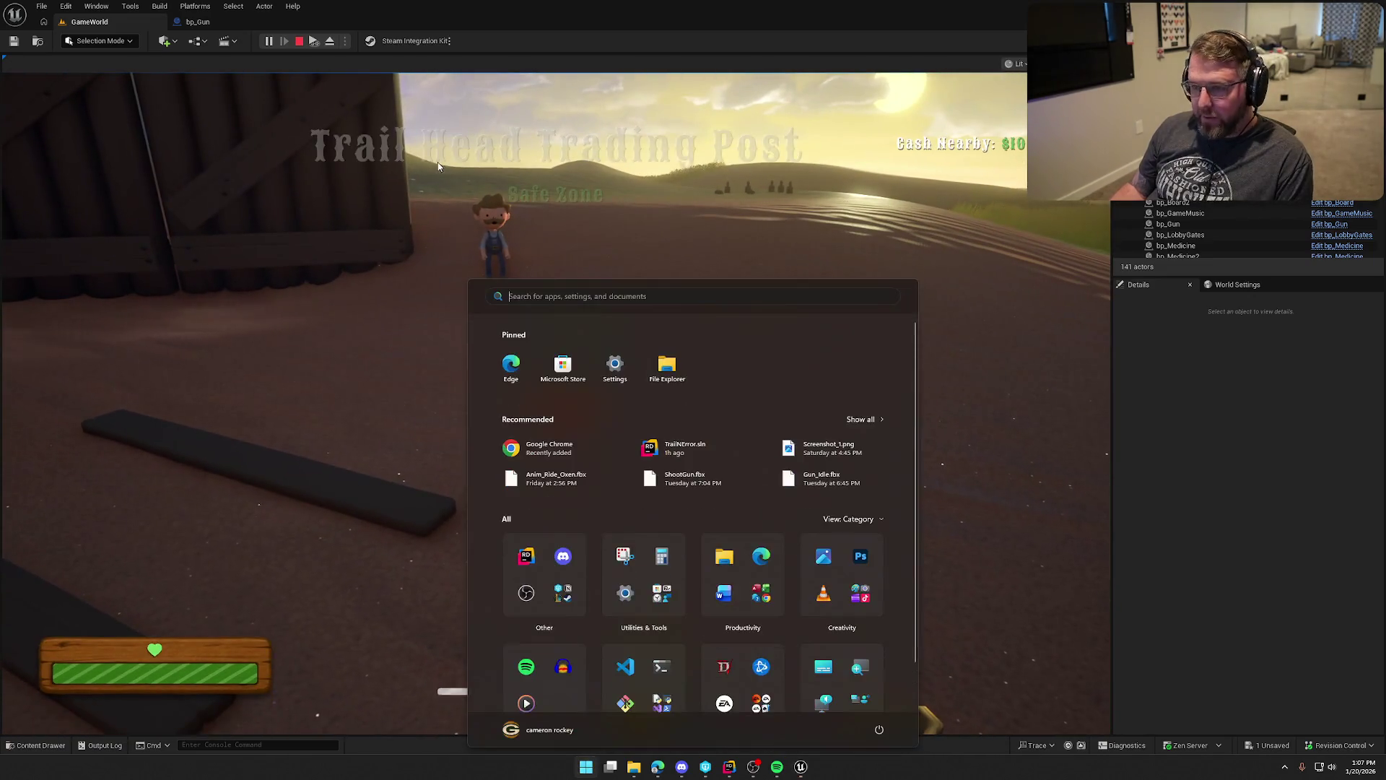
key(super)
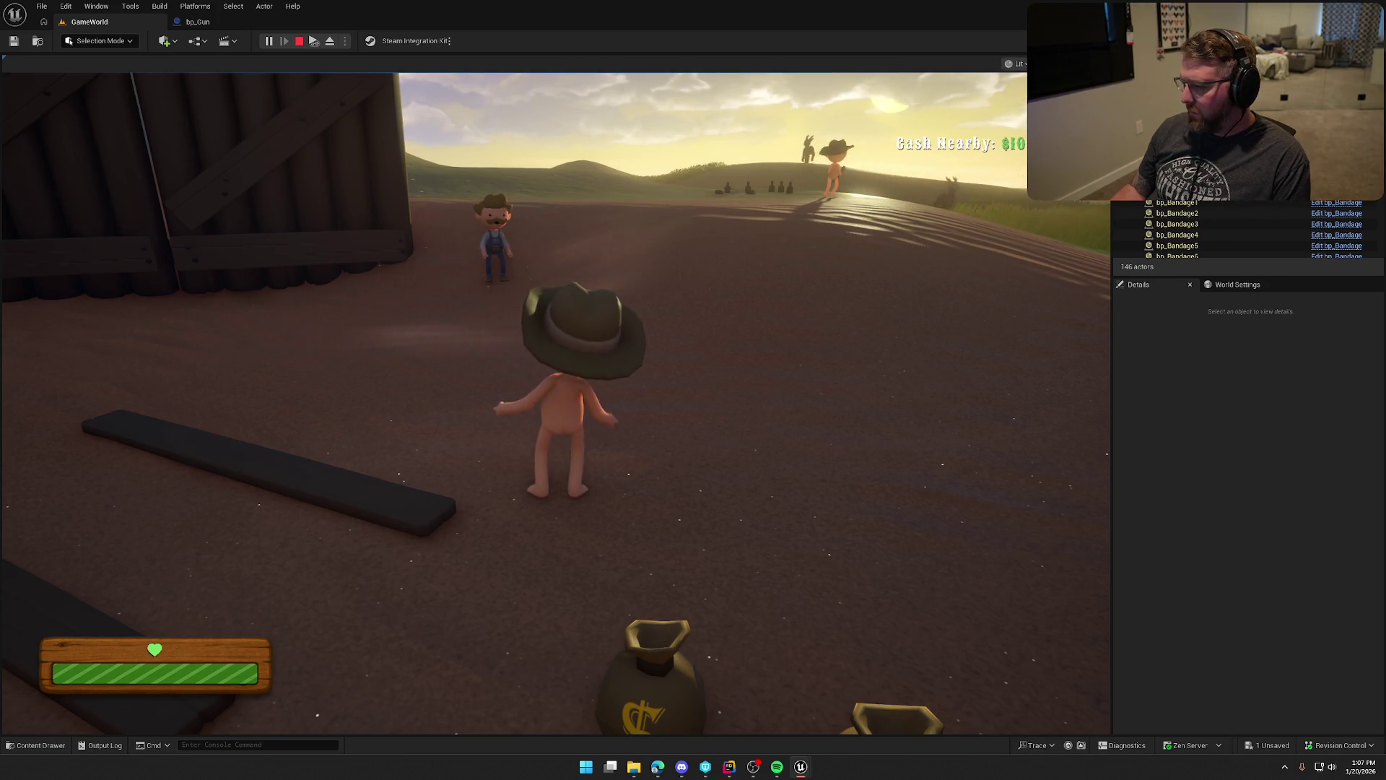
key(Escape)
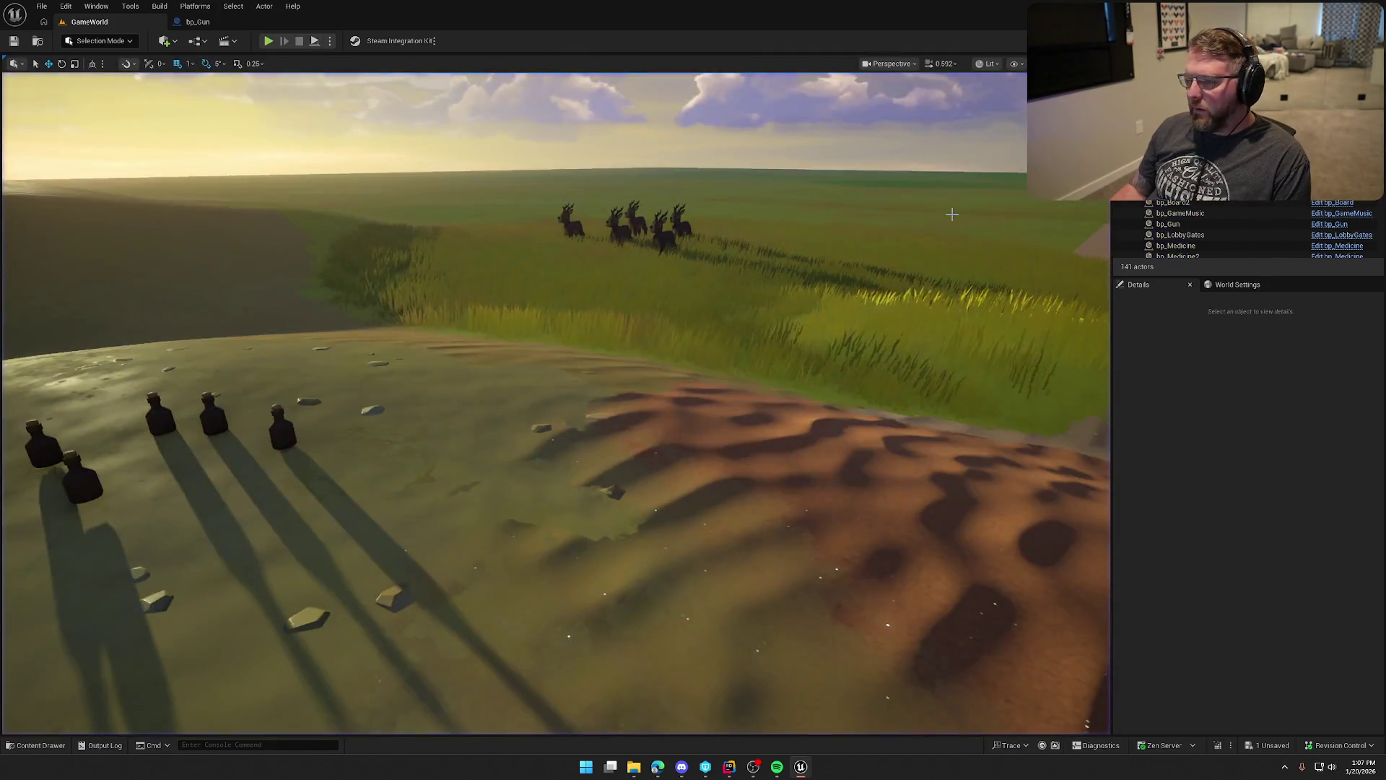
key(shift+w)
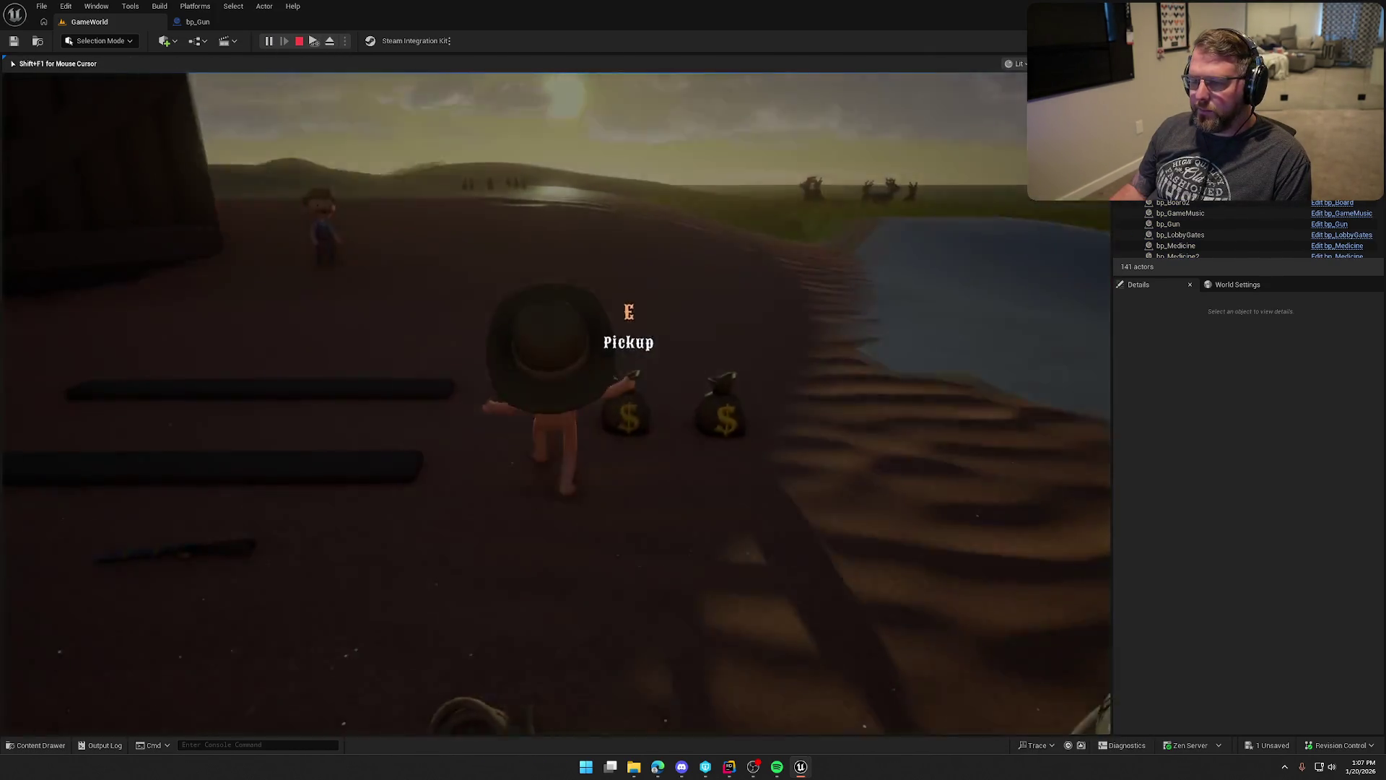
key(super)
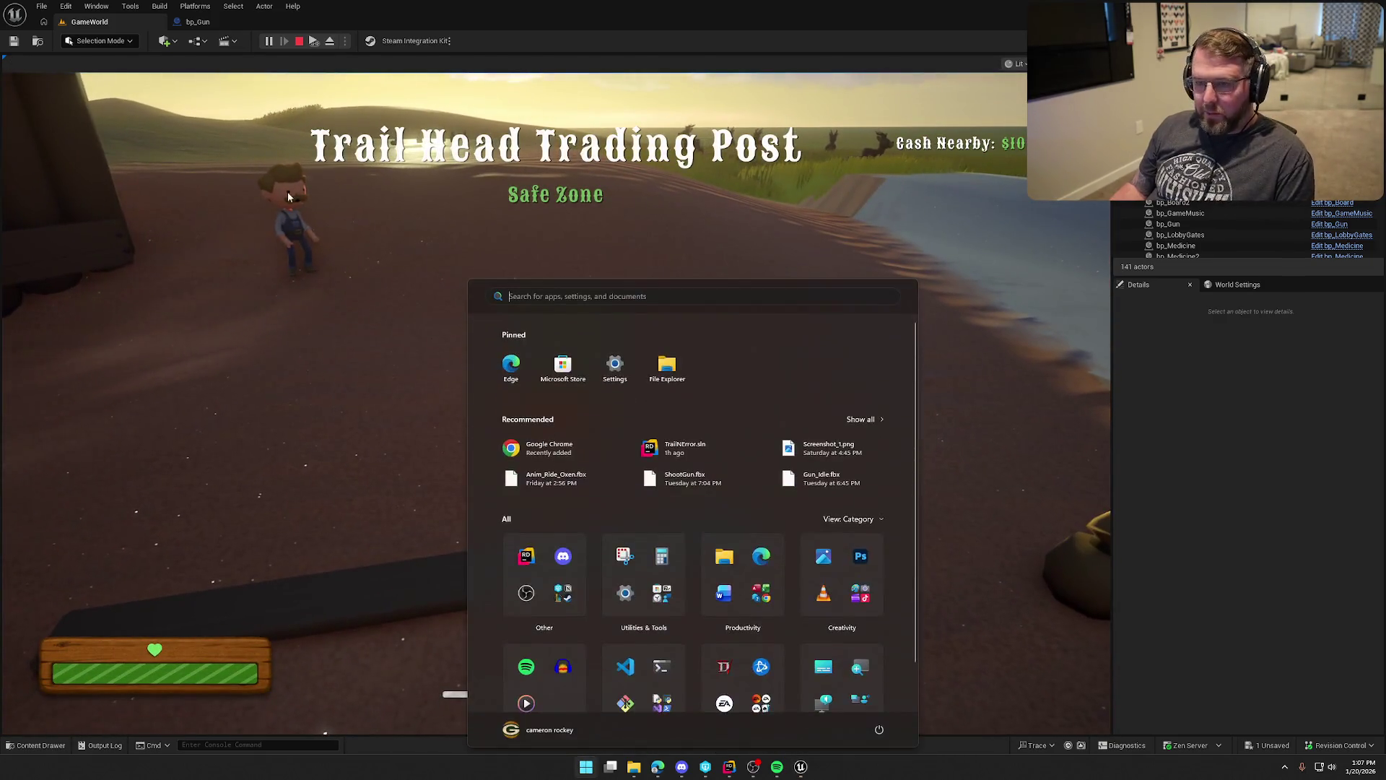
key(super)
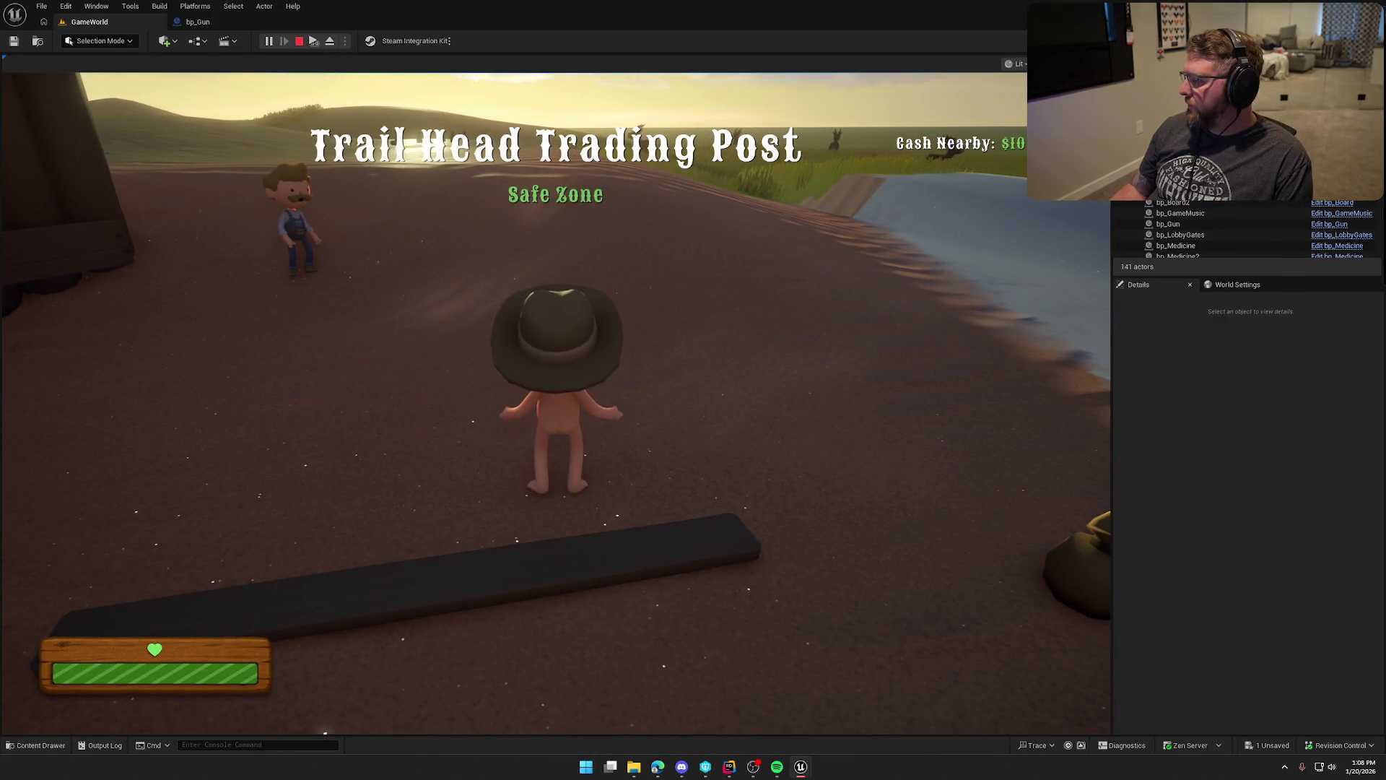
scroll(1228, 229, up, 3)
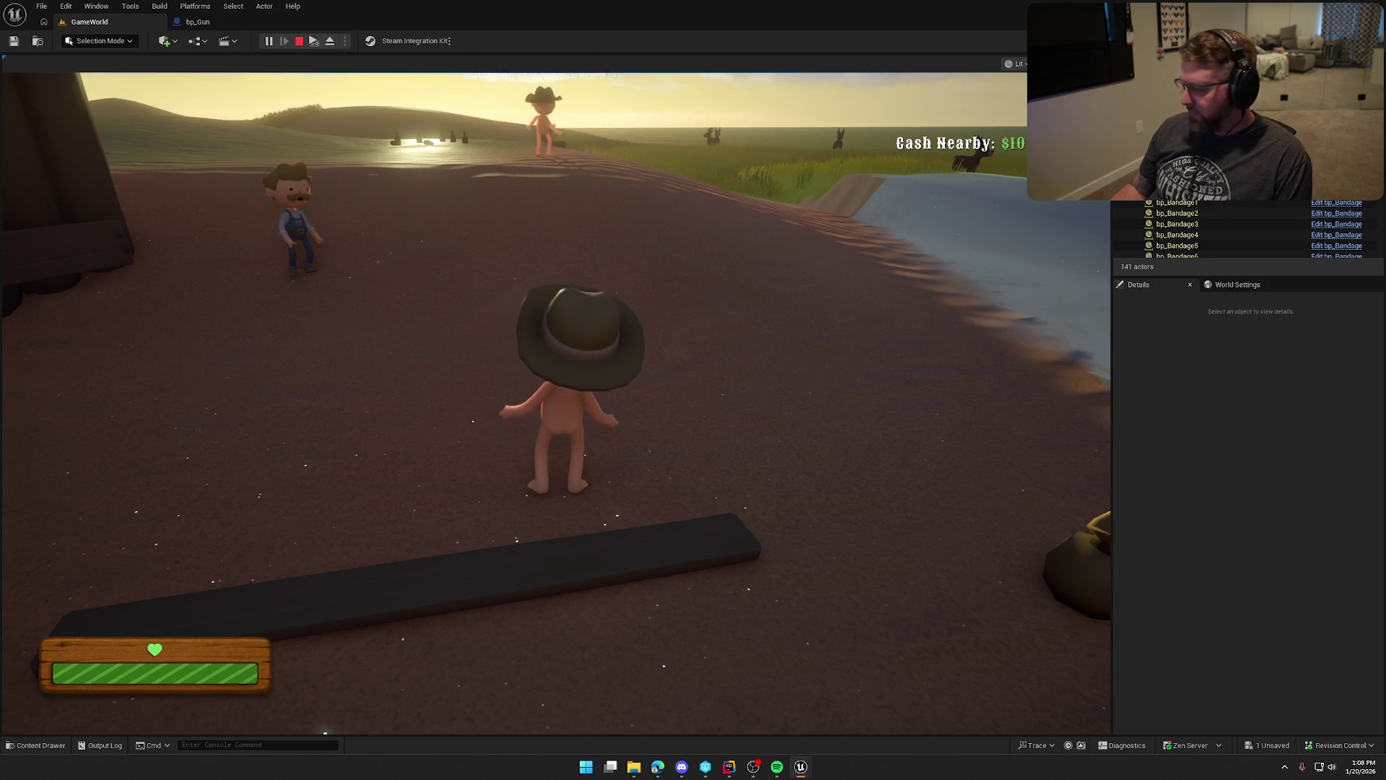
key(super)
key(super)
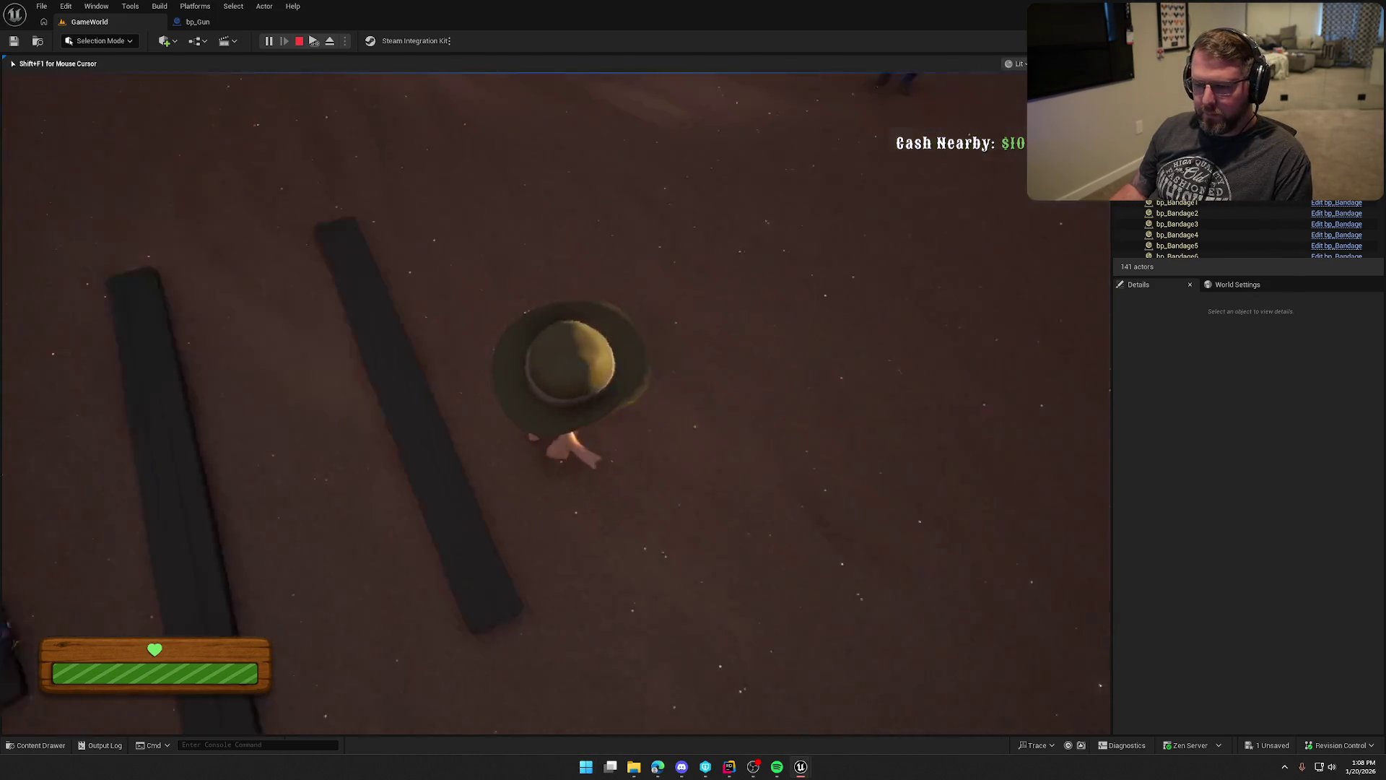
key(w)
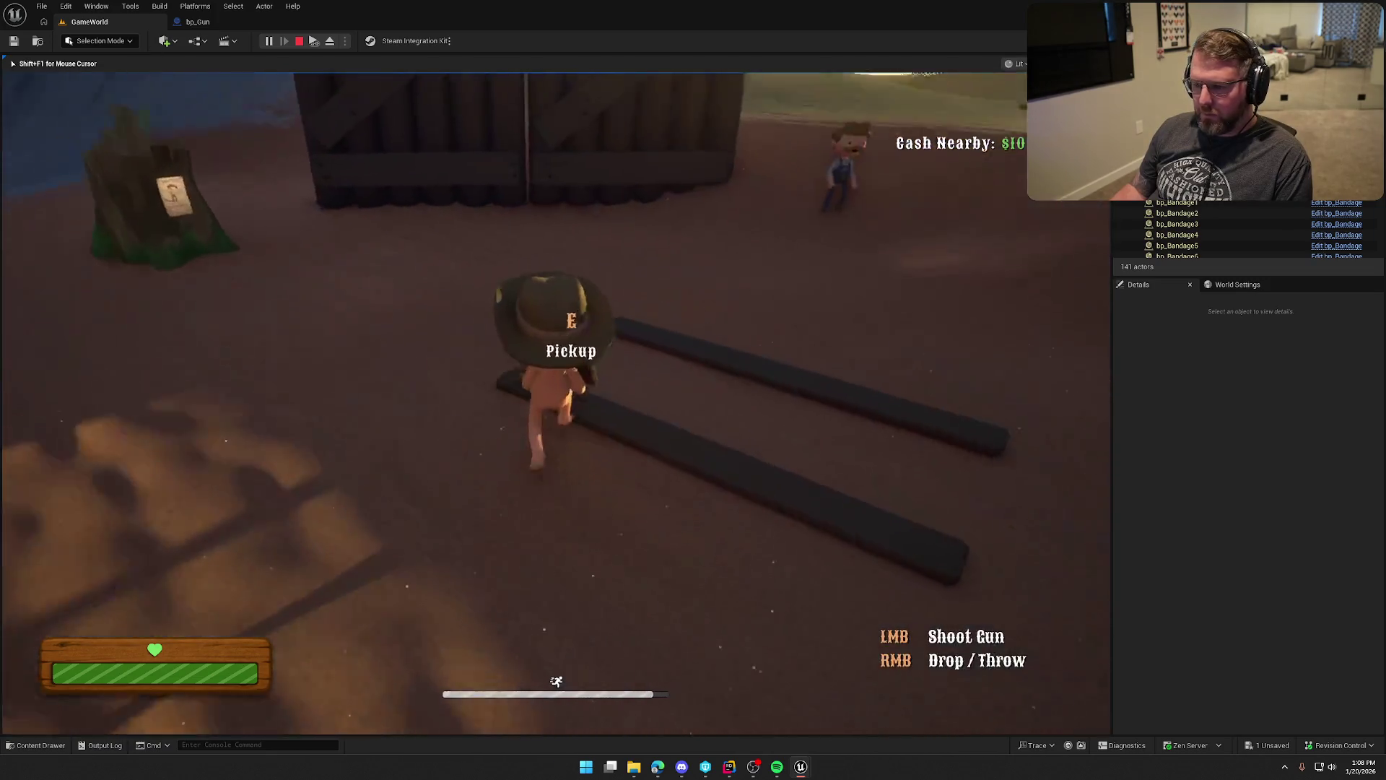
key(shift+w)
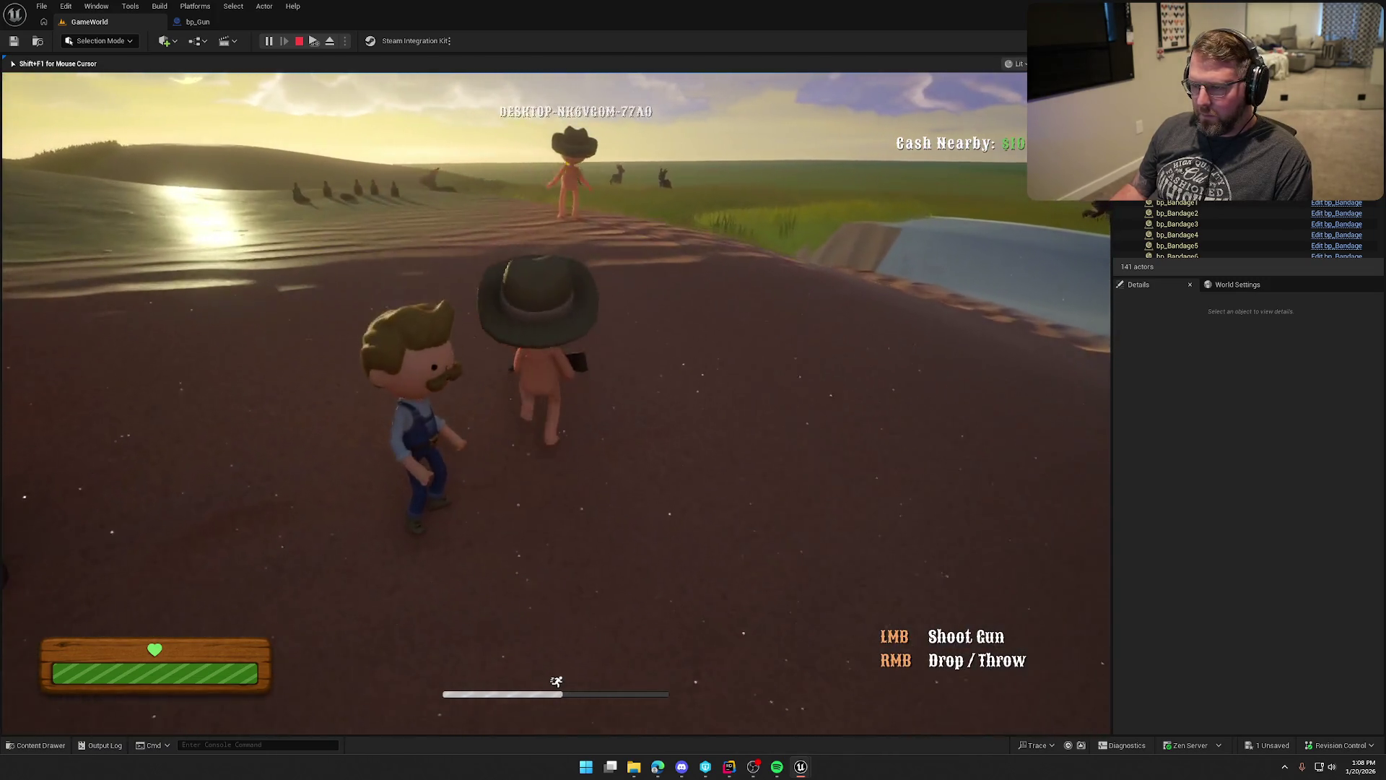
key(shift+w)
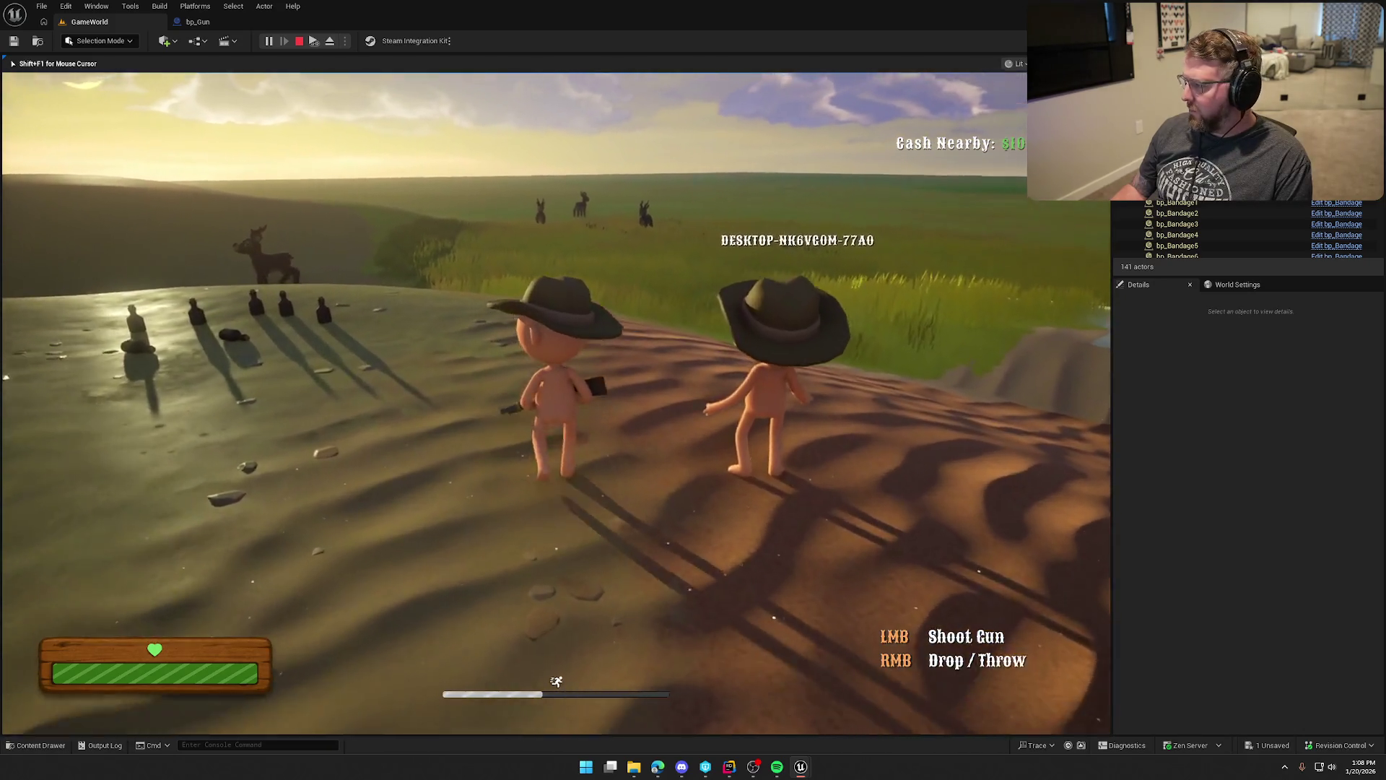
key(s)
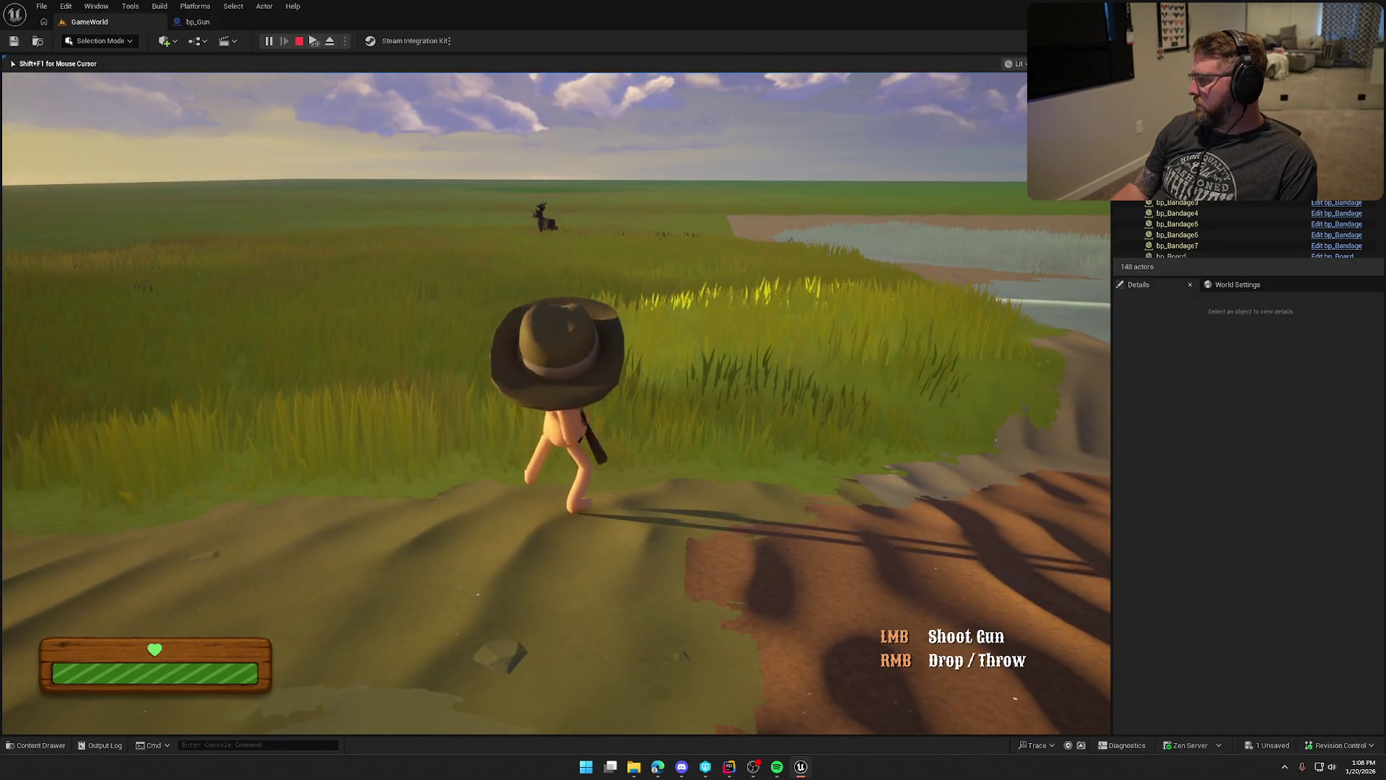
key(Escape)
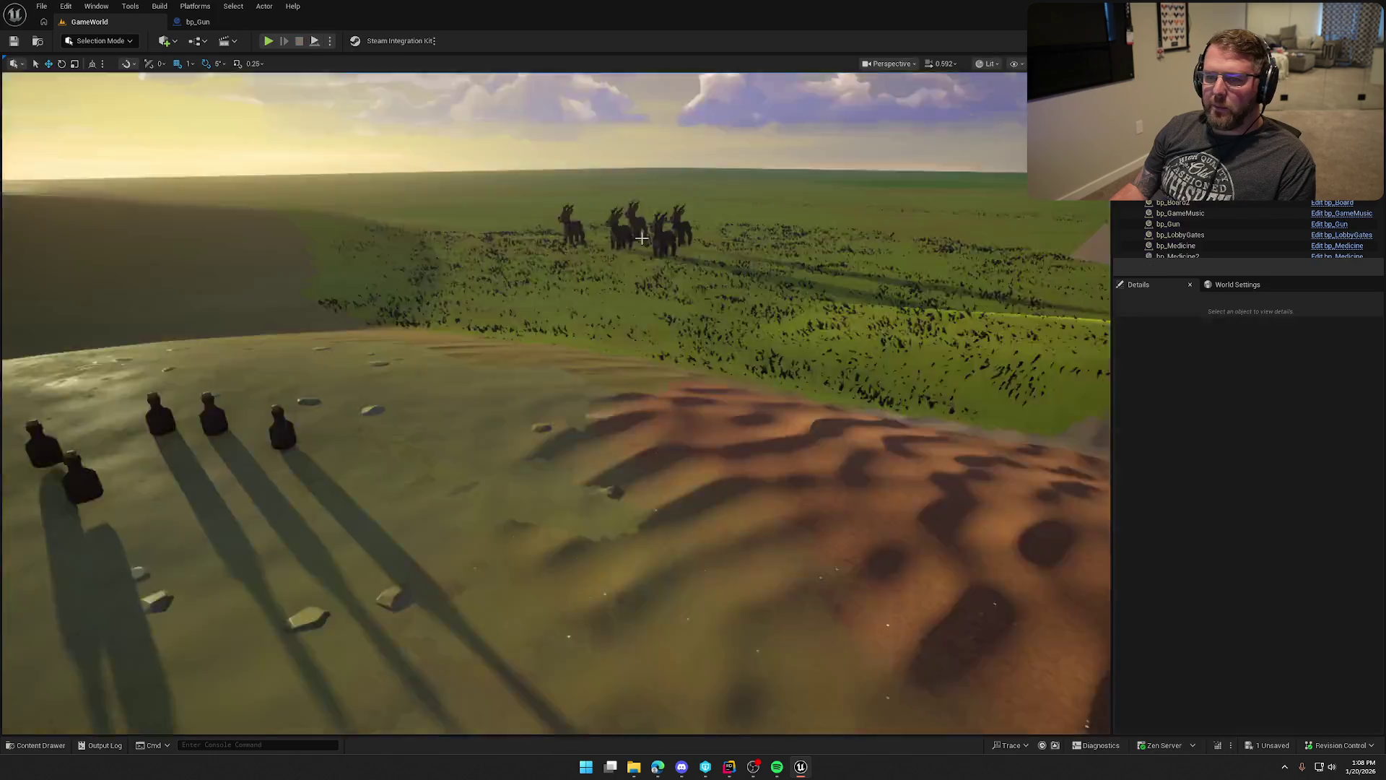
Pan across bp_Gun's Sphere Trace, Branch, SpawnActor, Play Montage and Cast To bp_Player nodes.
click(237, 29)
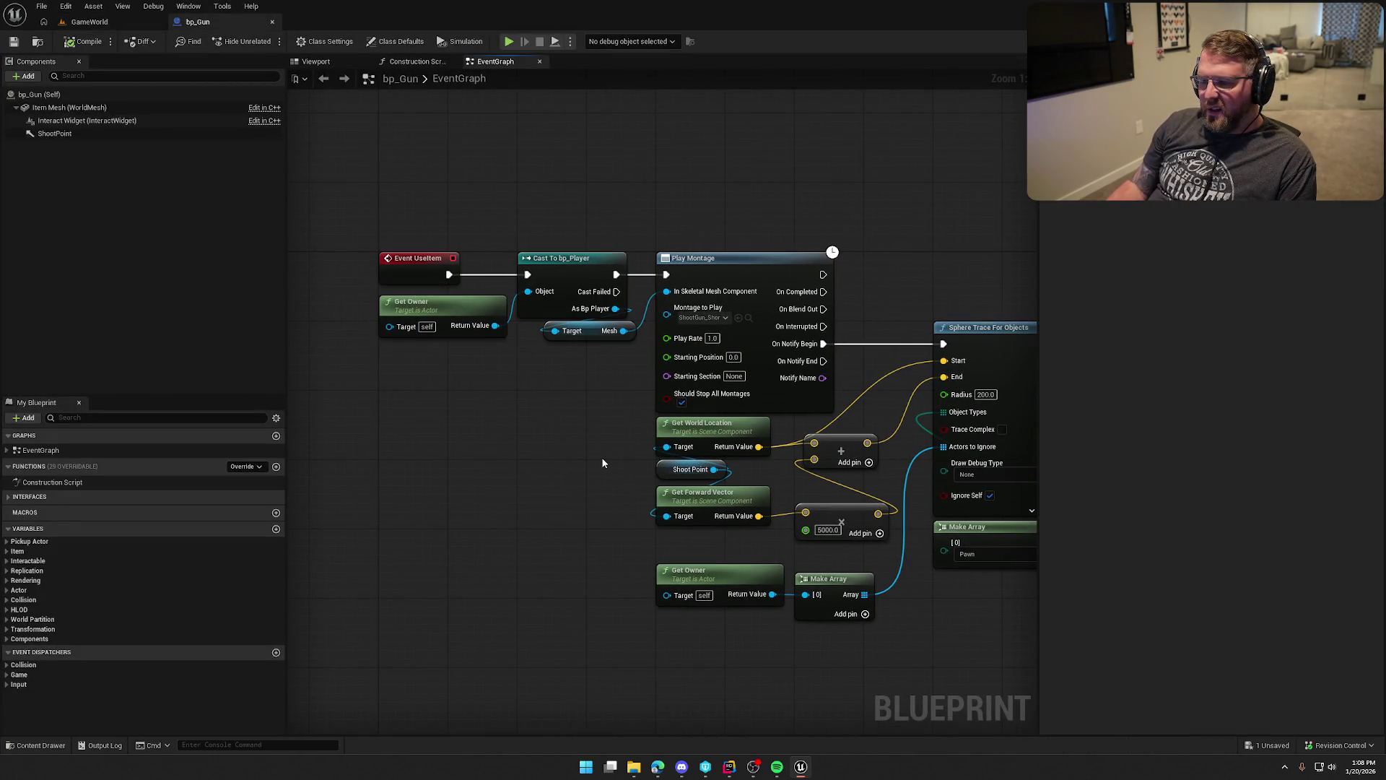
drag(601, 457, 415, 419)
mouse_move(866, 666)
mouse_down()
mouse_move(483, 614)
mouse_move(458, 582)
mouse_move(1011, 570)
mouse_move(733, 577)
mouse_up()
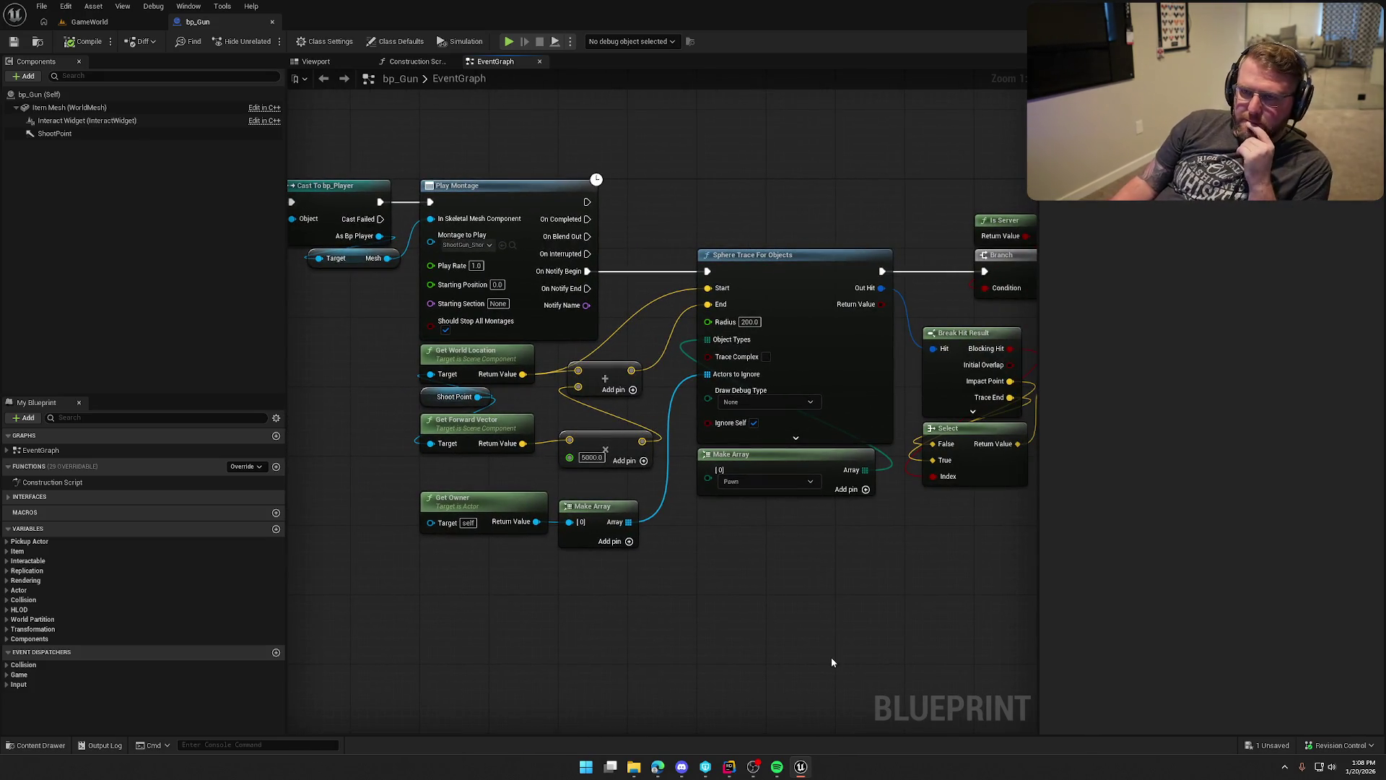
drag(808, 556, 443, 539)
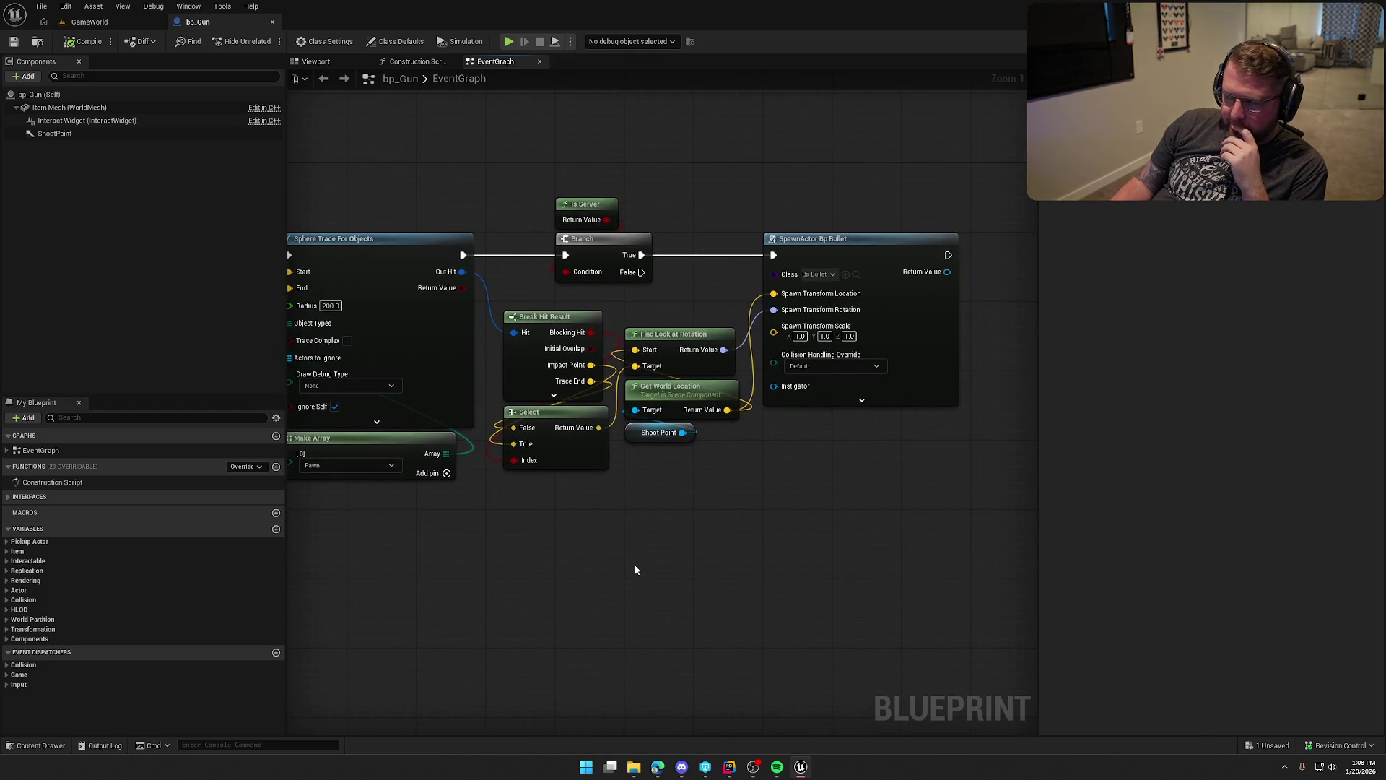
drag(635, 571, 698, 575)
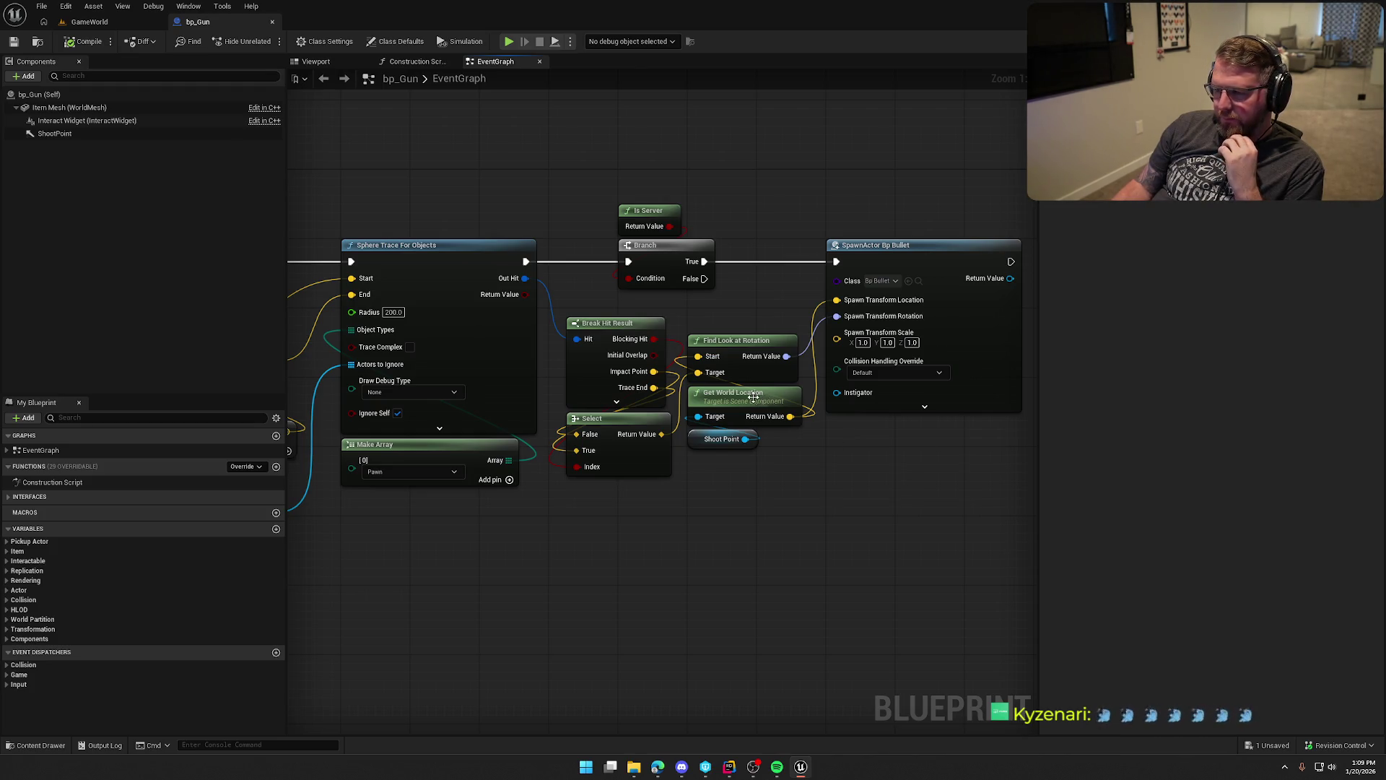
mouse_move(798, 485)
mouse_down()
mouse_move(713, 486)
mouse_move(687, 501)
mouse_move(966, 494)
mouse_up()
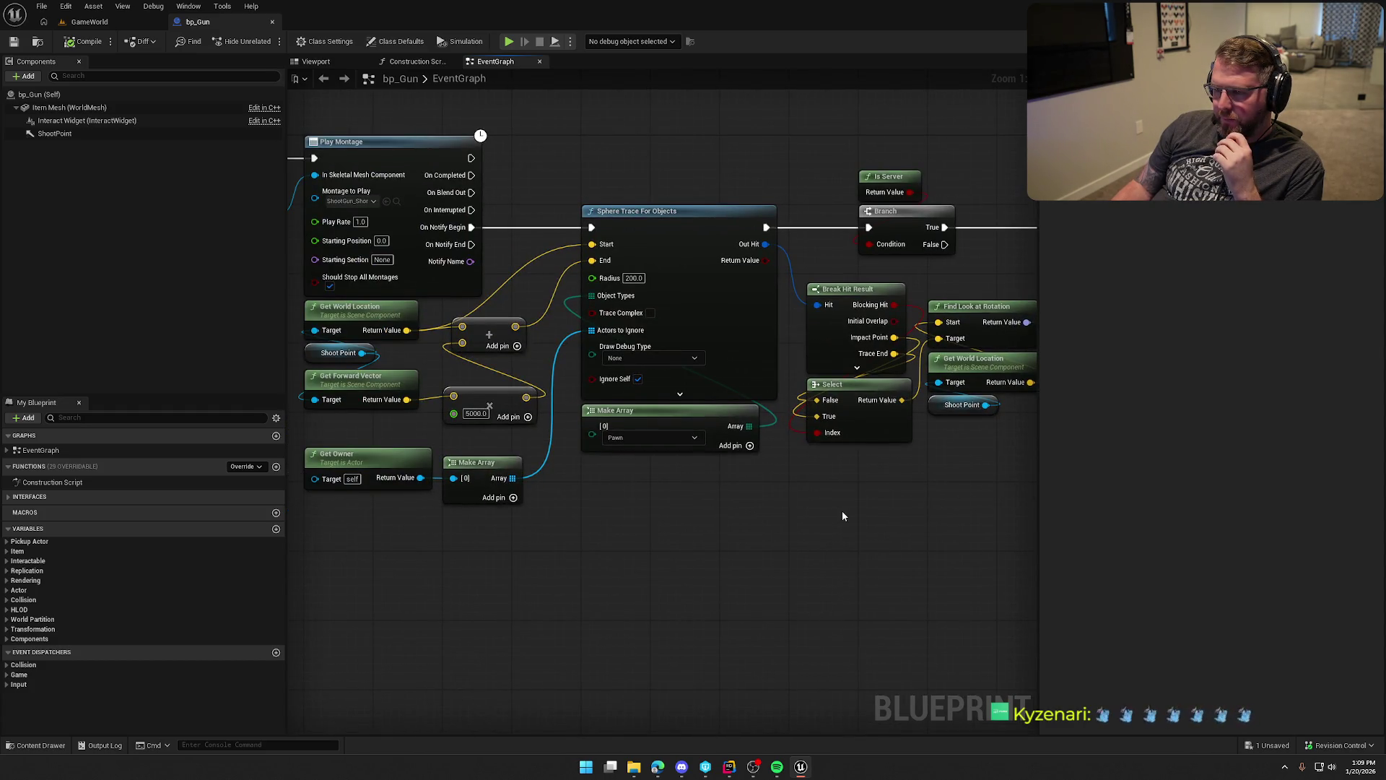
drag(844, 511, 751, 523)
scroll(640, 541, down, 1)
mouse_move(640, 541)
mouse_down()
mouse_move(829, 527)
mouse_move(694, 535)
mouse_move(884, 541)
mouse_up()
scroll(735, 539, down, 1)
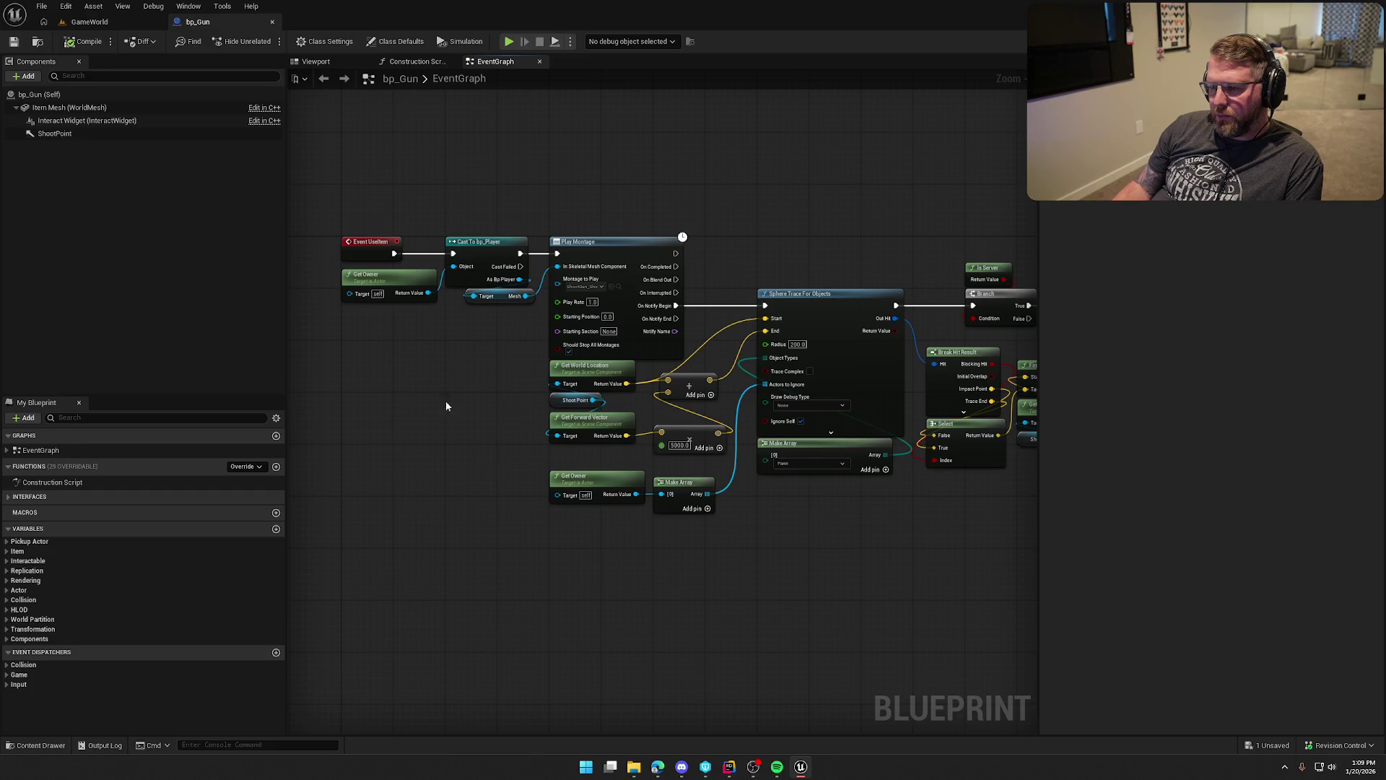
Review the graph from Event UseItem to the hit-result nodes, then play GameWorld.
click(363, 241)
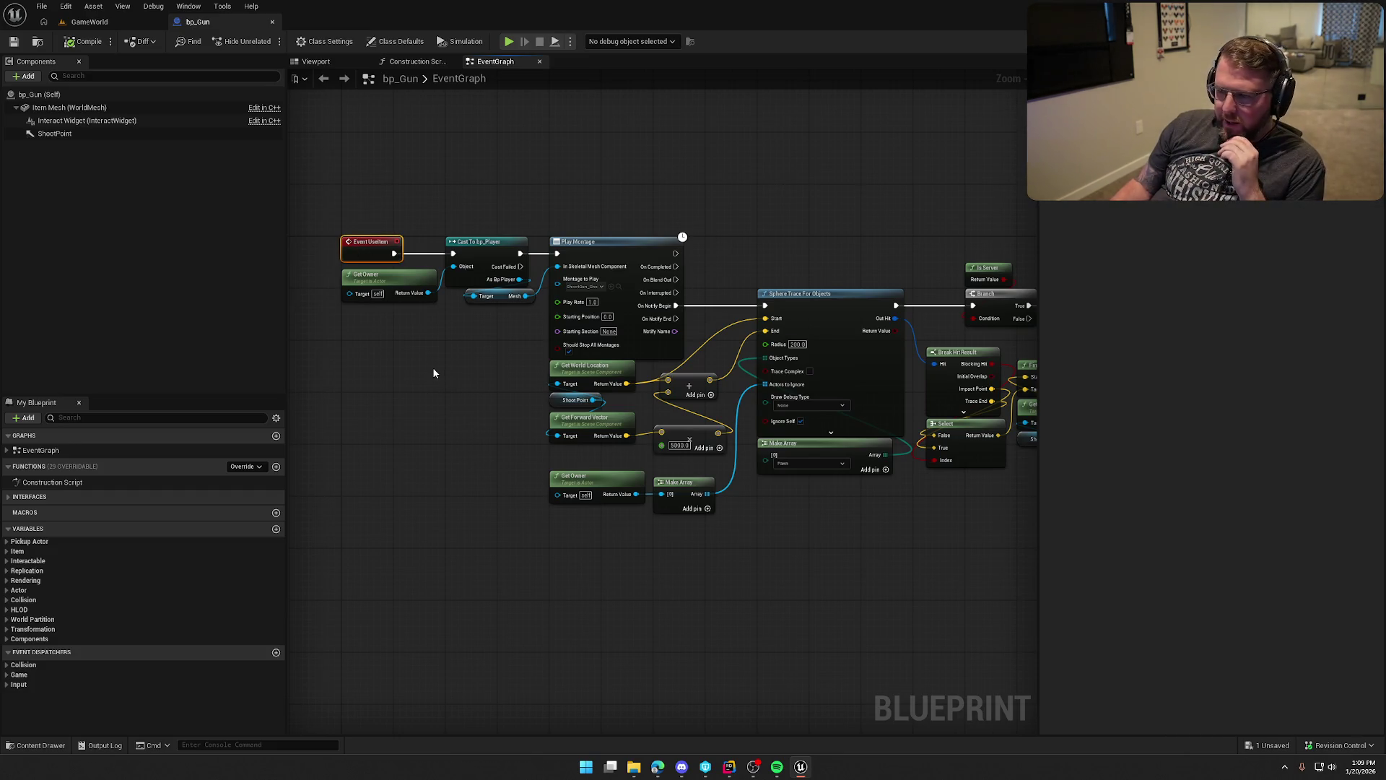
click(438, 344)
scroll(437, 344, up, 2)
drag(449, 426, 565, 491)
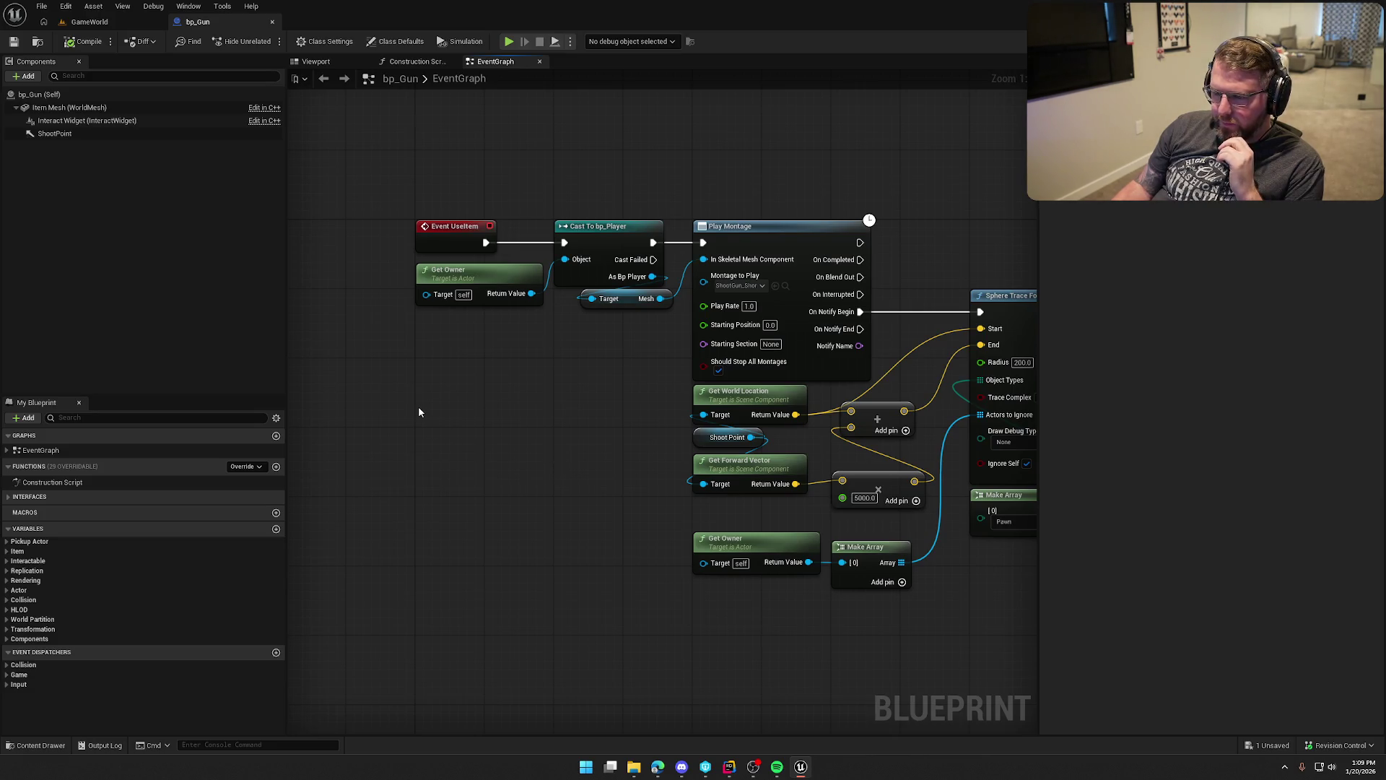
scroll(452, 440, down, 1)
mouse_move(551, 449)
mouse_down()
mouse_move(397, 530)
mouse_move(868, 511)
mouse_move(756, 510)
mouse_up()
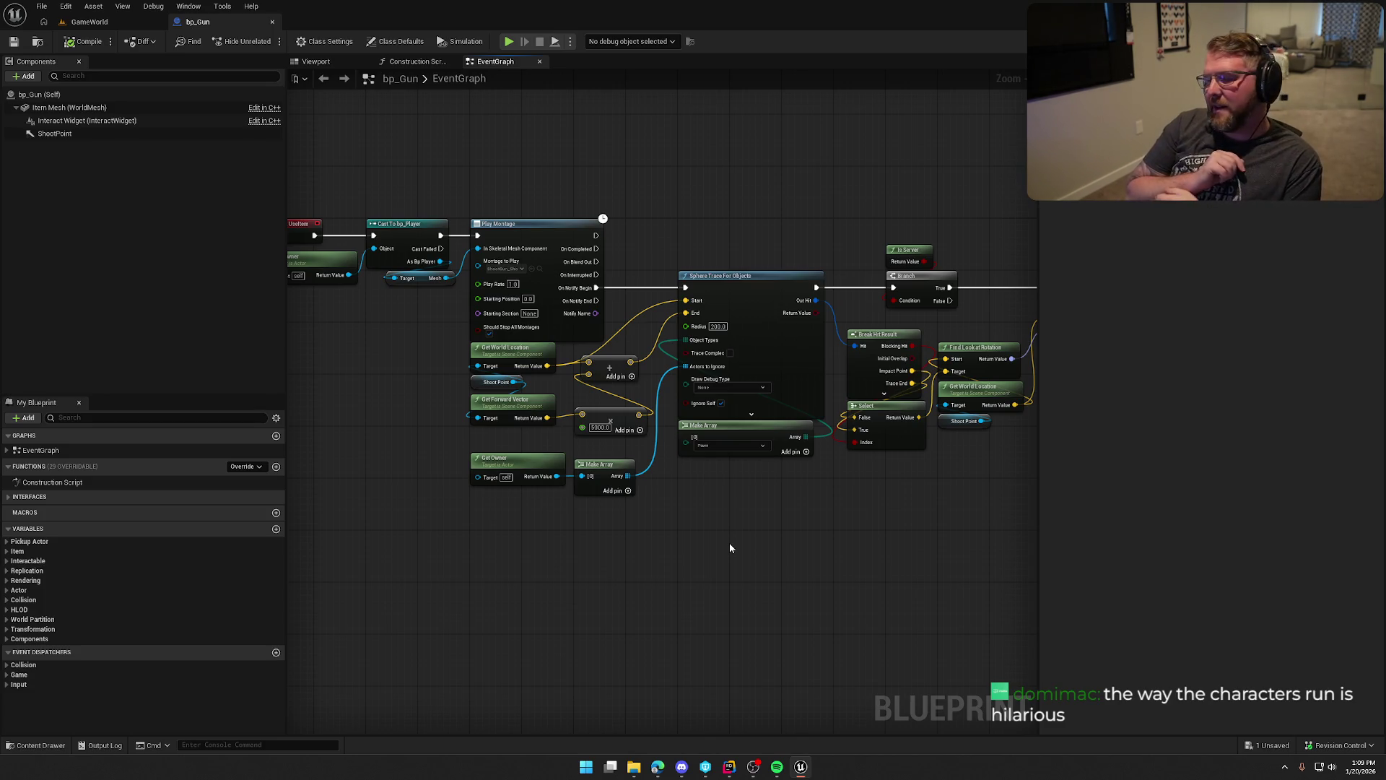
click(90, 22)
click(283, 34)
Sprint through the trading post, past the fence and stump toward the pen.
key(shift+w)
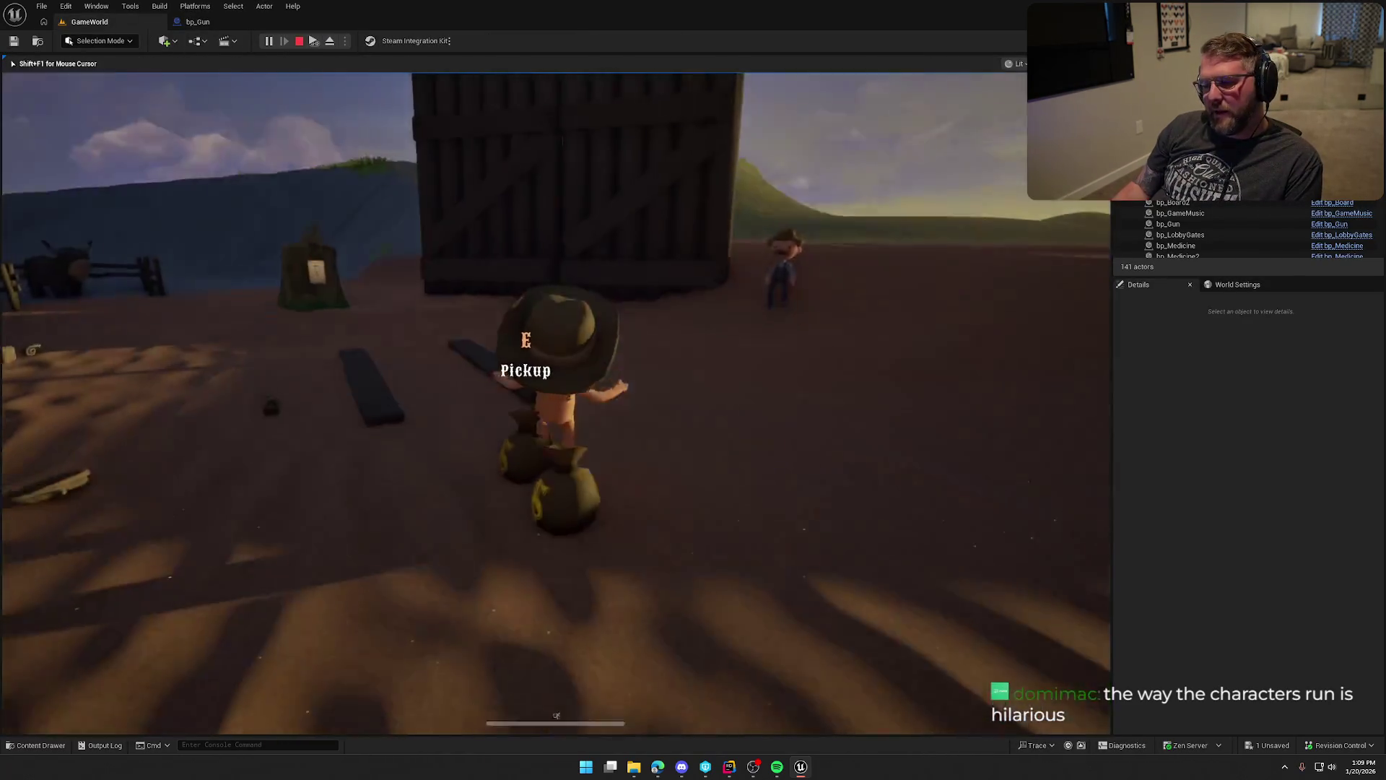
key(shift+w)
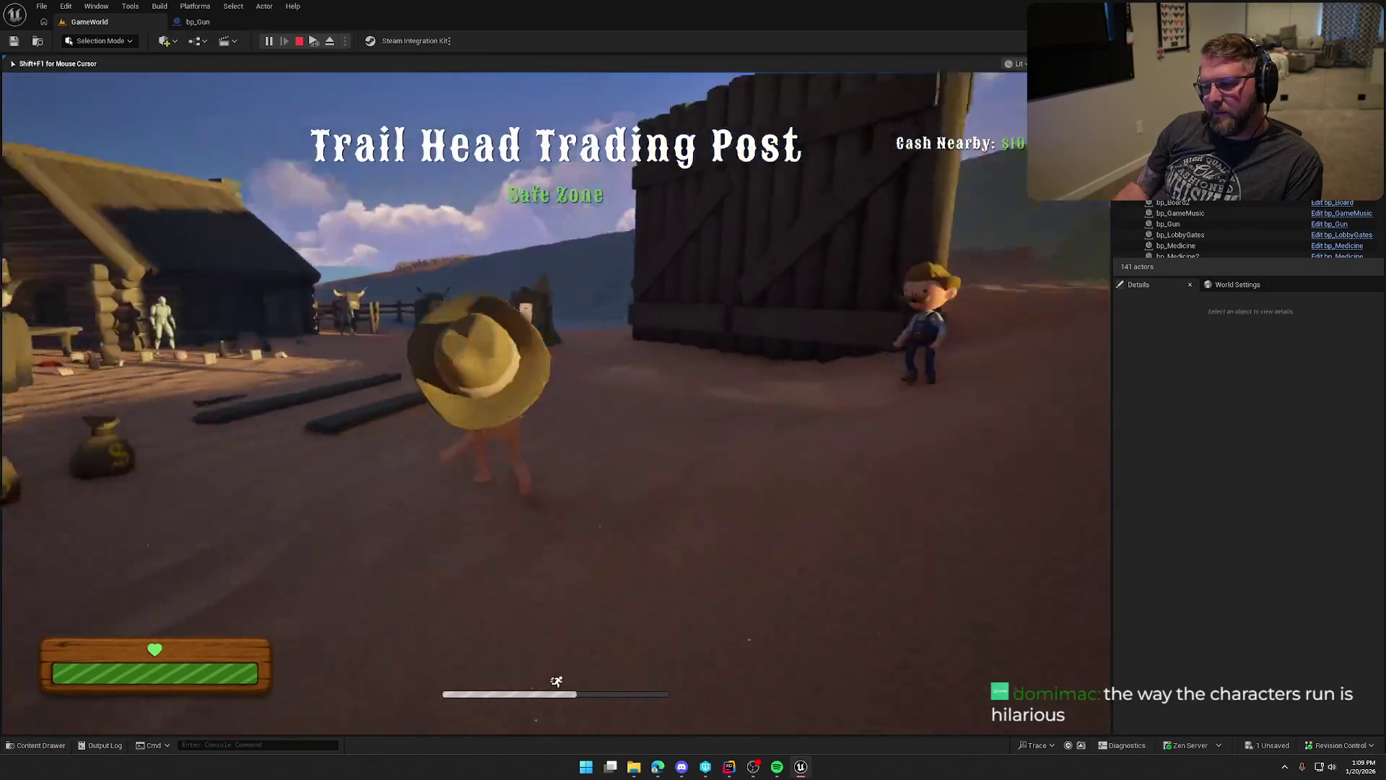
key(shift+w)
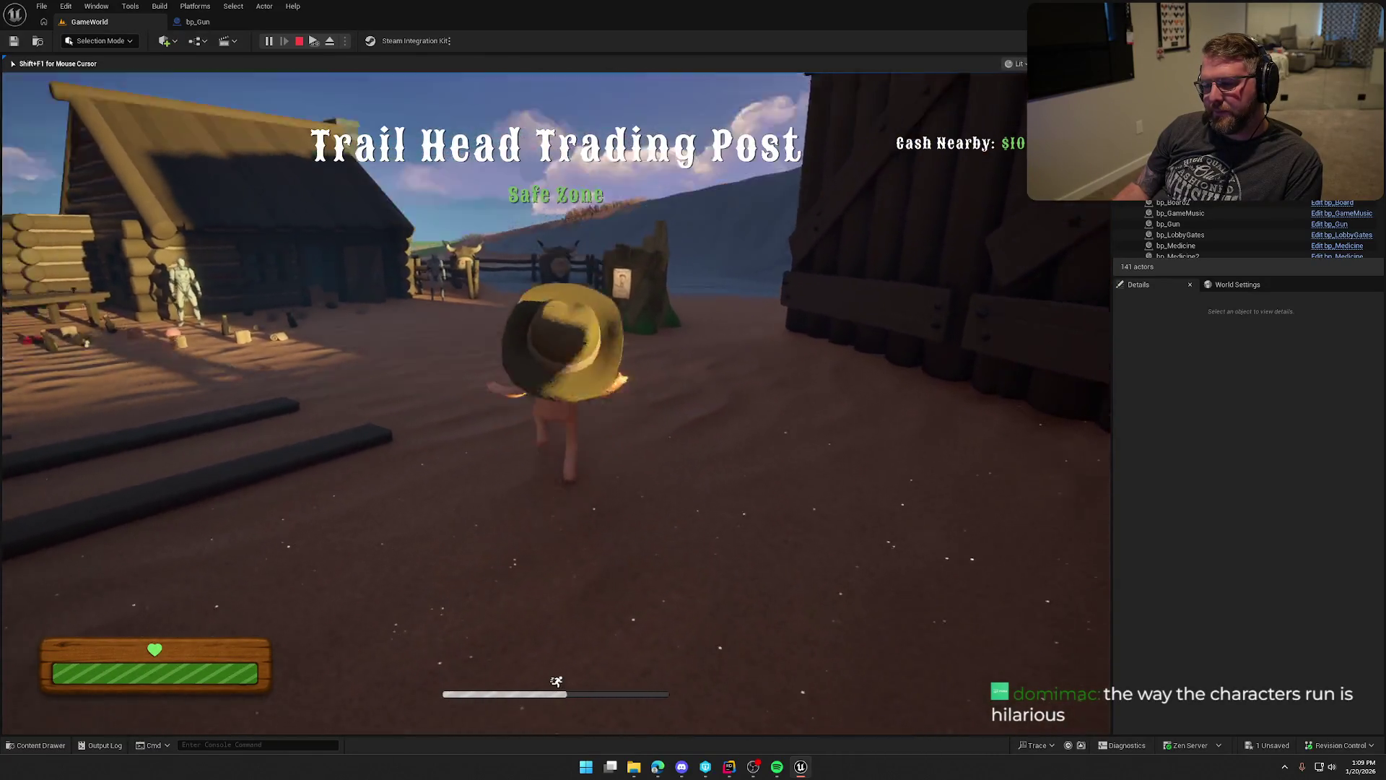
key(shift+w)
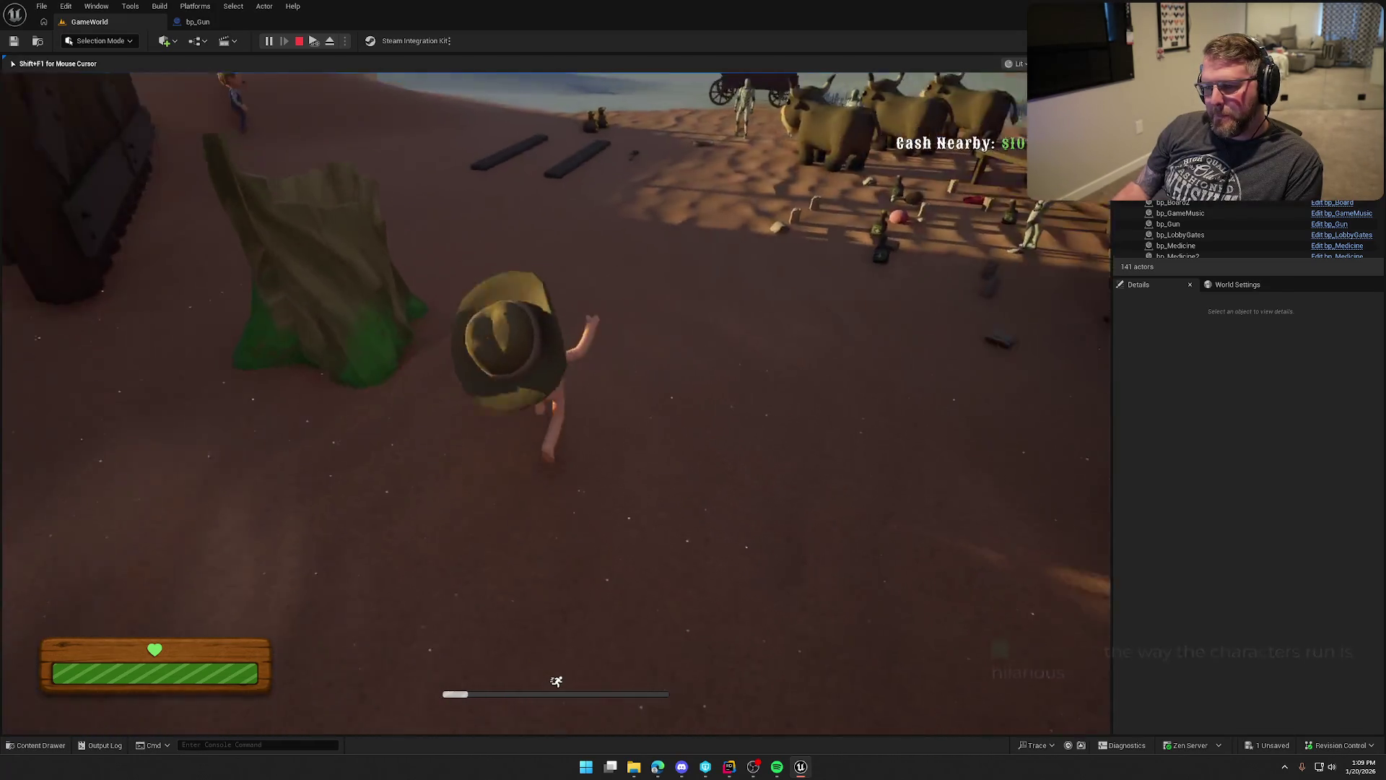
Stop the play session and bring up the Items content folder.
key(Escape)
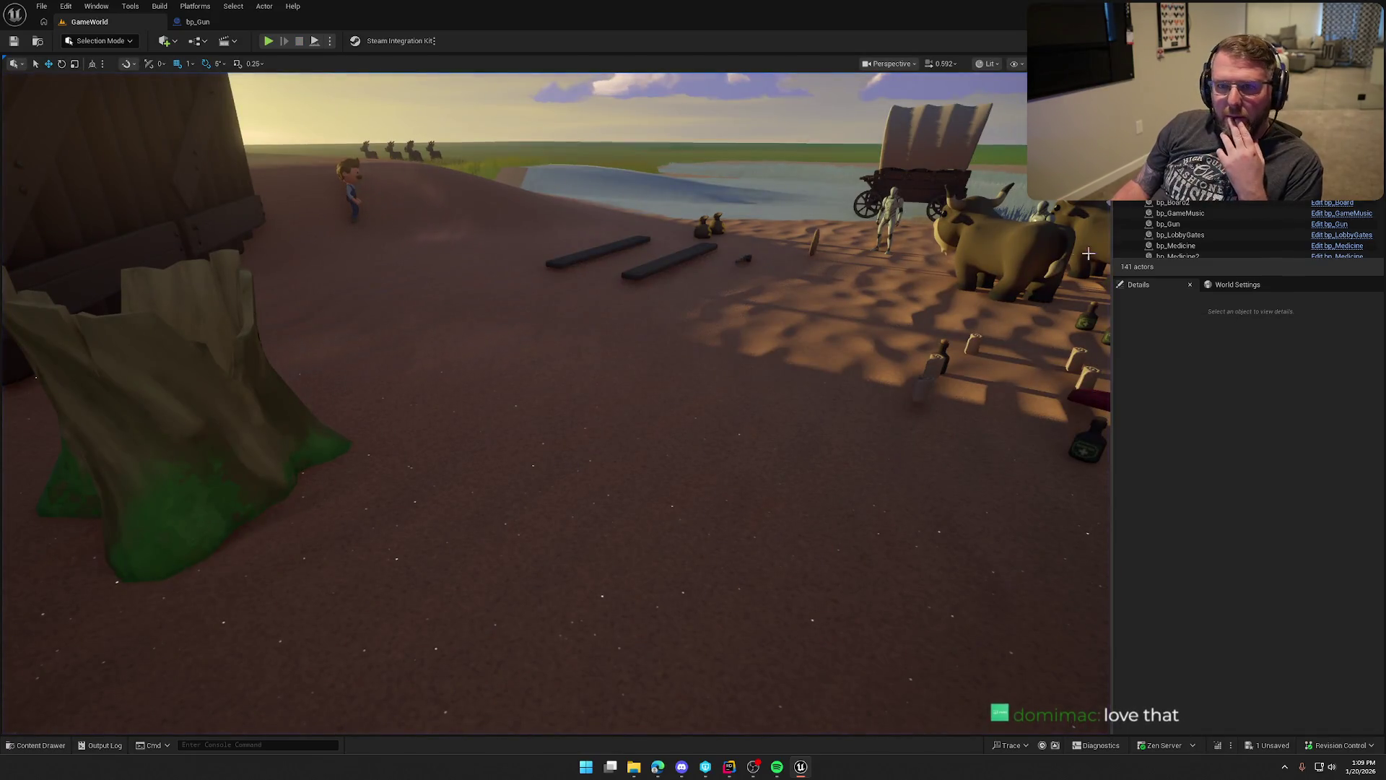
click(1226, 433)
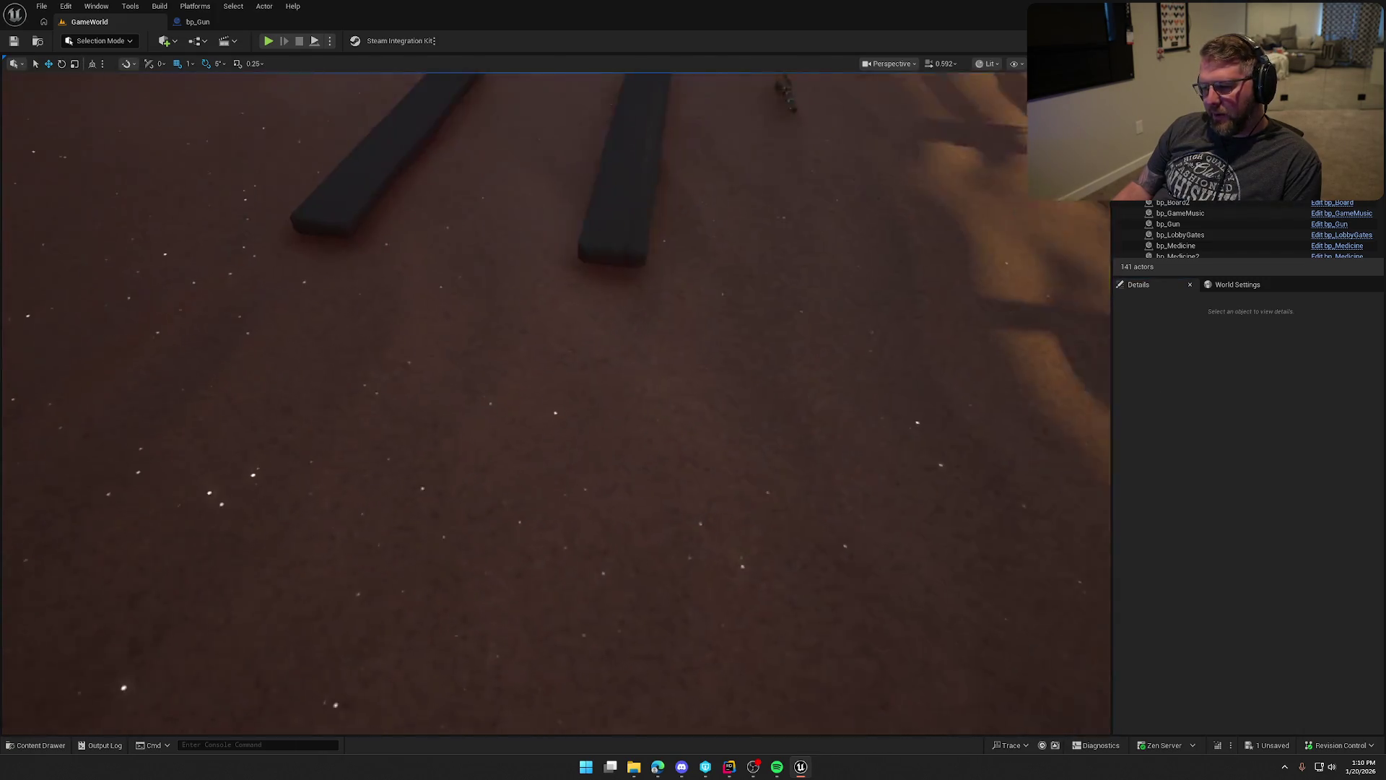
key(ctrl+space)
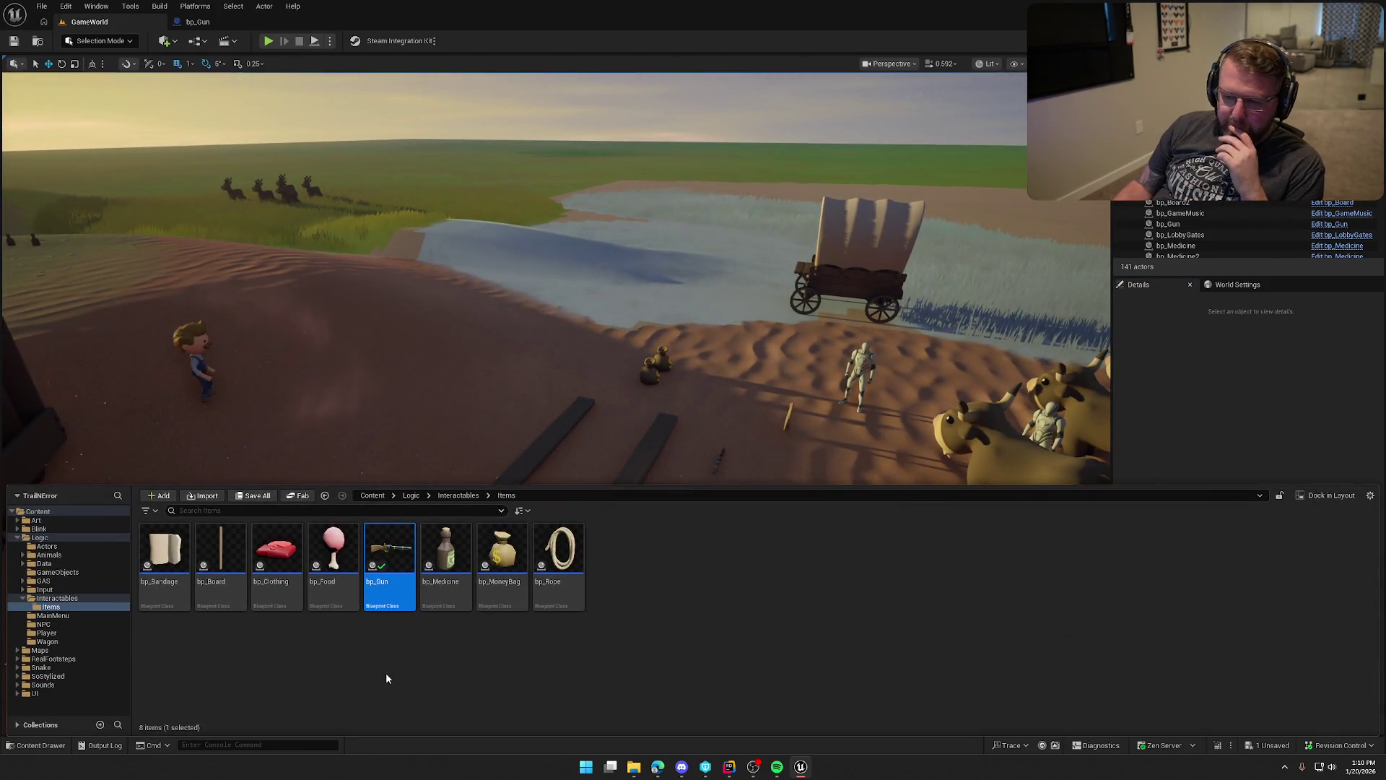
Open bp_MasterPickup's event graph, then Alt+Tab to Rider.
double_click(383, 548)
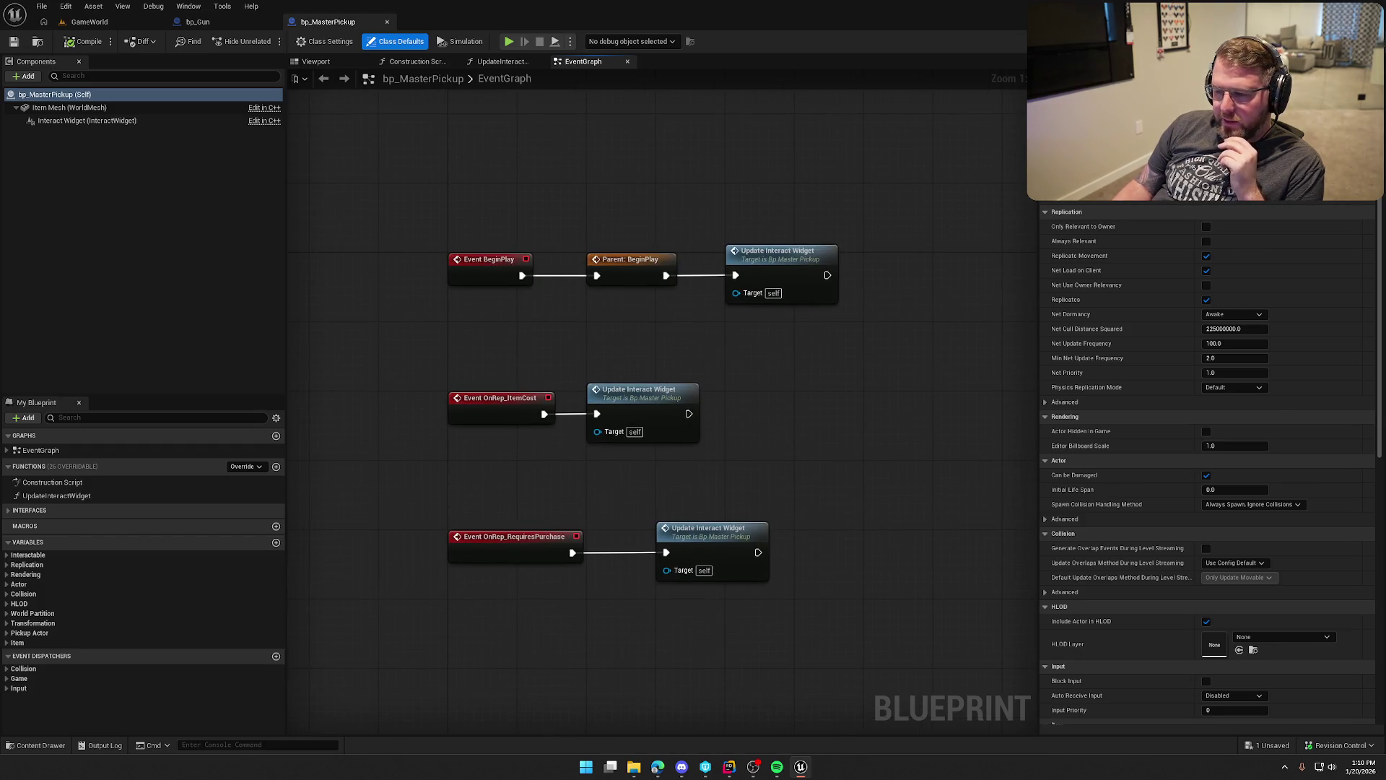
key(alt+Tab)
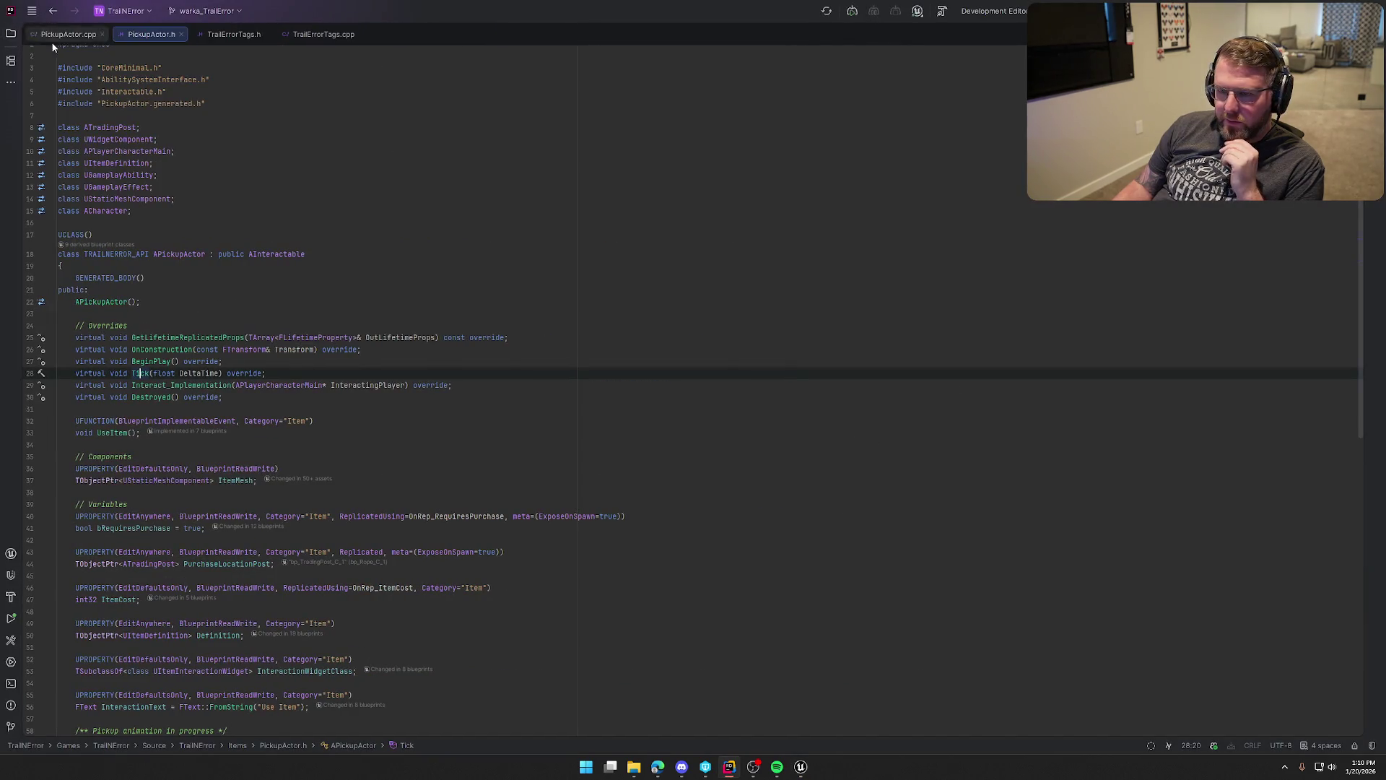
Close the TrailErrorTags files and show PickupActor.cpp beside PickupActor.h in a split view.
middle_click(224, 37)
middle_click(229, 36)
drag(61, 34, 1160, 404)
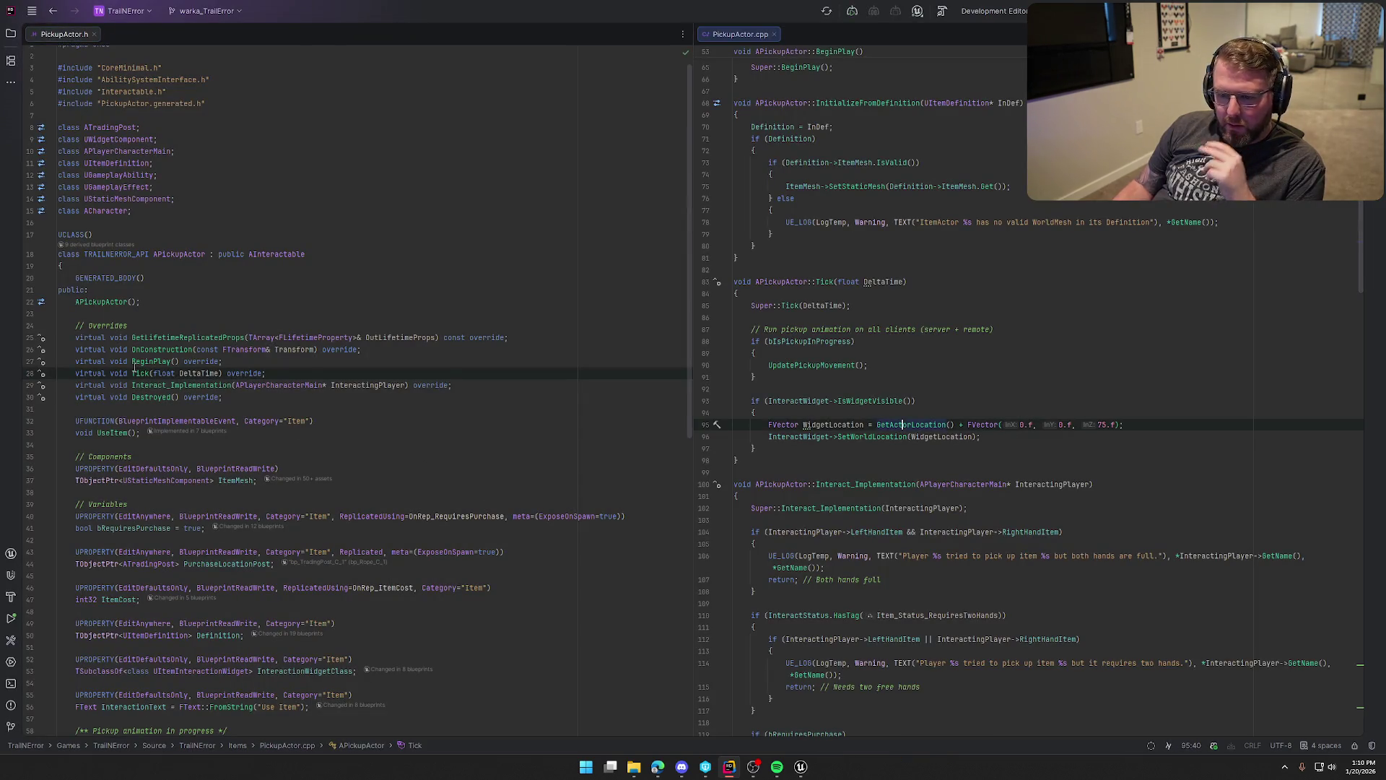
click(98, 432)
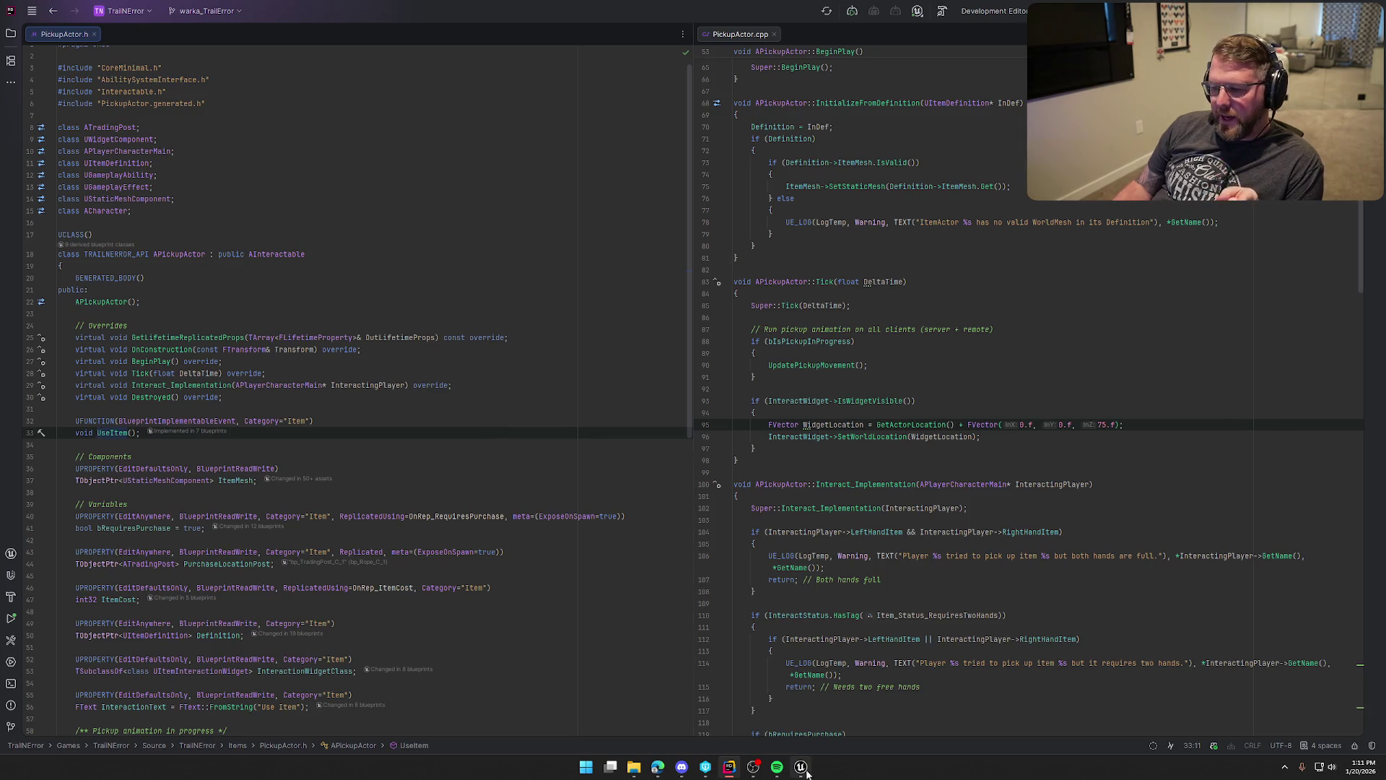
Open UseItemAbility.h and UseItemAbility.cpp from the GAS > Abilities source folder.
key(alt+1)
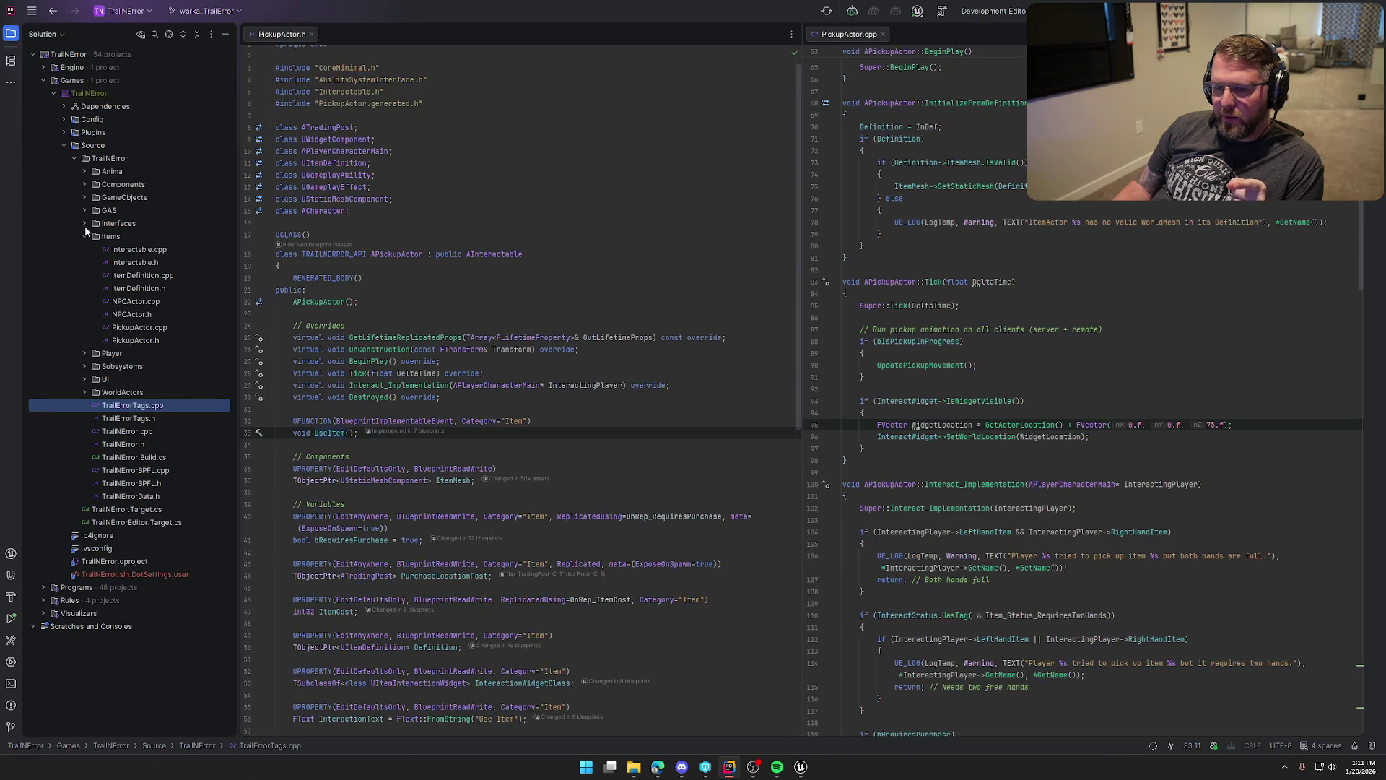
drag(85, 226, 83, 215)
click(759, 394)
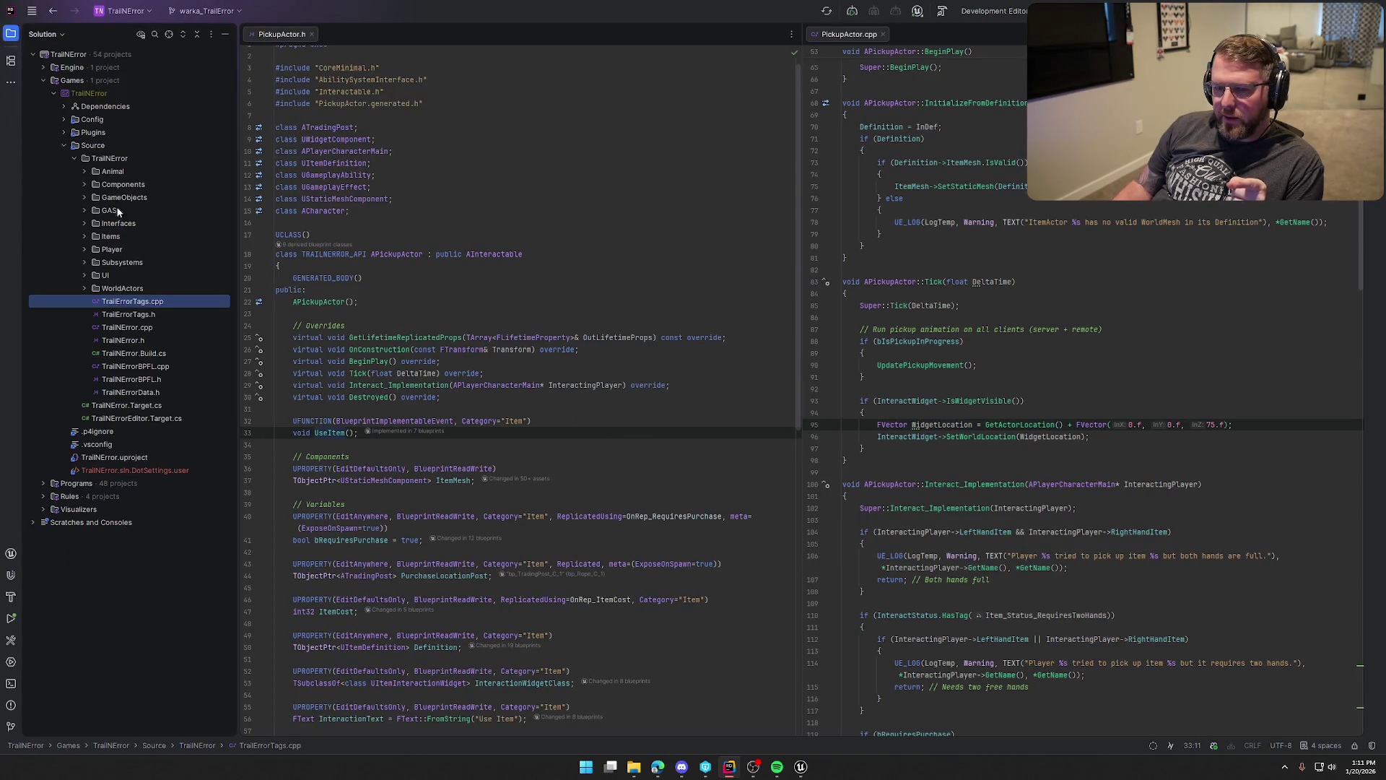
click(84, 210)
click(96, 224)
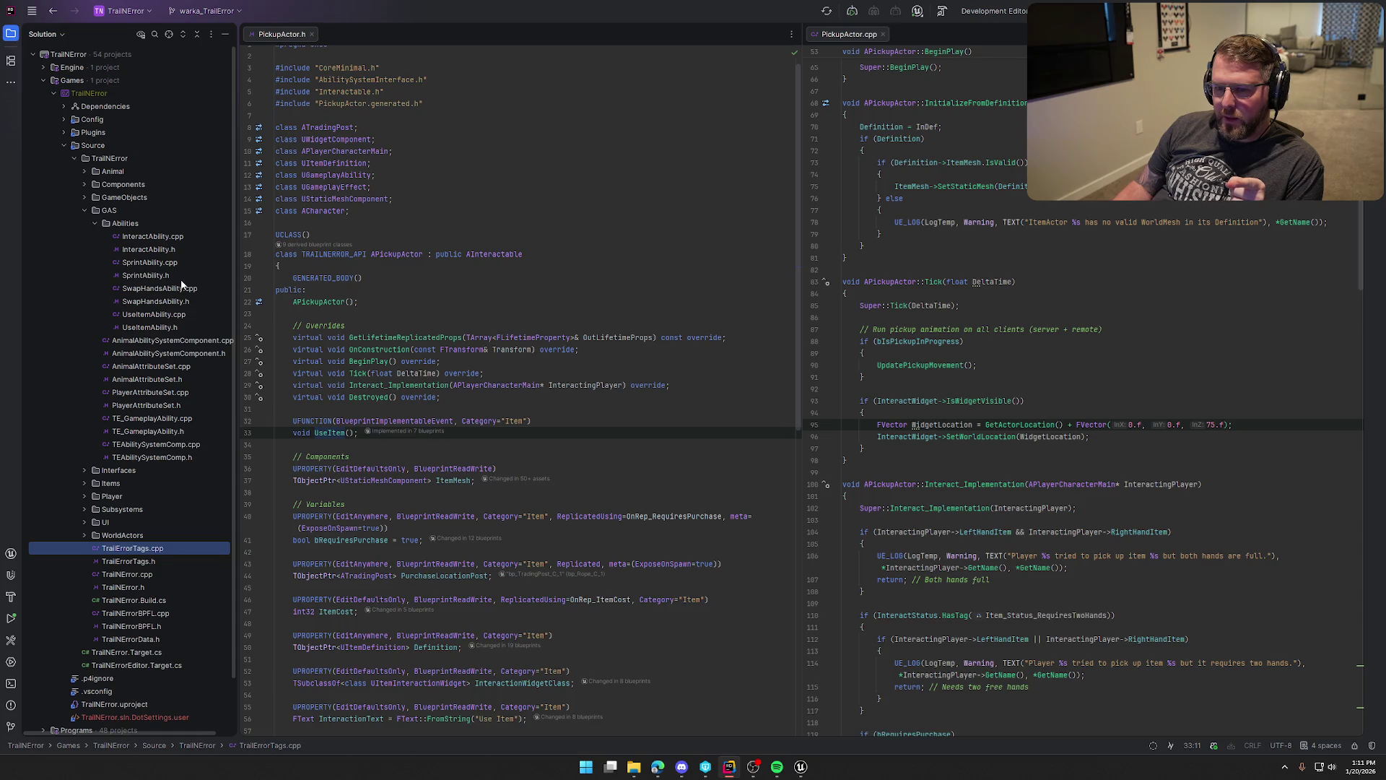
double_click(167, 325)
double_click(171, 314)
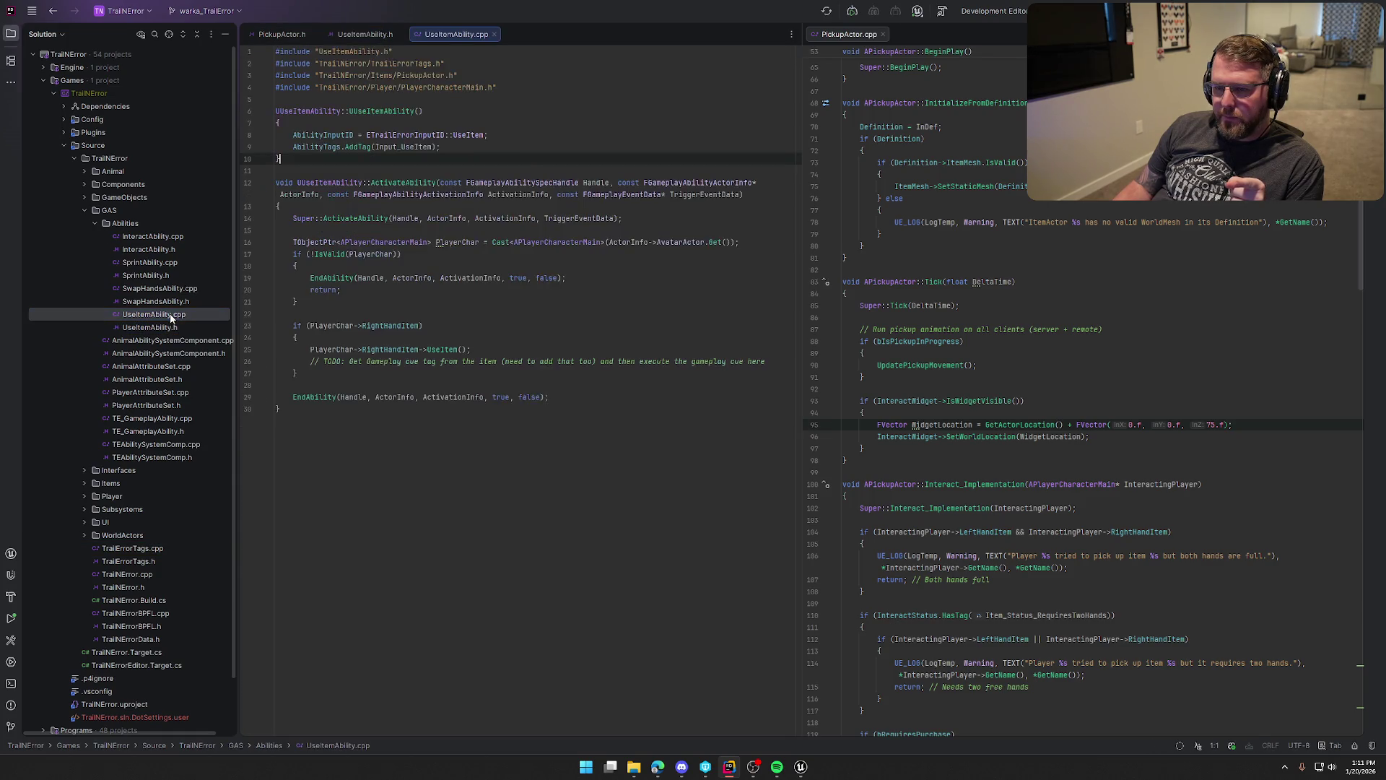
Put UseItemAbility.cpp beside its header to read the ability code, then go back to Unreal.
click(15, 27)
mouse_move(231, 35)
mouse_down()
mouse_move(517, 109)
mouse_move(836, 34)
mouse_up()
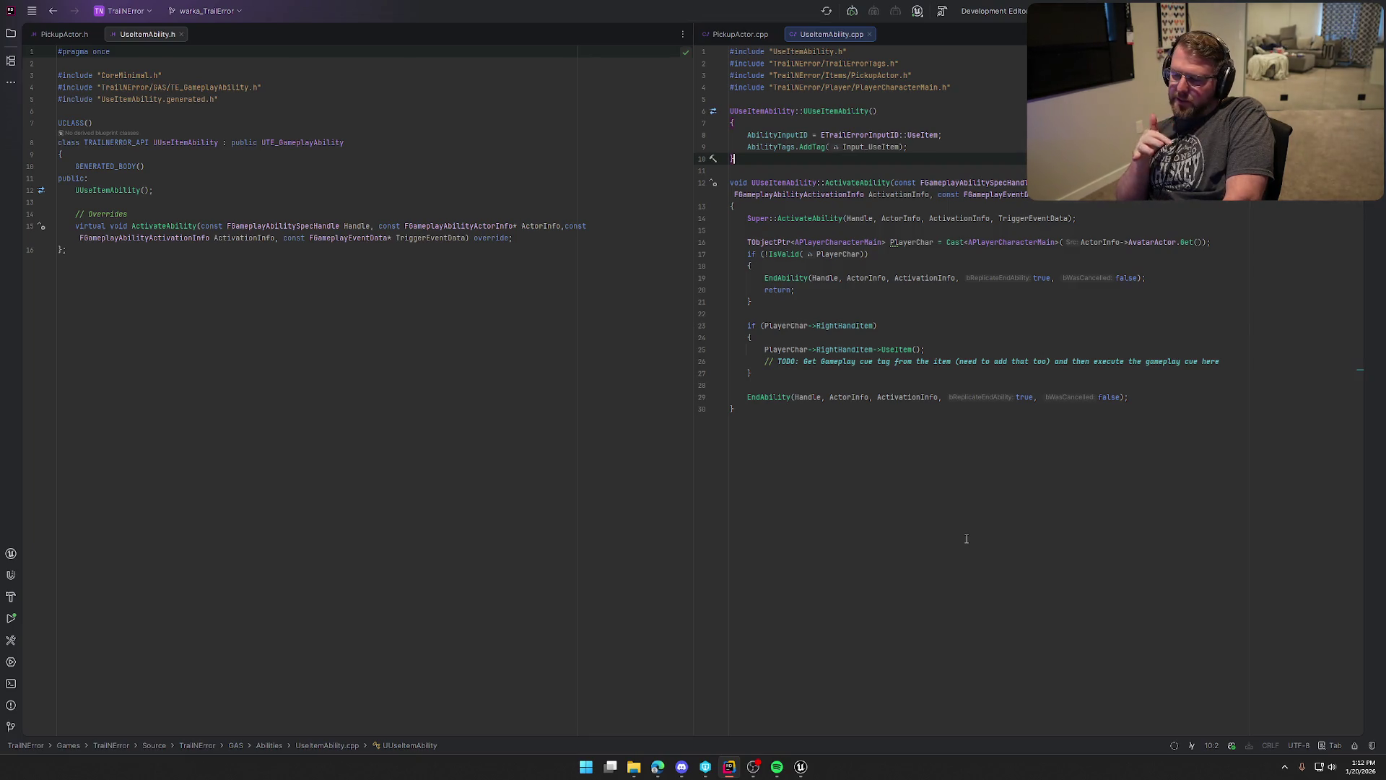
click(801, 767)
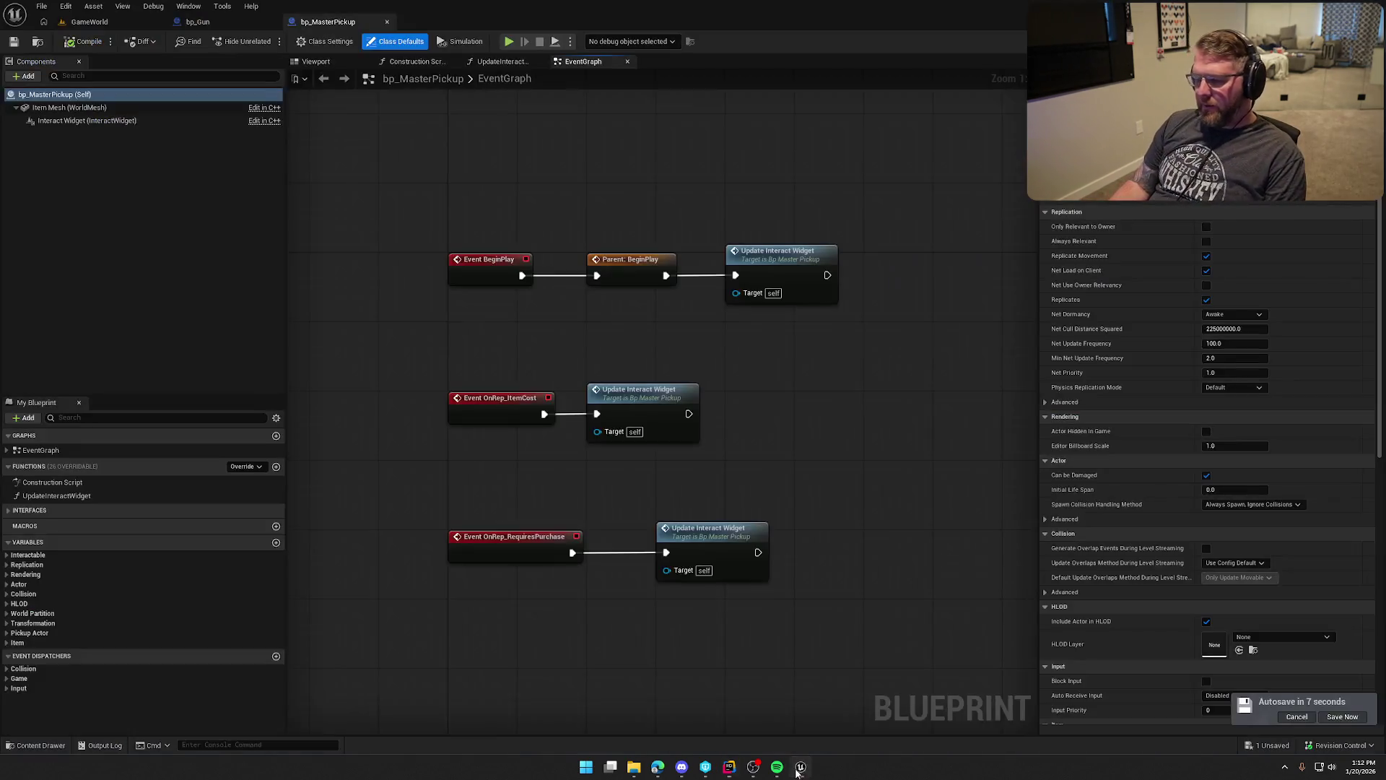
Open GA_AnimalDie from the GAS > Abilities > Animal content folder.
click(90, 21)
key(ctrl+space)
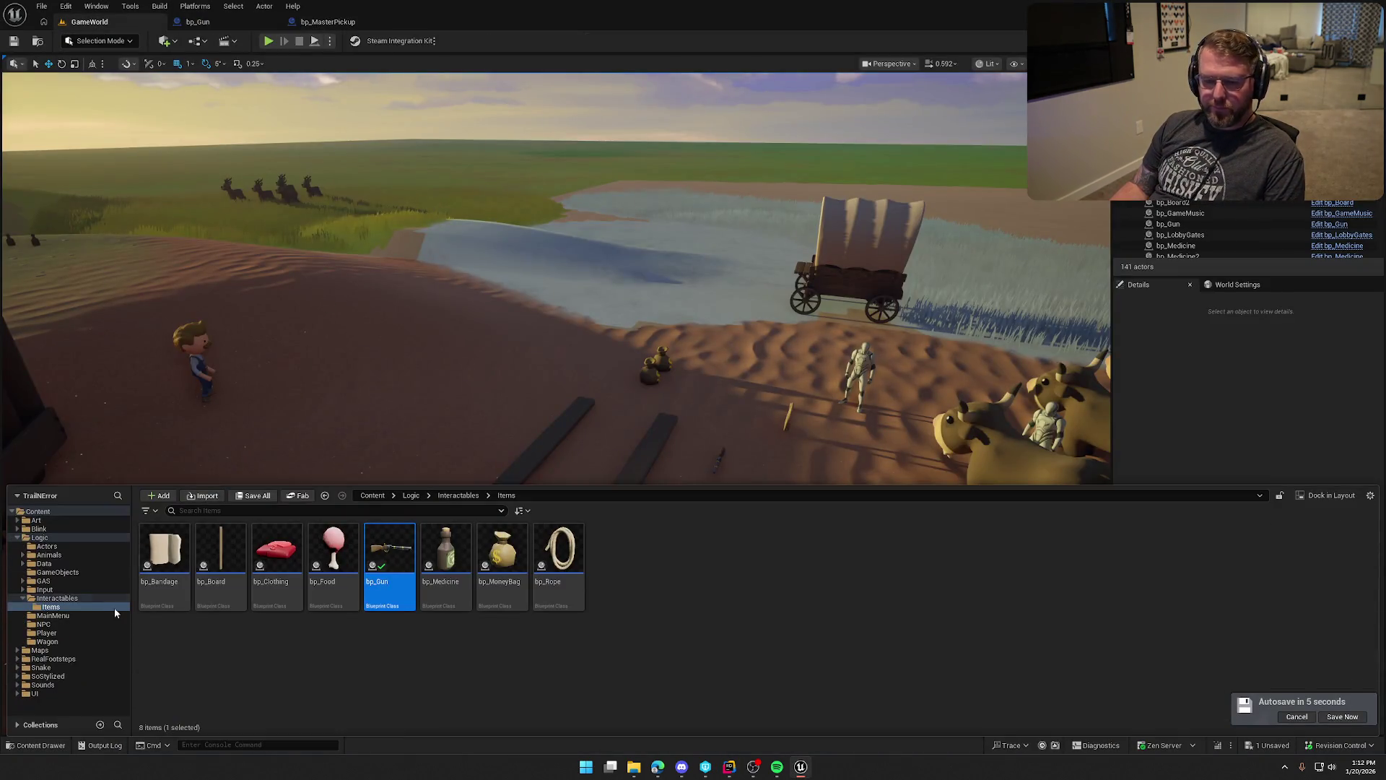
double_click(44, 581)
double_click(170, 566)
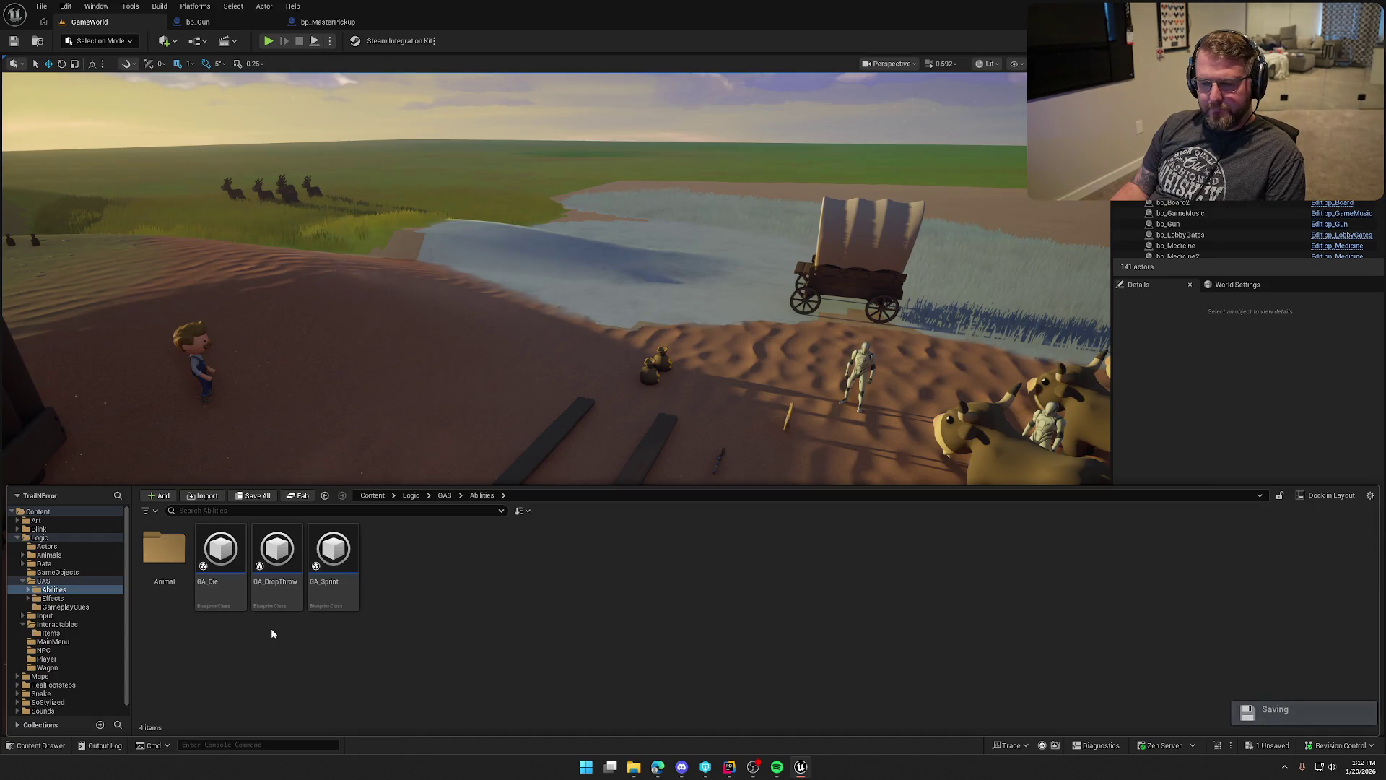
double_click(165, 549)
click(169, 551)
double_click(169, 552)
Inspect the Execute GameplayCue On Actor and Make Gameplay Cue Parameters nodes in the graph.
scroll(510, 492, up, 3)
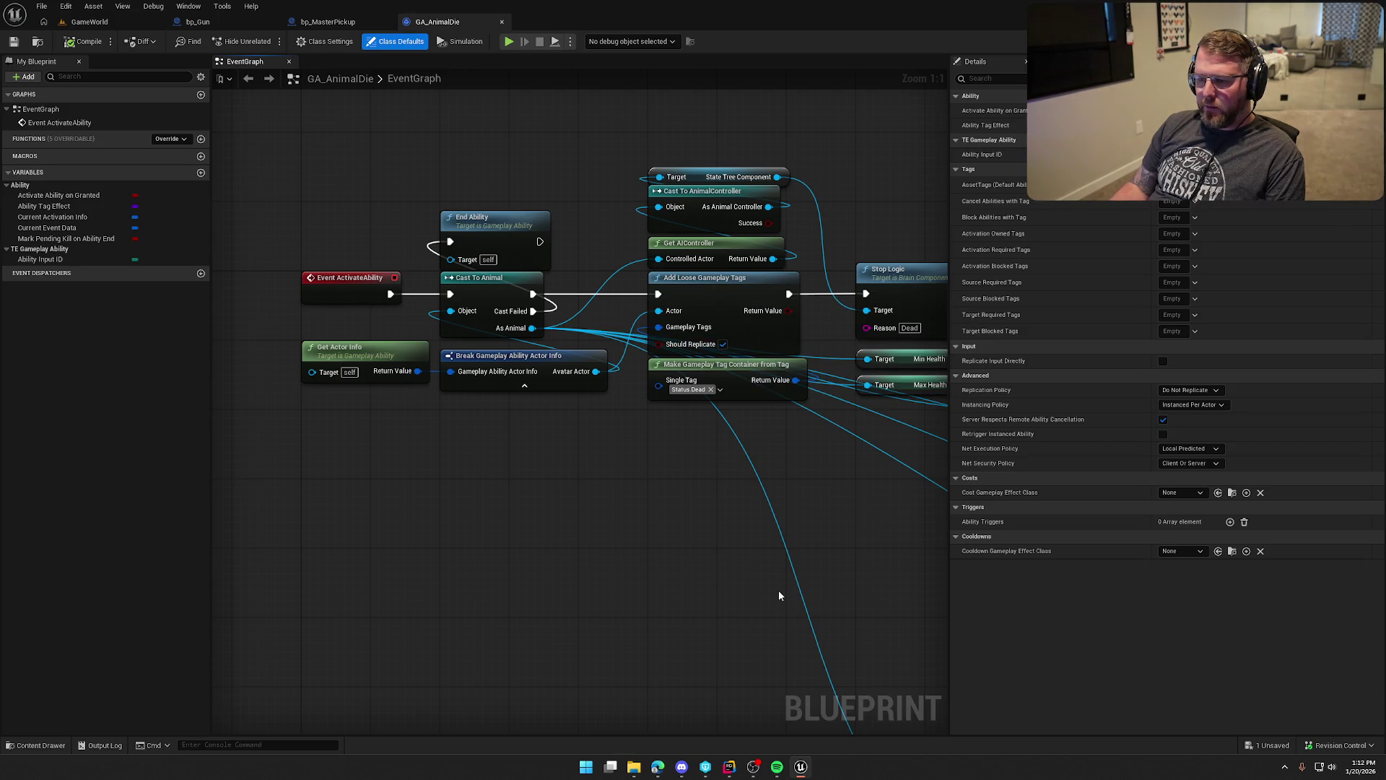
drag(800, 538, 476, 531)
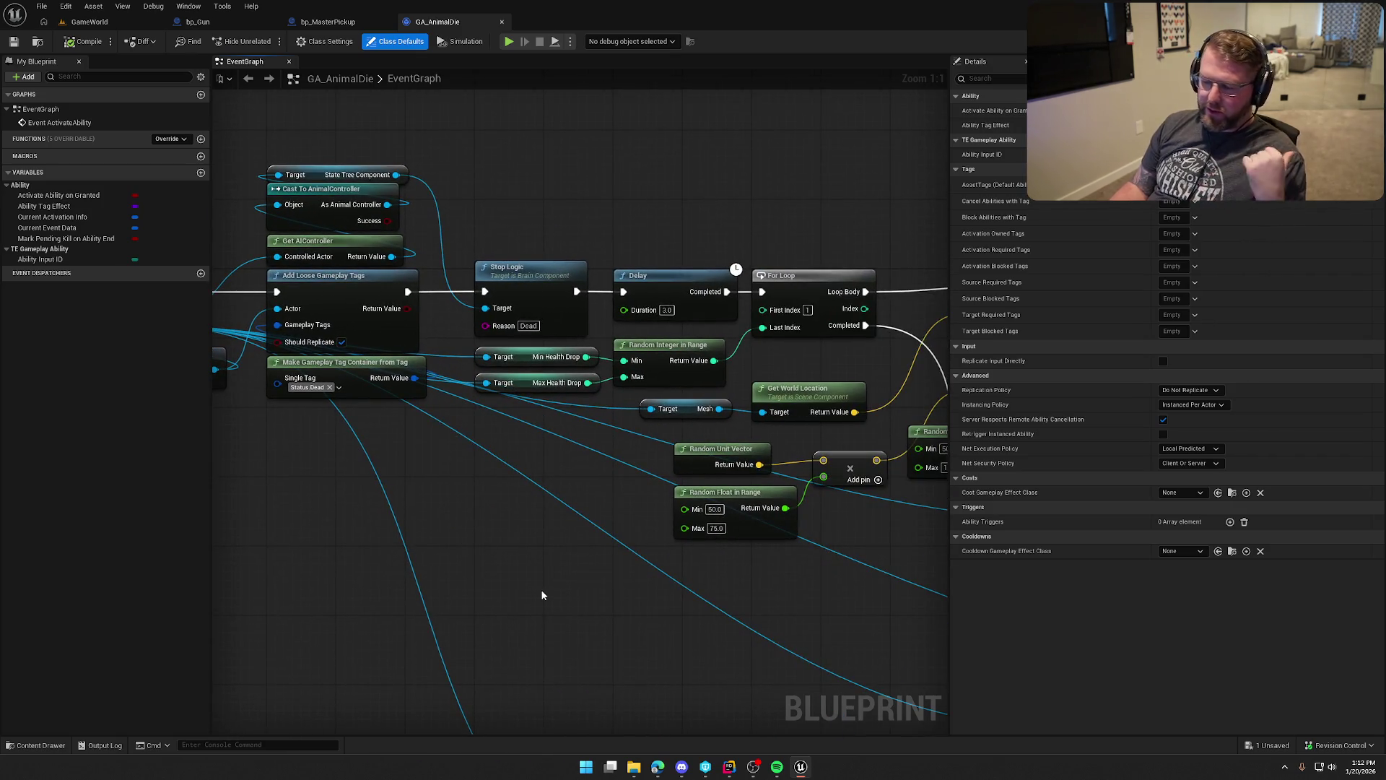
drag(588, 610, 387, 573)
drag(561, 615, 302, 593)
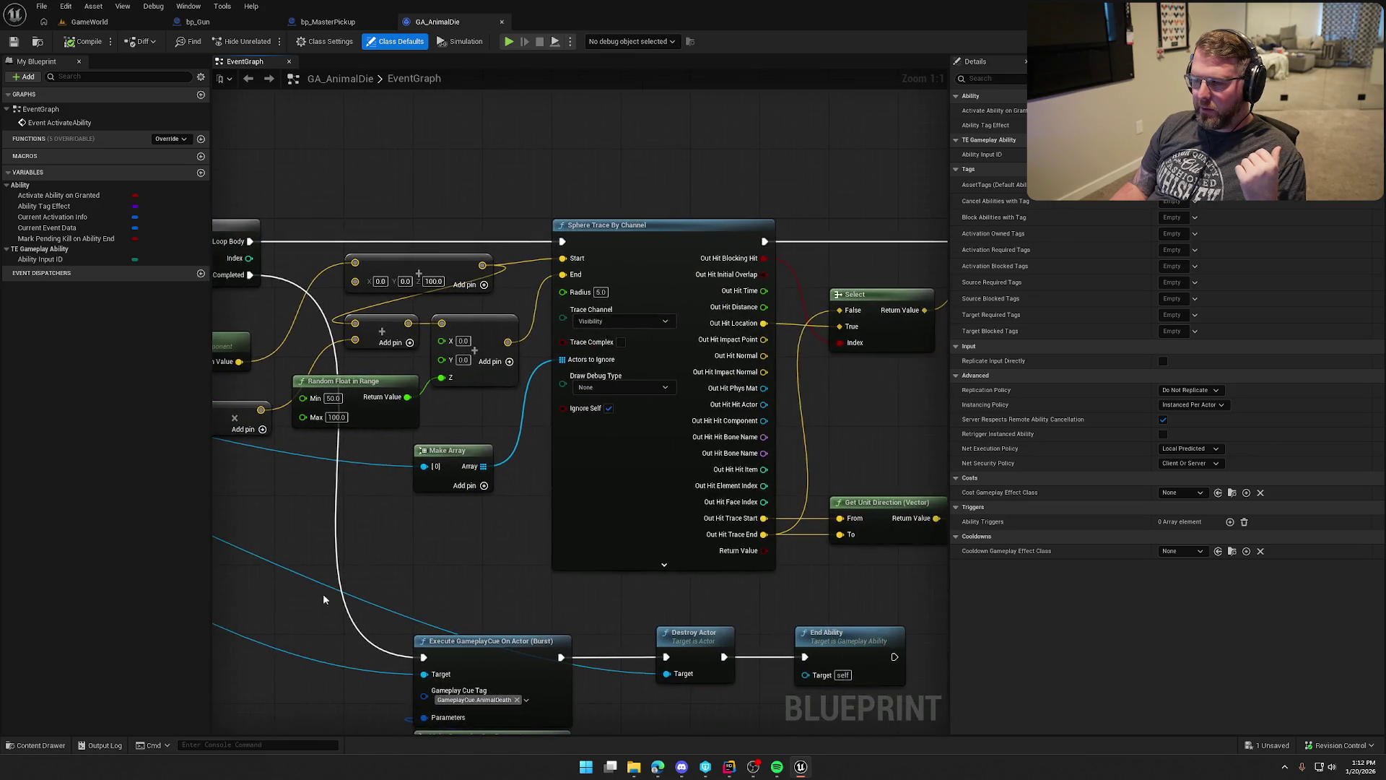
mouse_move(458, 567)
mouse_down()
mouse_move(467, 382)
mouse_move(596, 222)
mouse_move(613, 249)
mouse_up()
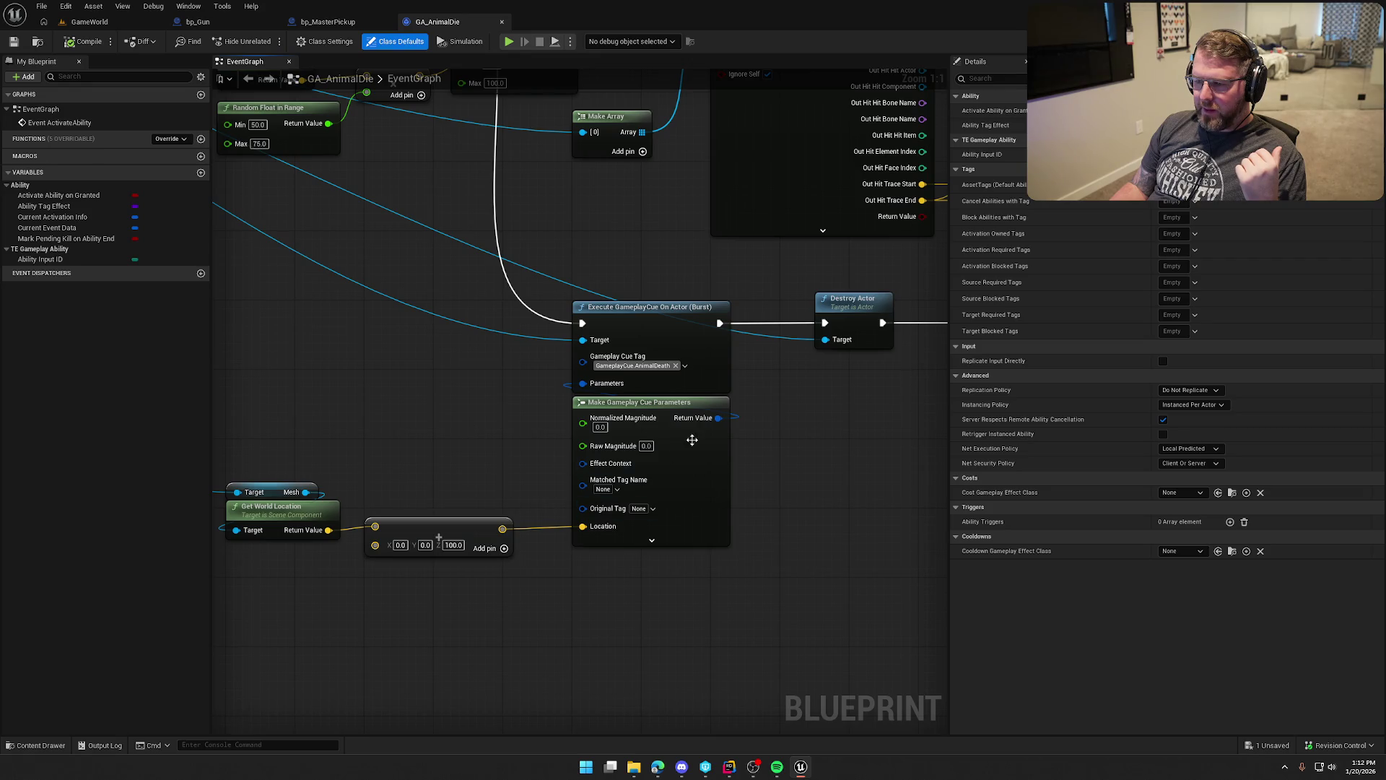
mouse_move(458, 365)
mouse_down()
mouse_move(529, 331)
mouse_move(652, 310)
mouse_move(510, 322)
mouse_up()
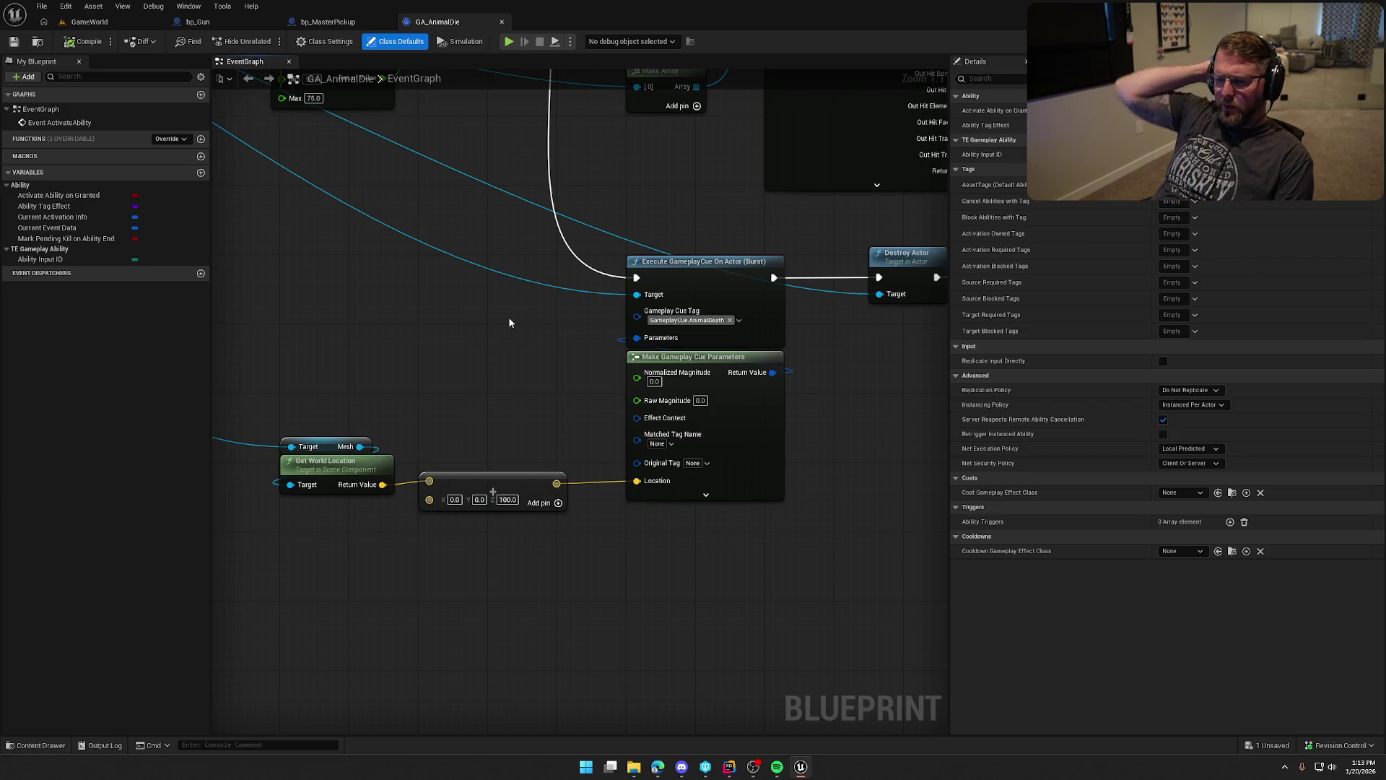
mouse_move(509, 323)
mouse_down()
mouse_move(574, 569)
mouse_move(746, 588)
mouse_move(791, 615)
mouse_move(921, 592)
mouse_up()
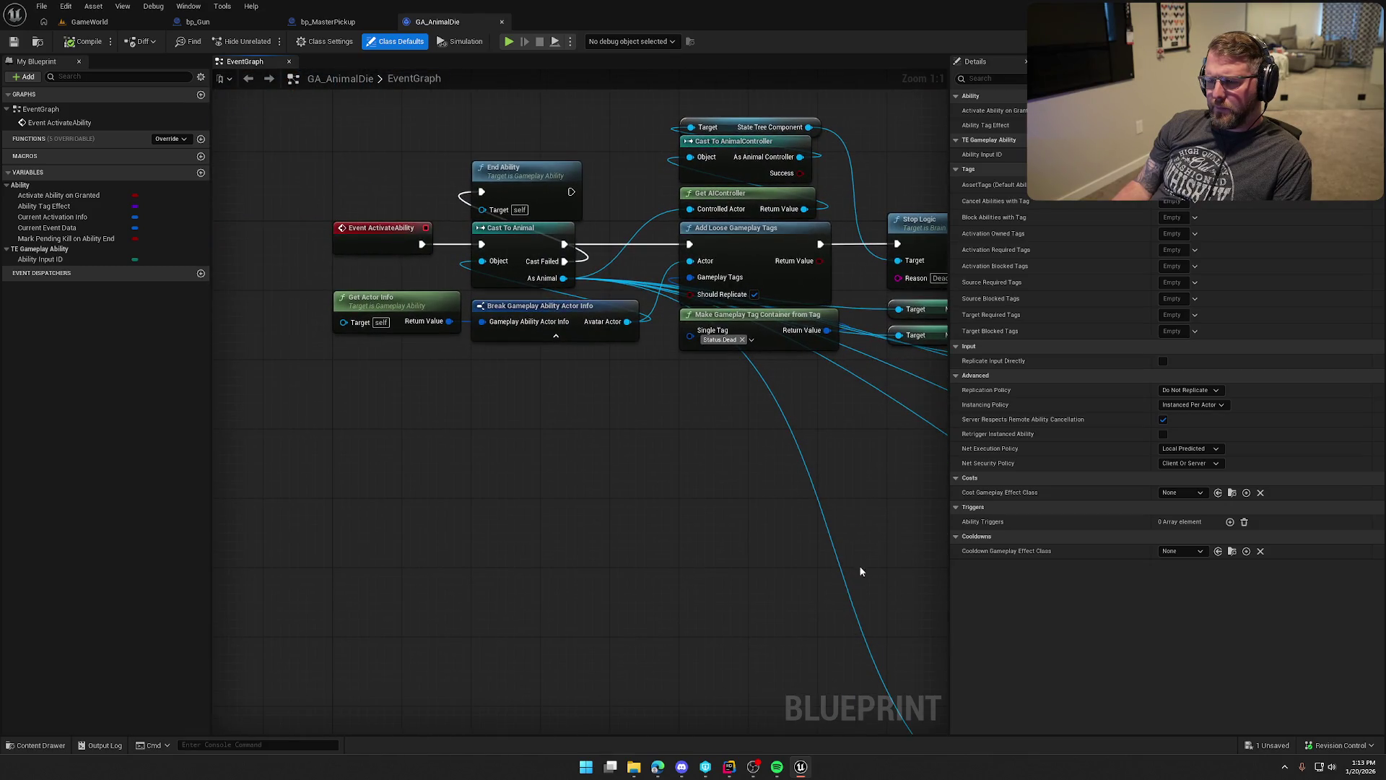
mouse_move(649, 394)
mouse_down()
mouse_move(557, 464)
mouse_move(635, 534)
mouse_move(720, 547)
mouse_move(427, 487)
mouse_move(495, 529)
mouse_move(275, 407)
mouse_move(392, 305)
mouse_move(506, 330)
mouse_up()
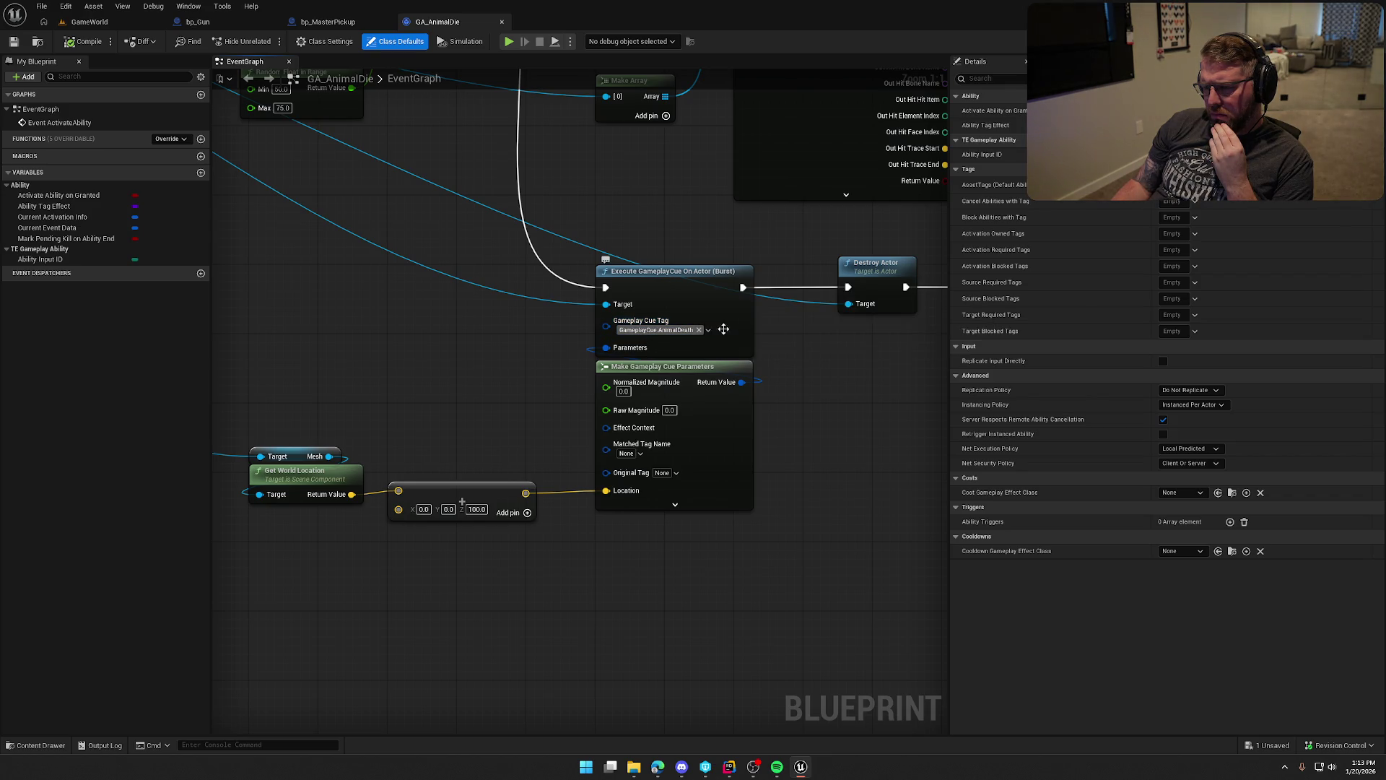
key(ctrl+space)
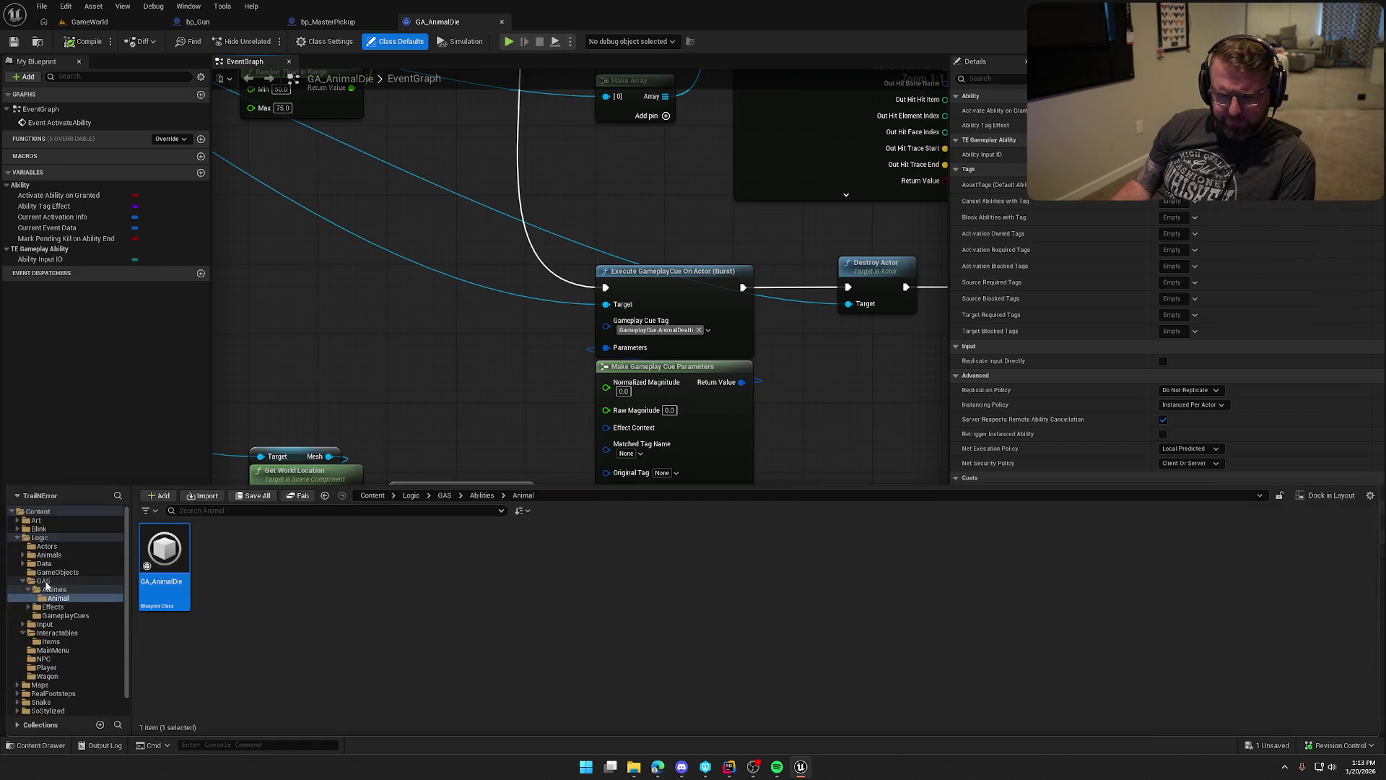
Browse to the GAS > GameplayCues folder, then open Project Settings from the Edit menu.
click(44, 581)
double_click(287, 549)
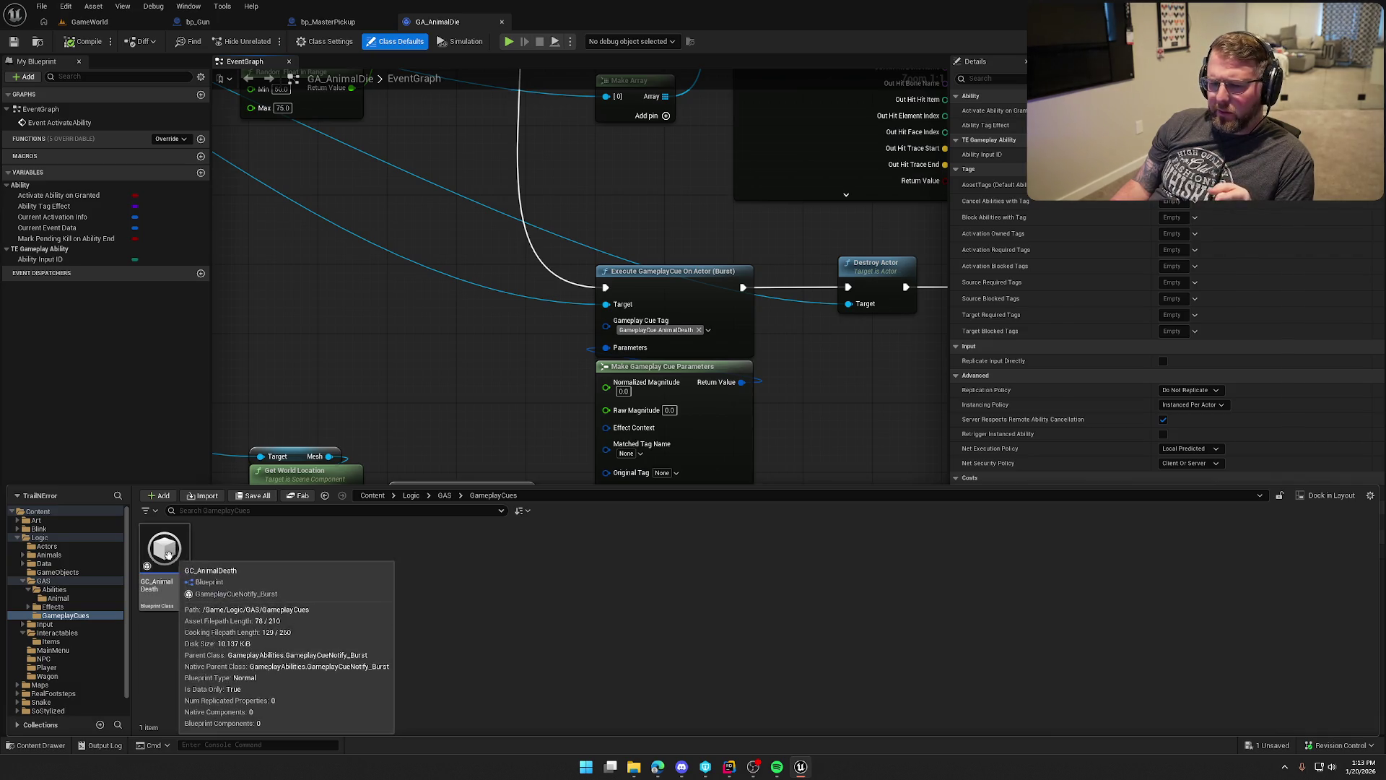
click(96, 22)
click(97, 6)
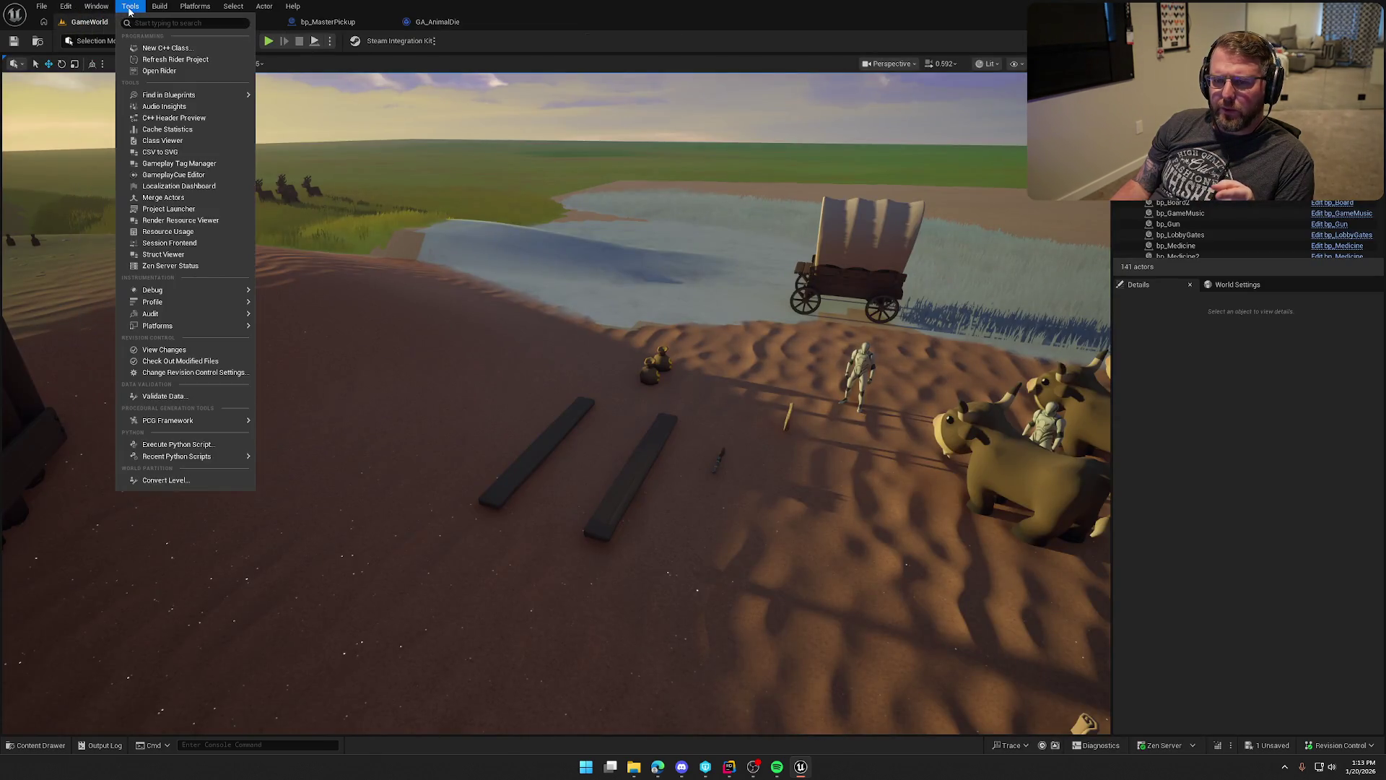
mouse_move(66, 7)
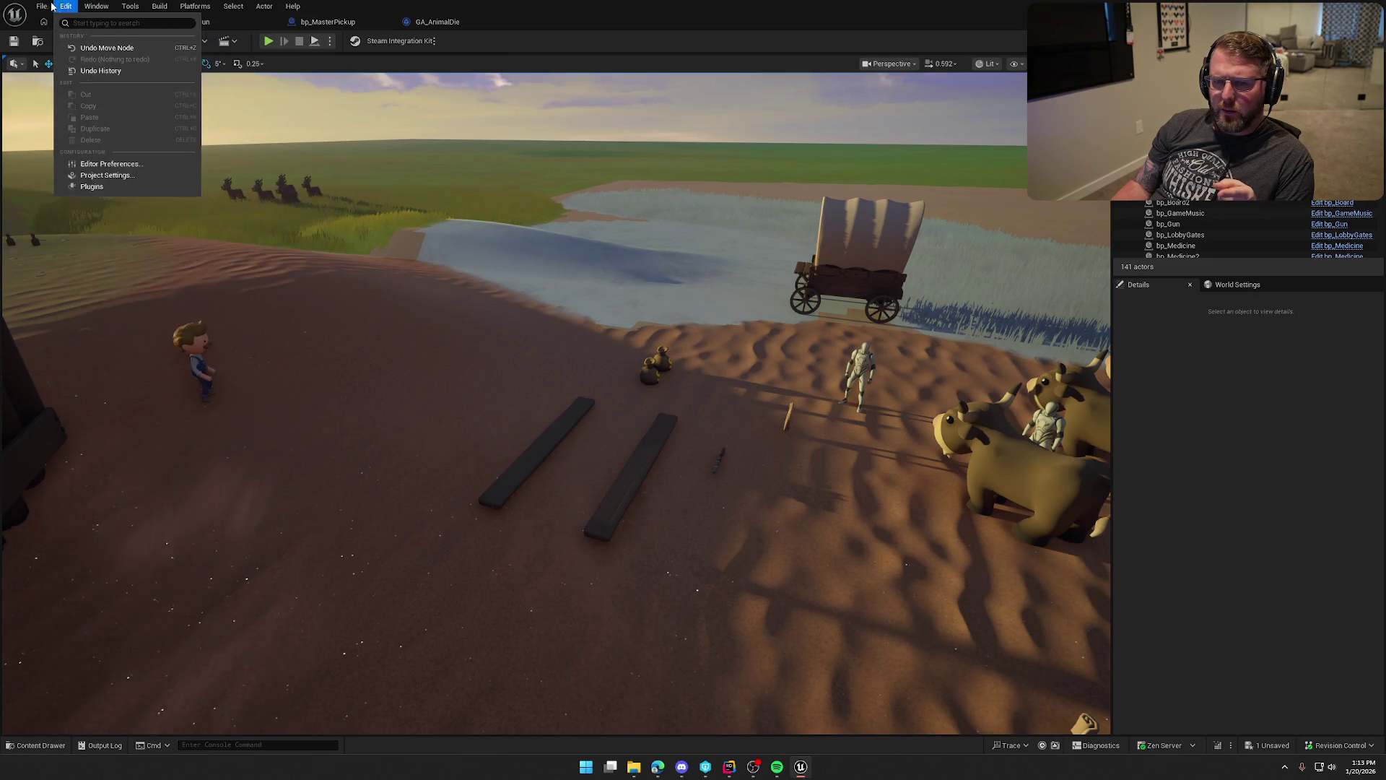
click(116, 183)
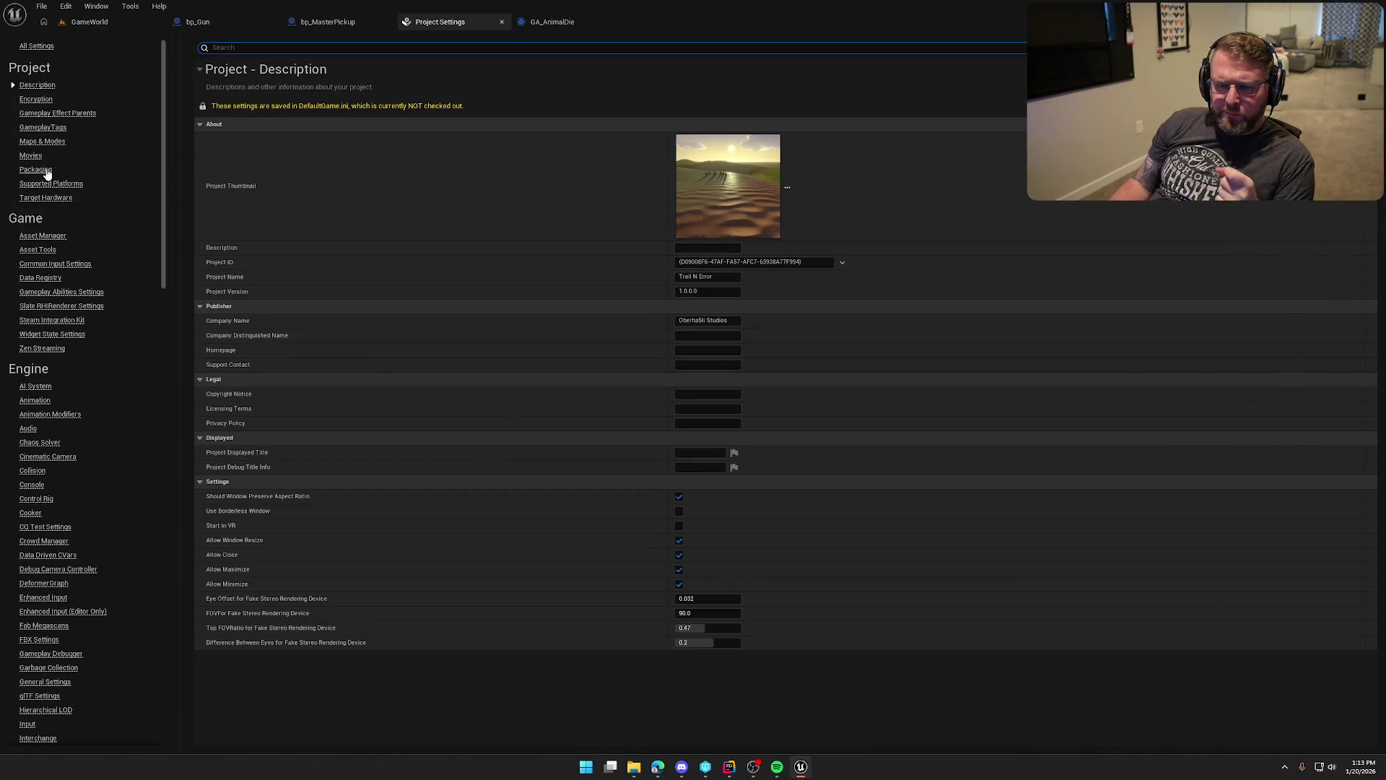
Review Packaging, Gameplay Effect Parents and advanced GameplayTags settings, then search All Settings.
click(36, 170)
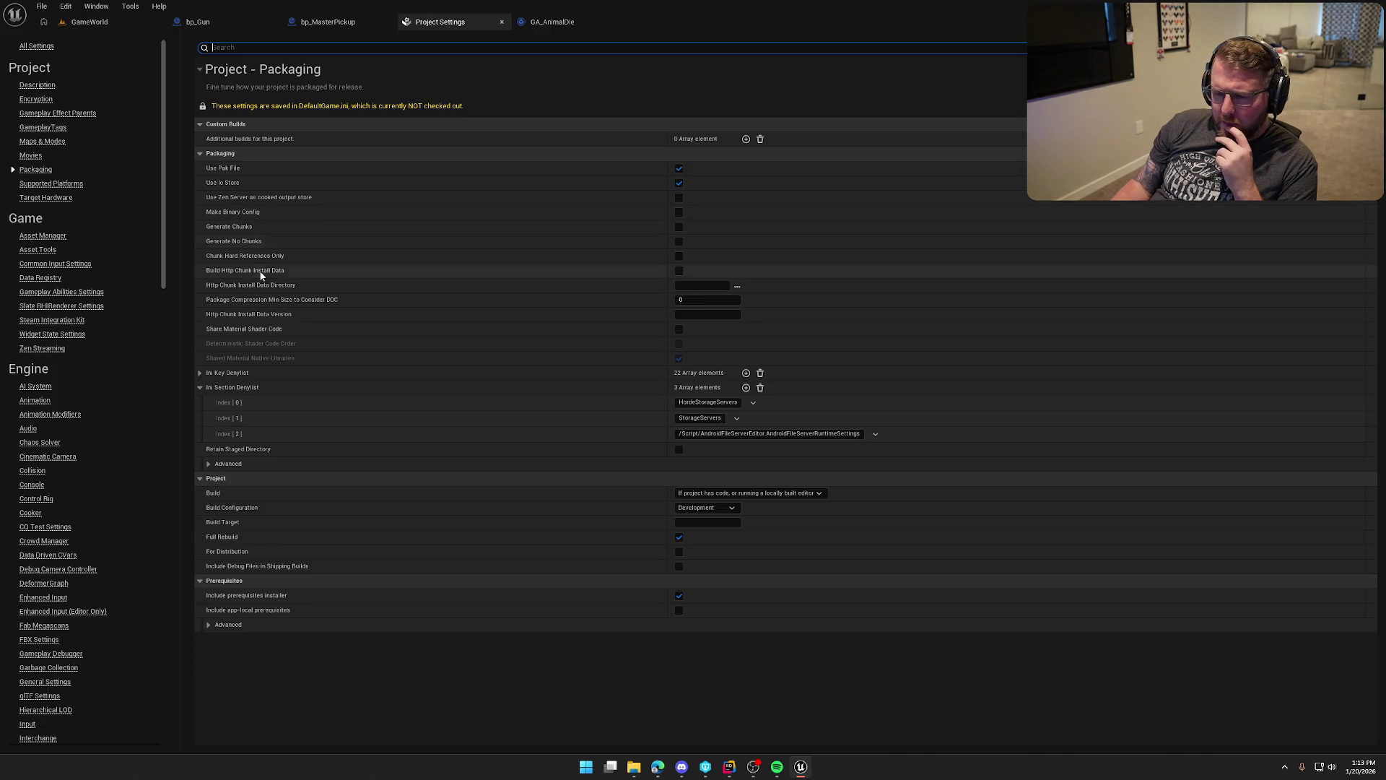
click(61, 114)
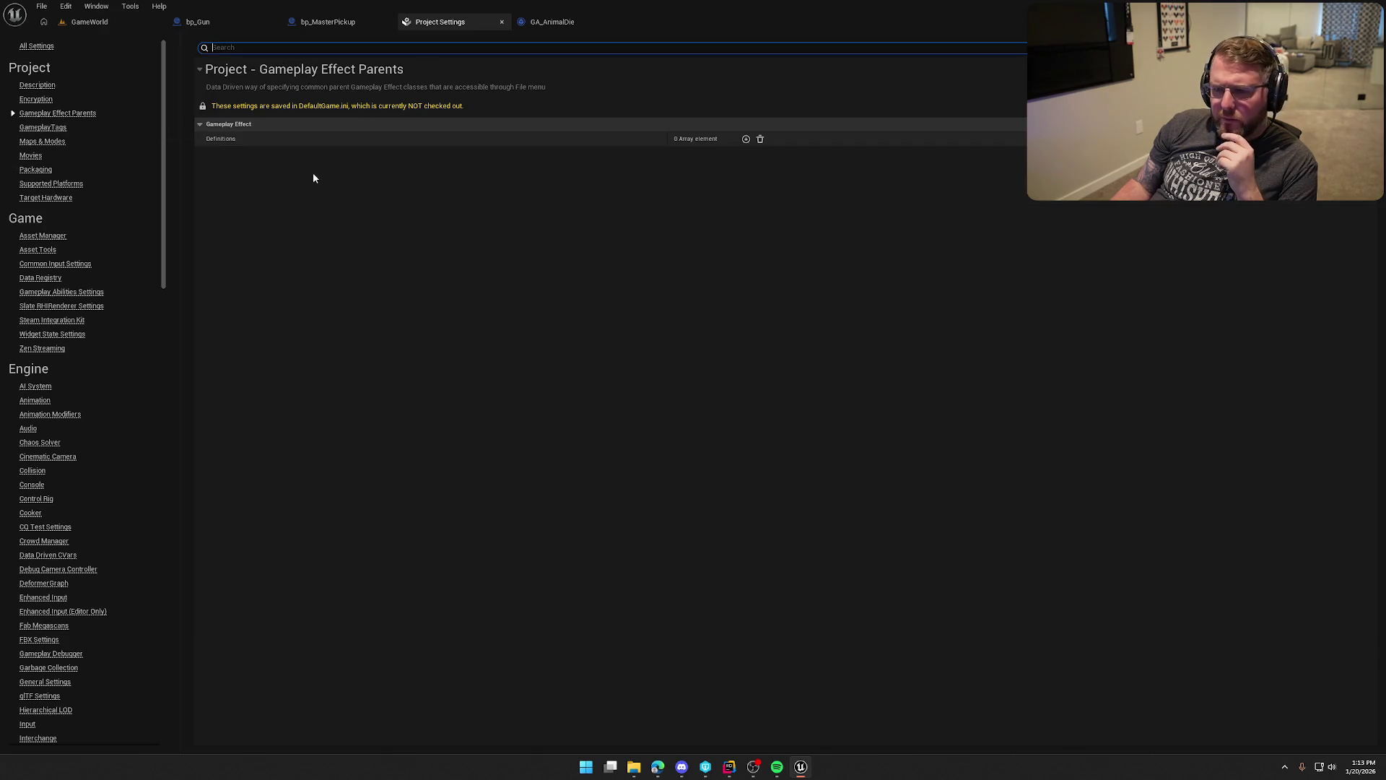
click(56, 128)
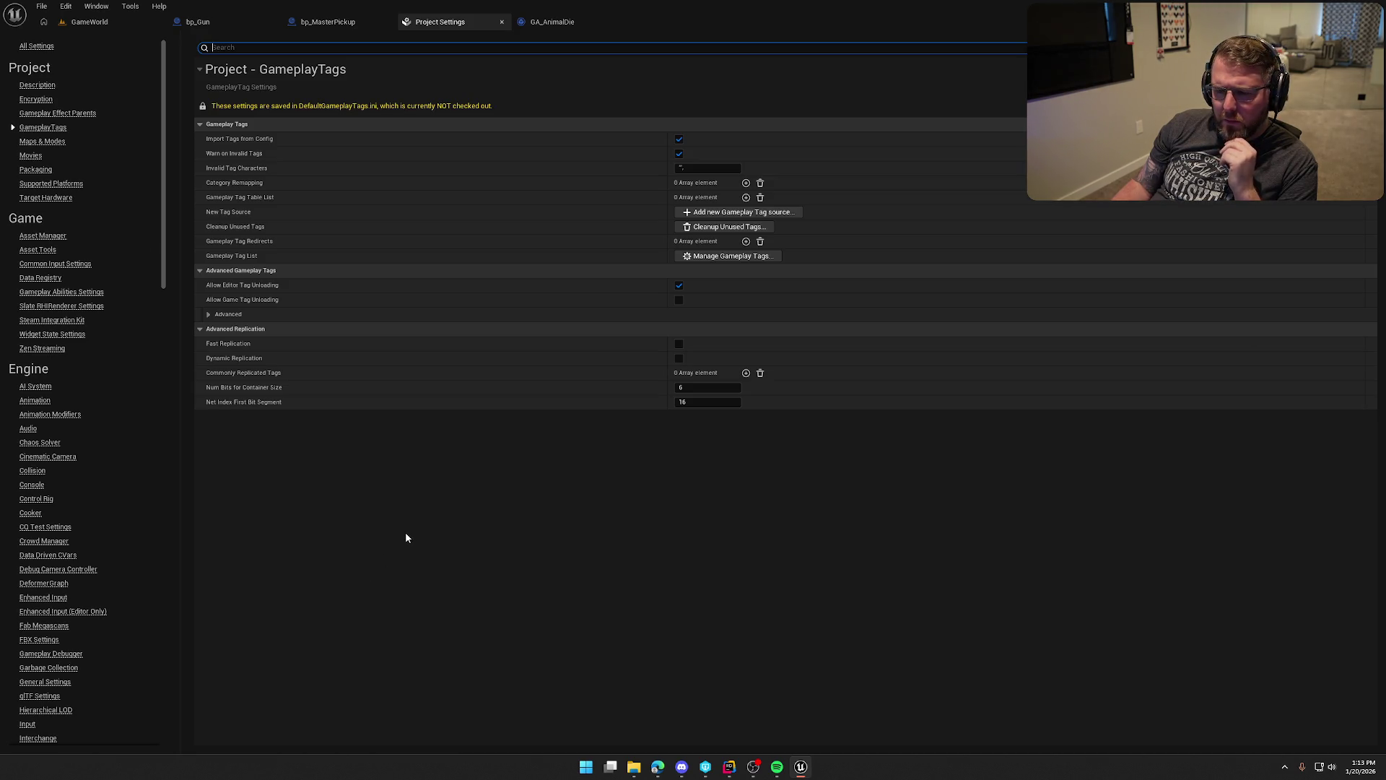
click(208, 316)
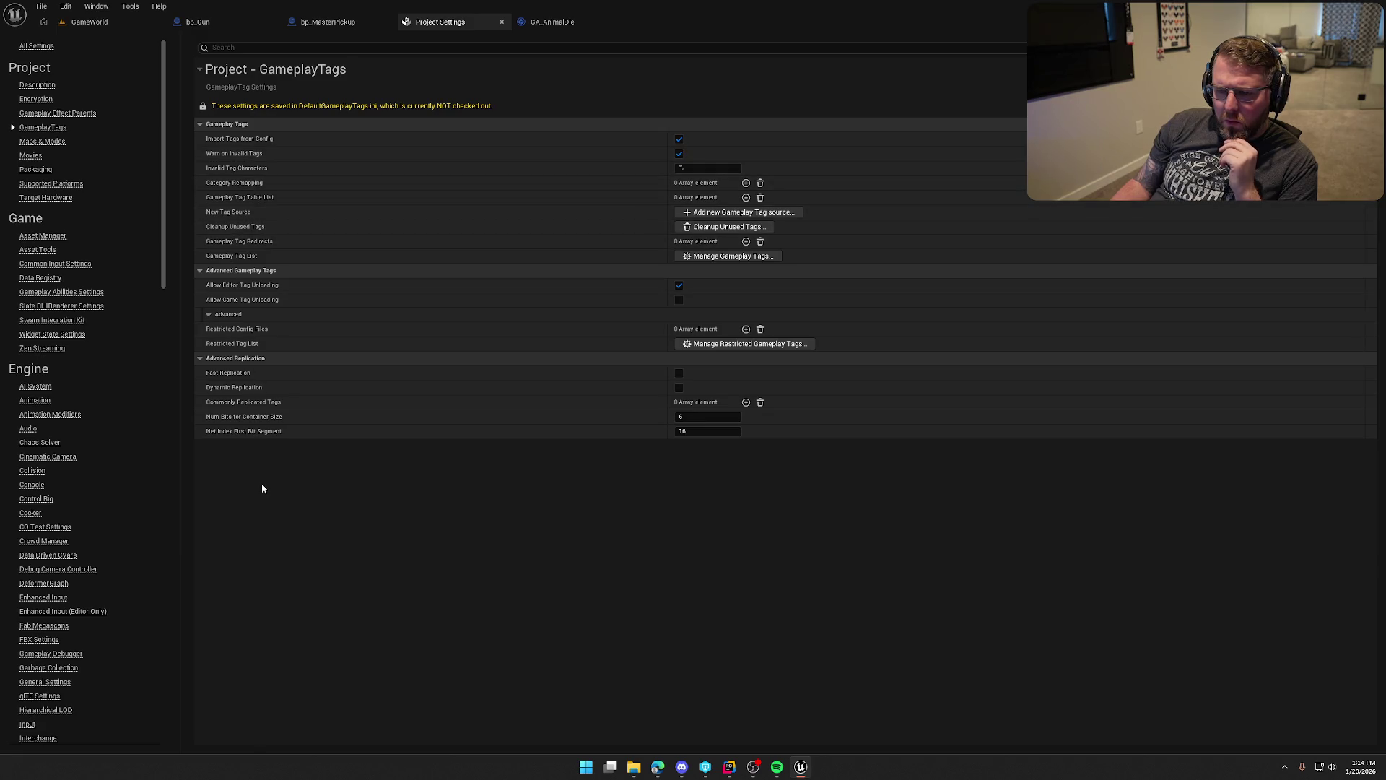
click(36, 46)
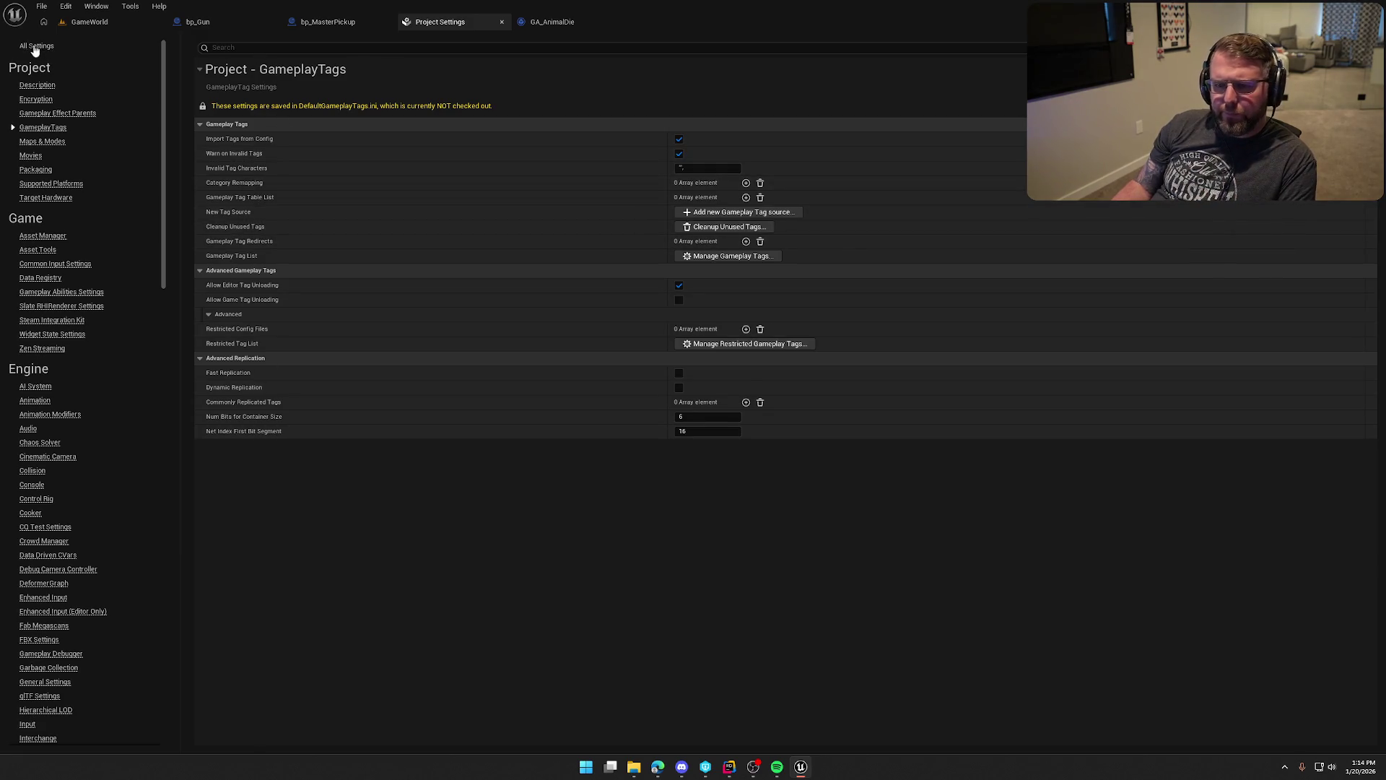
click(259, 47)
Search settings for 'gameplayc' and add a new Gameplay Cue Notify Paths element.
text(gaa)
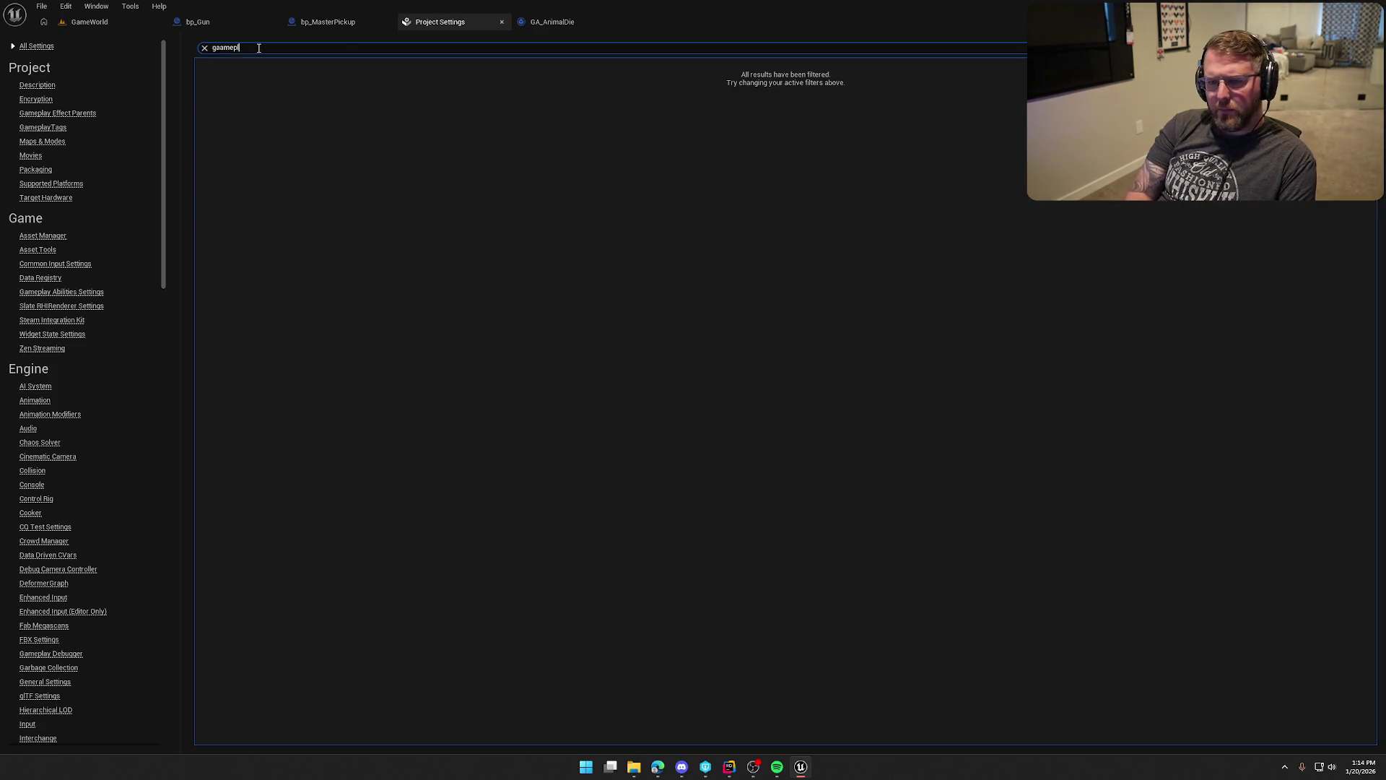
key(BackSpace)
text(meplay)
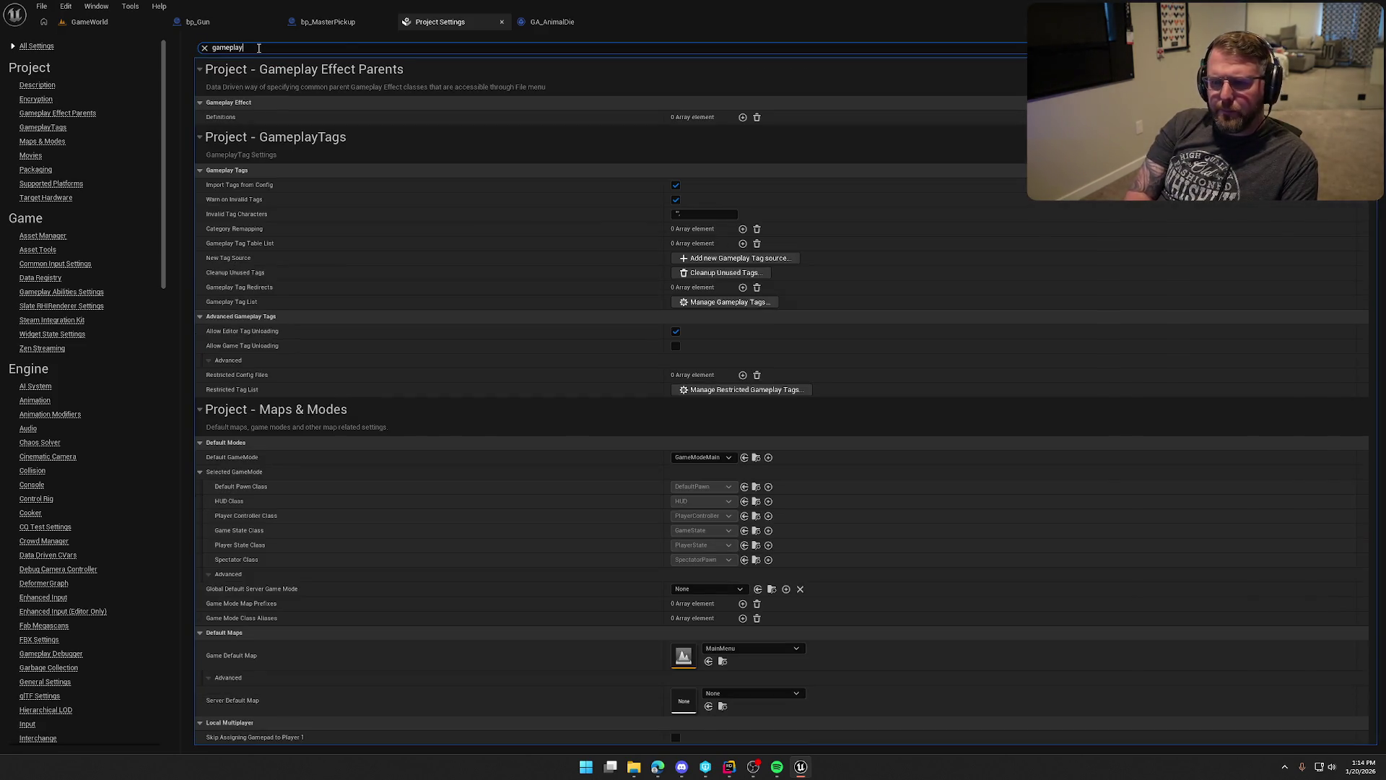
text(c)
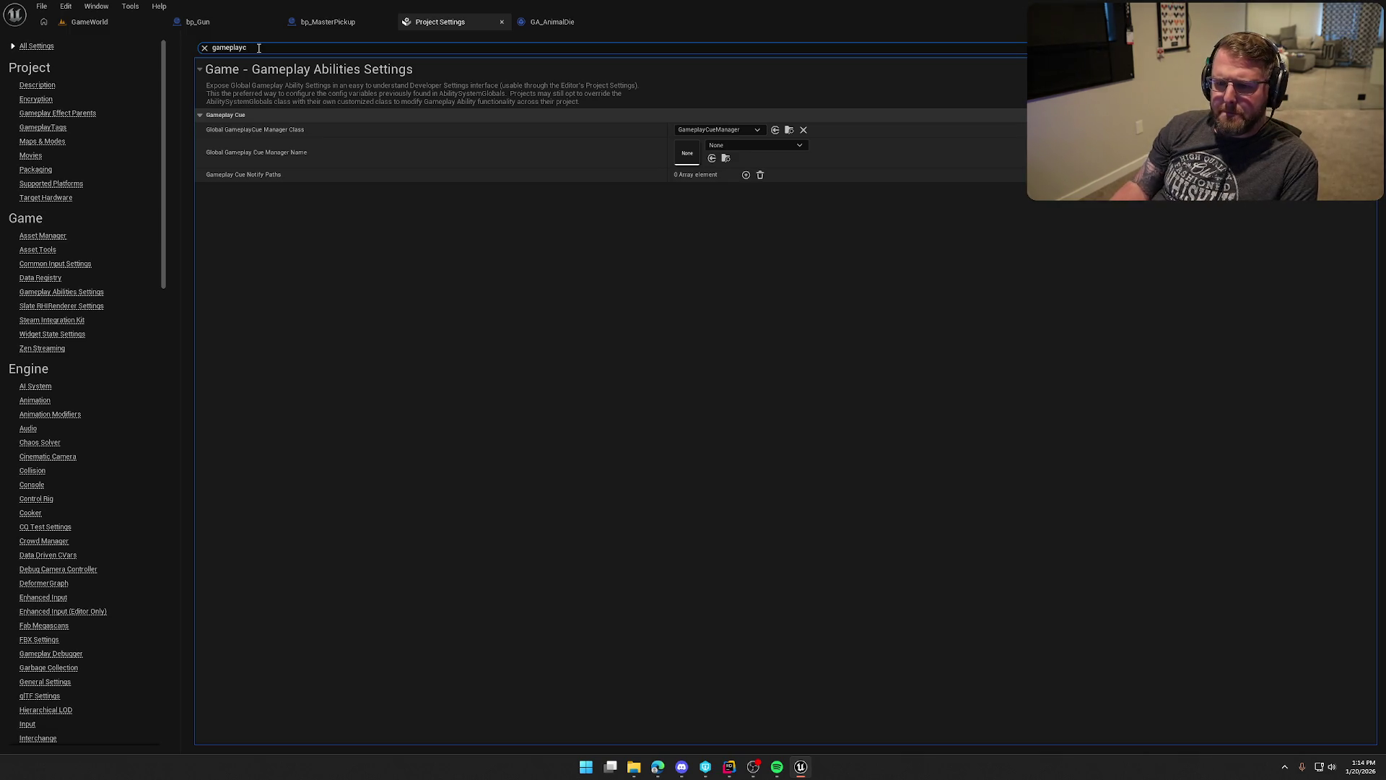
mouse_move(251, 179)
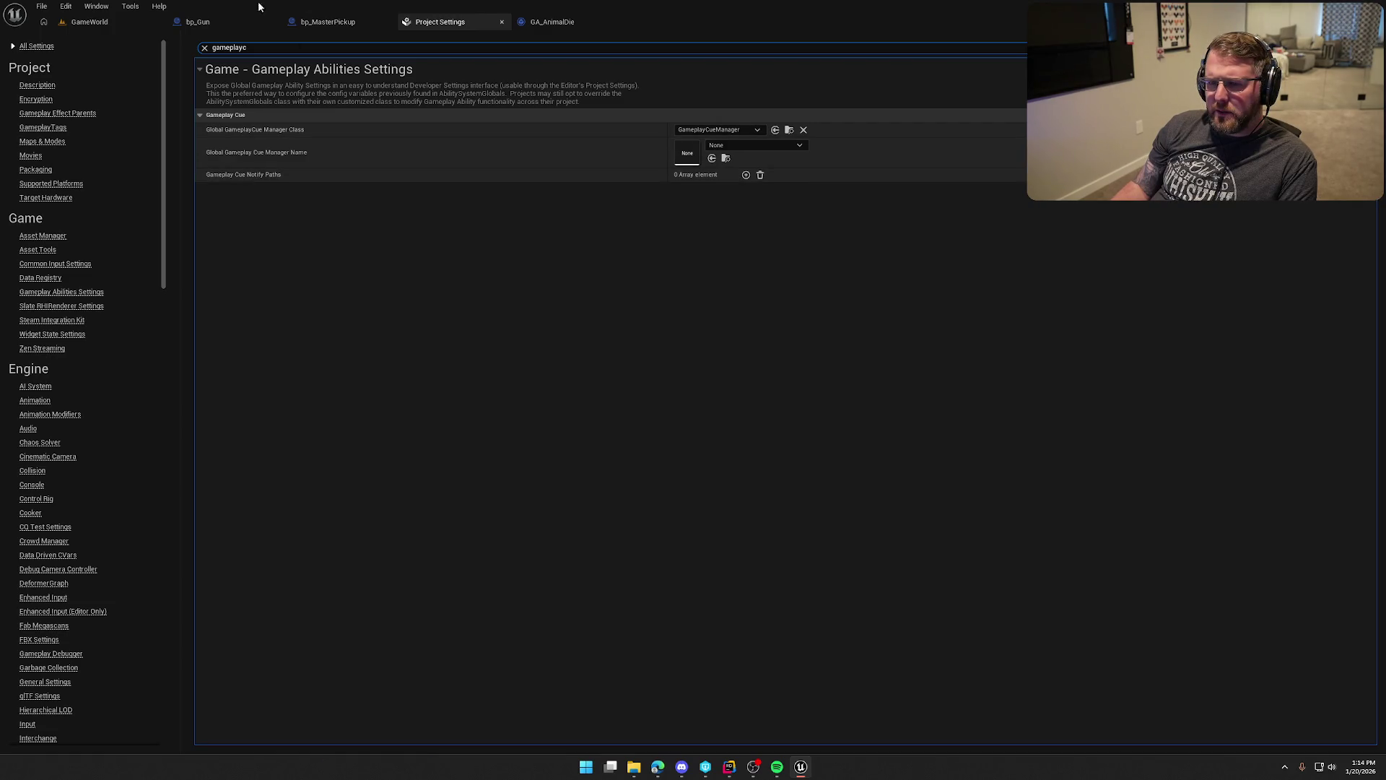
click(570, 22)
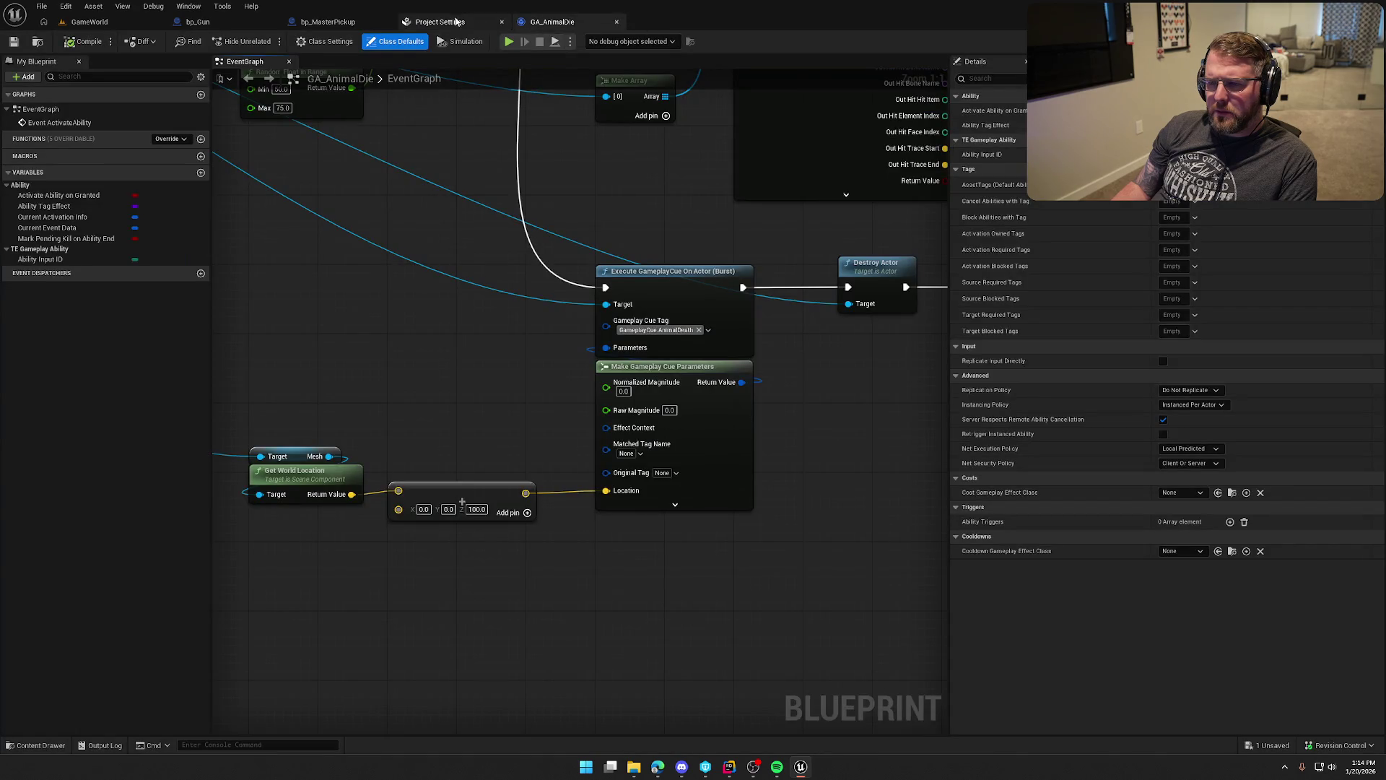
click(441, 22)
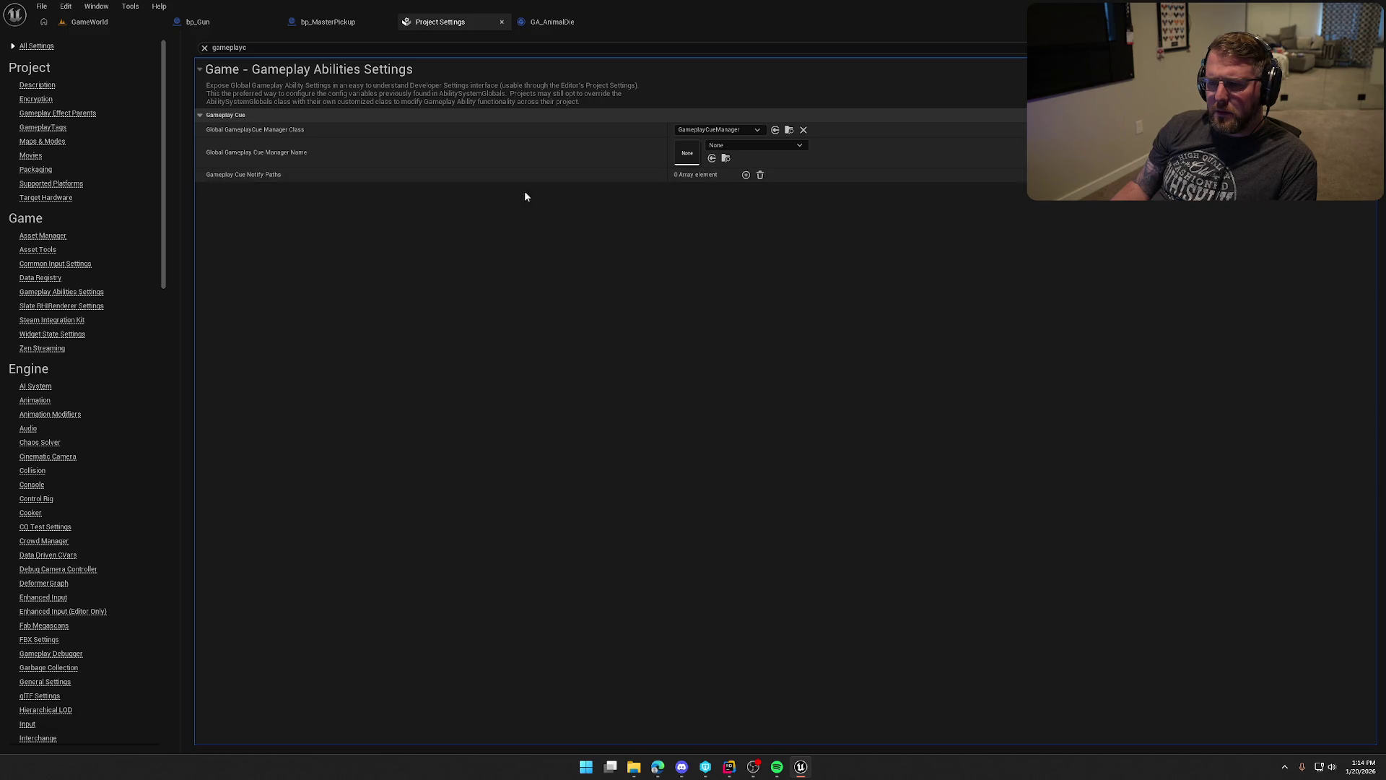
click(746, 175)
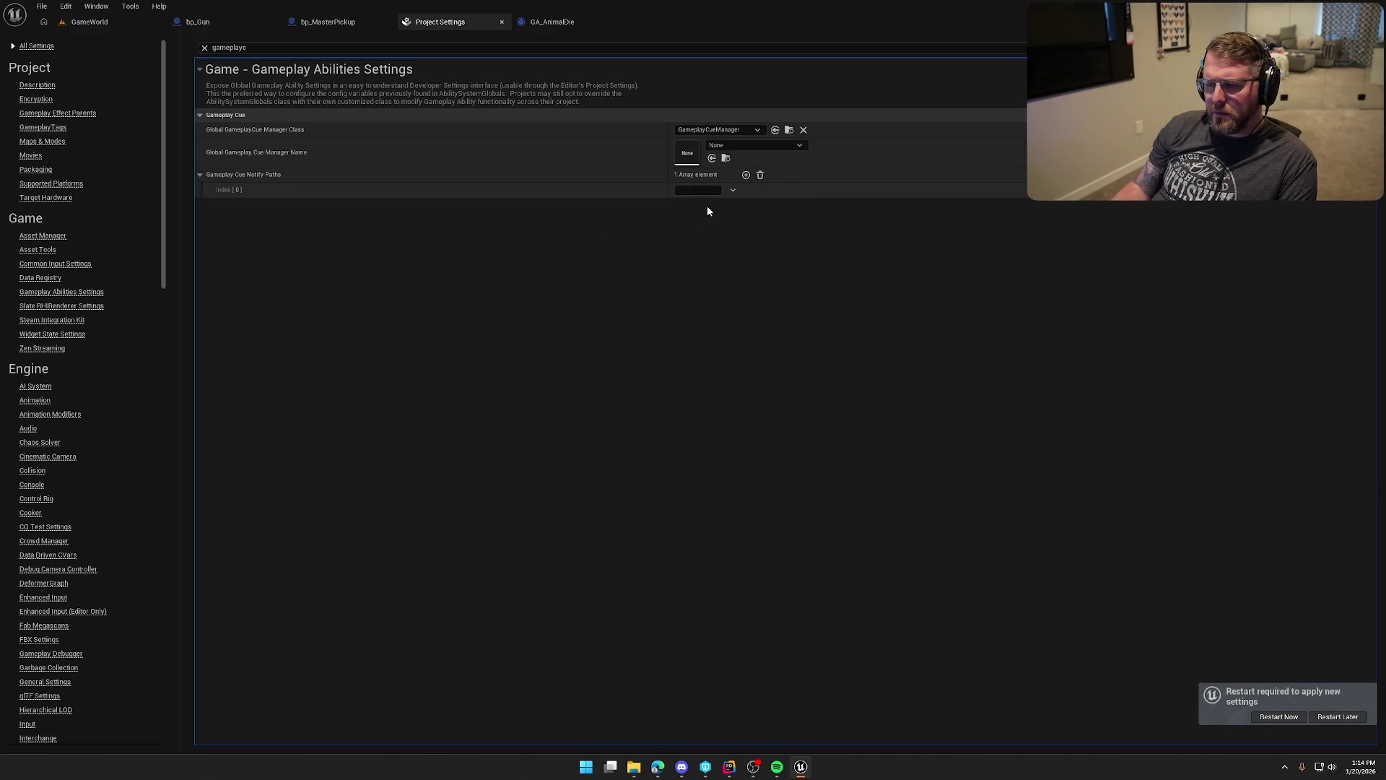
click(734, 190)
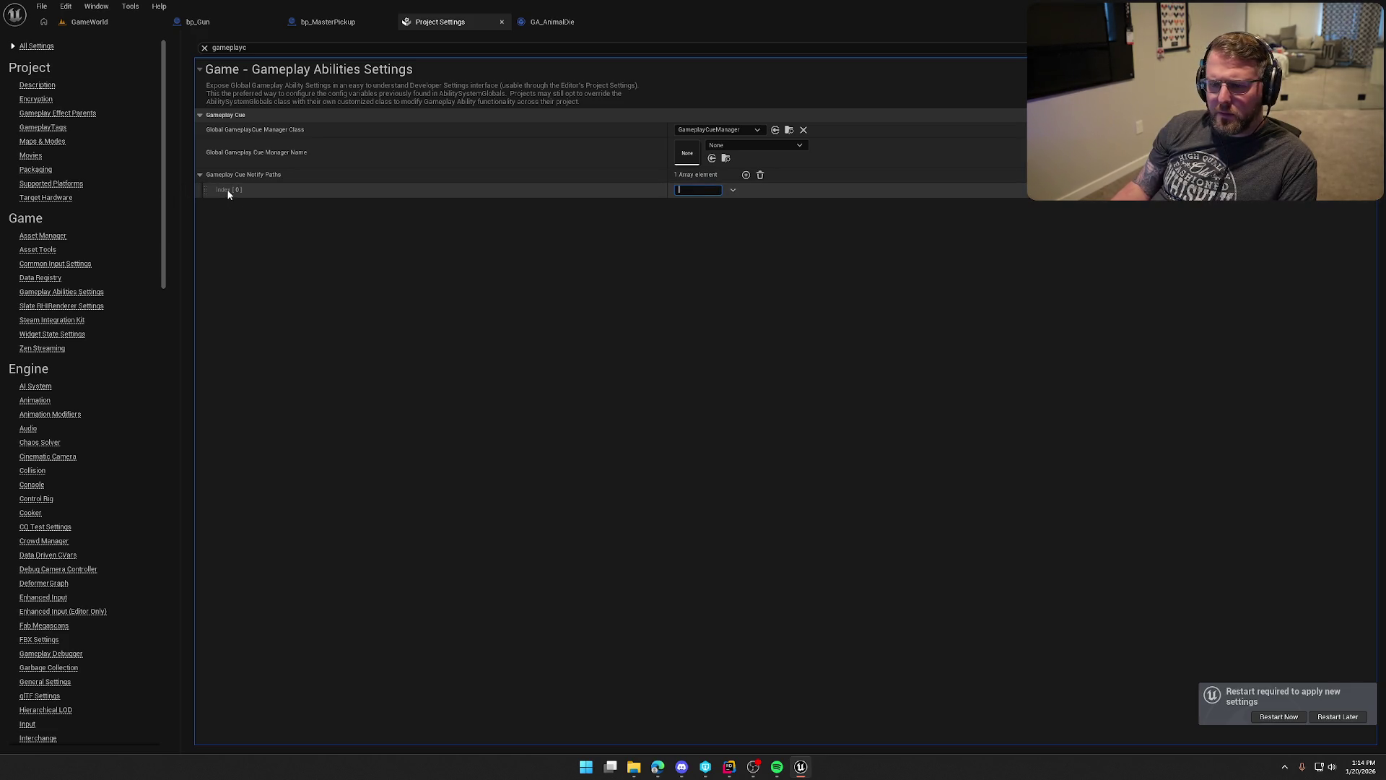
click(475, 487)
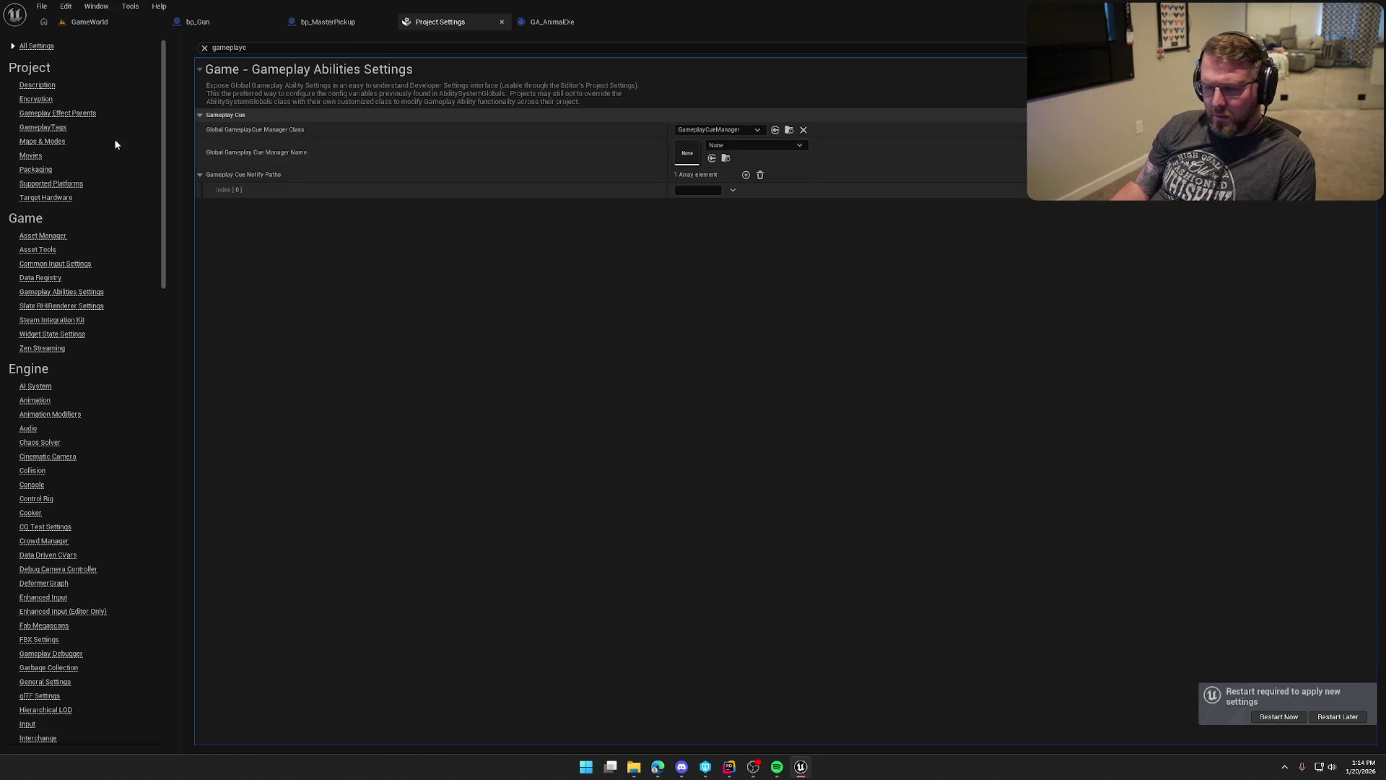
Copy the package path of GC_AnimalDeath from the Content Drawer.
click(90, 22)
key(ctrl+space)
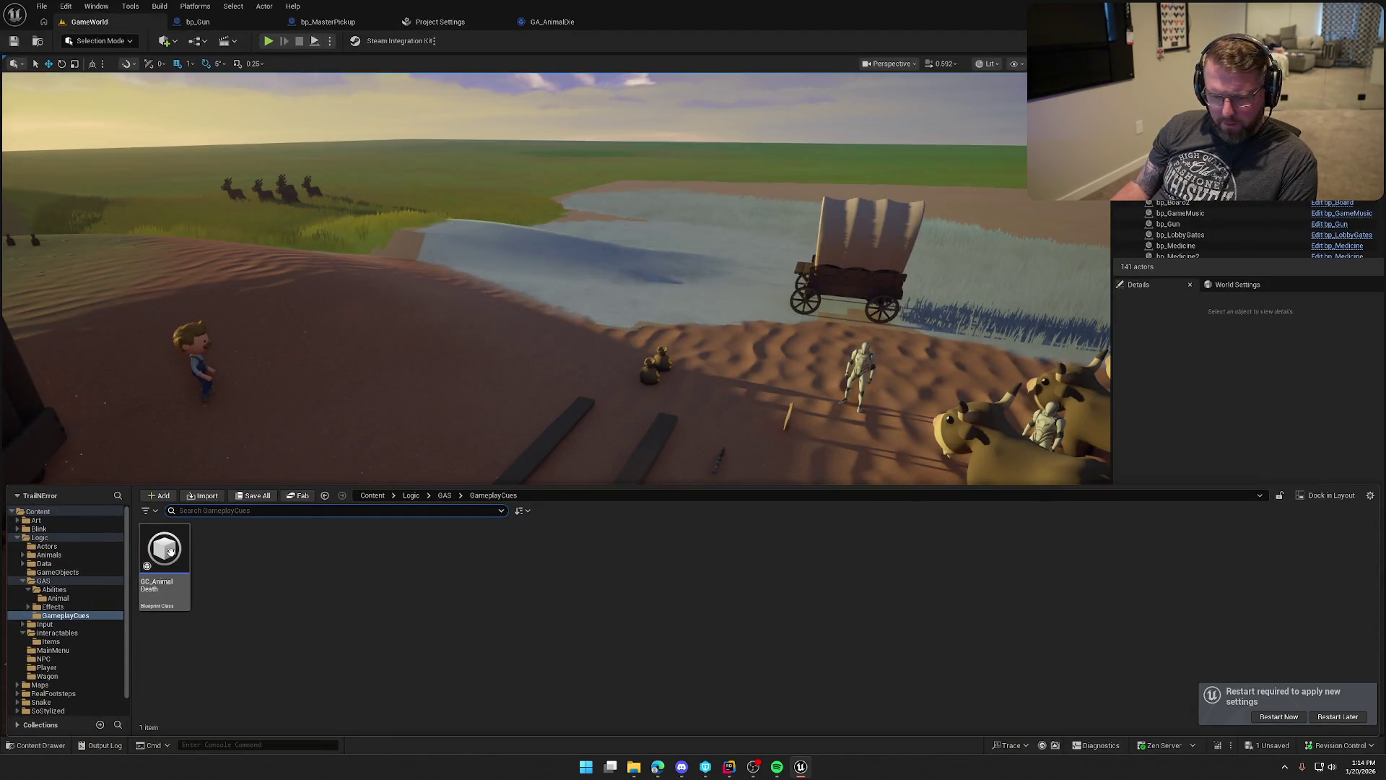
right_click(170, 551)
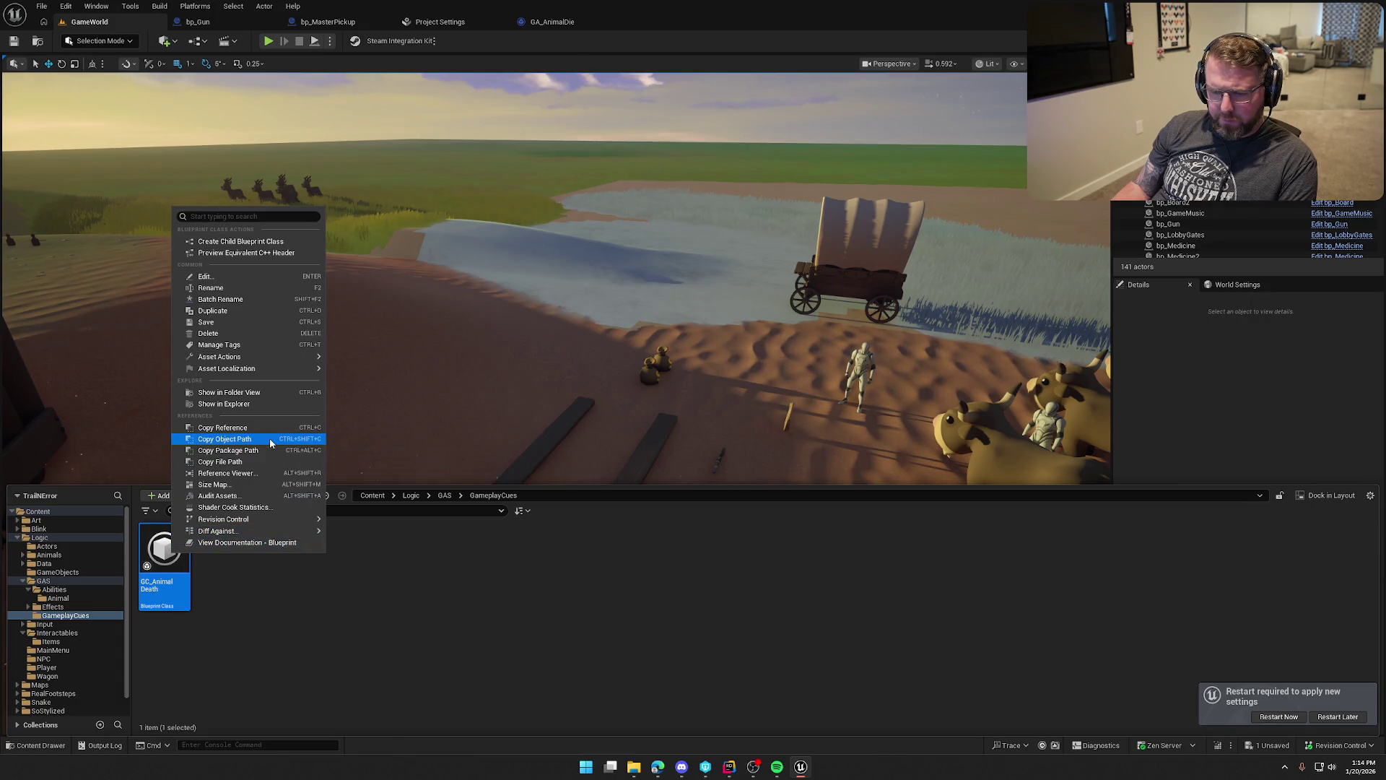
click(270, 448)
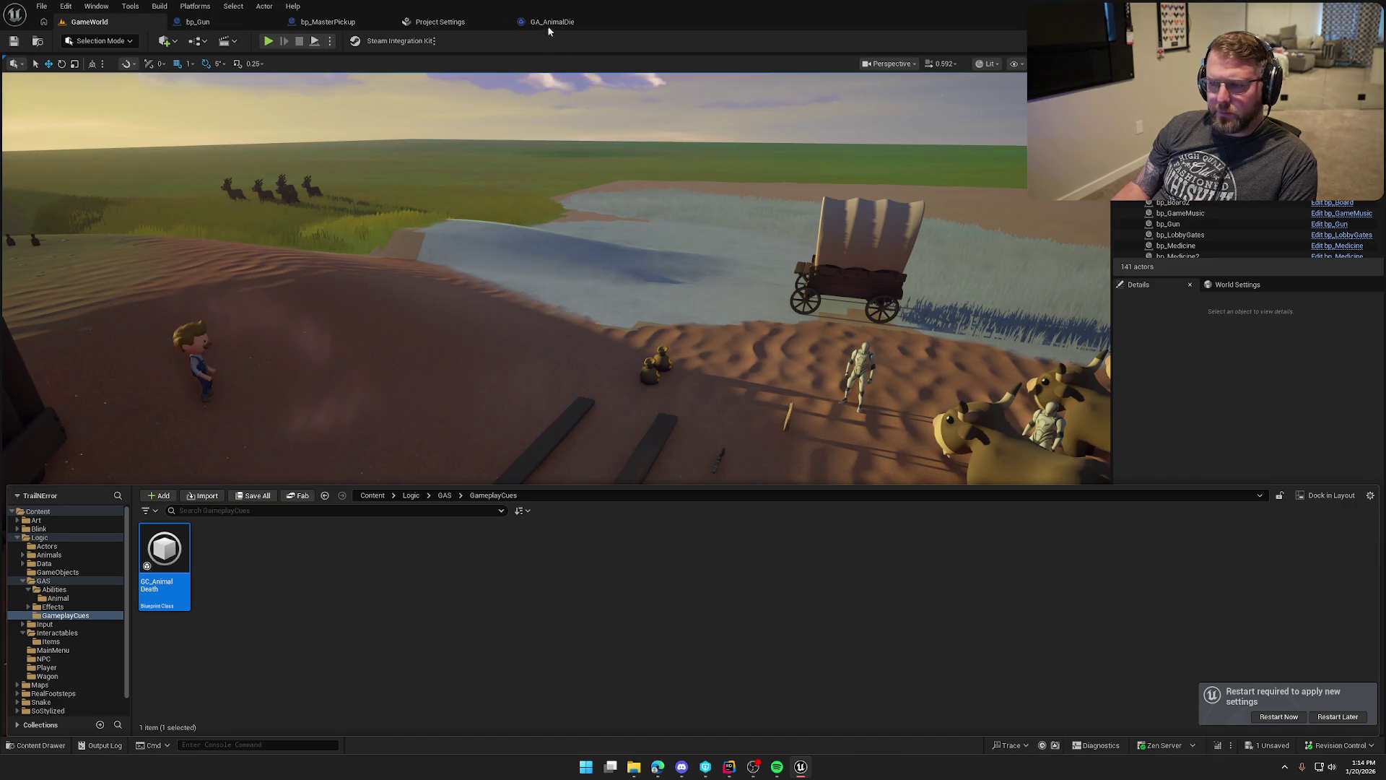
Paste /Game/Logic/GAS/GameplayCues as the notify path, then save and check out the settings.
click(440, 22)
click(746, 174)
click(748, 189)
text(/Game/Logic/GAS/GameplayCues/GC_AnimalDeath)
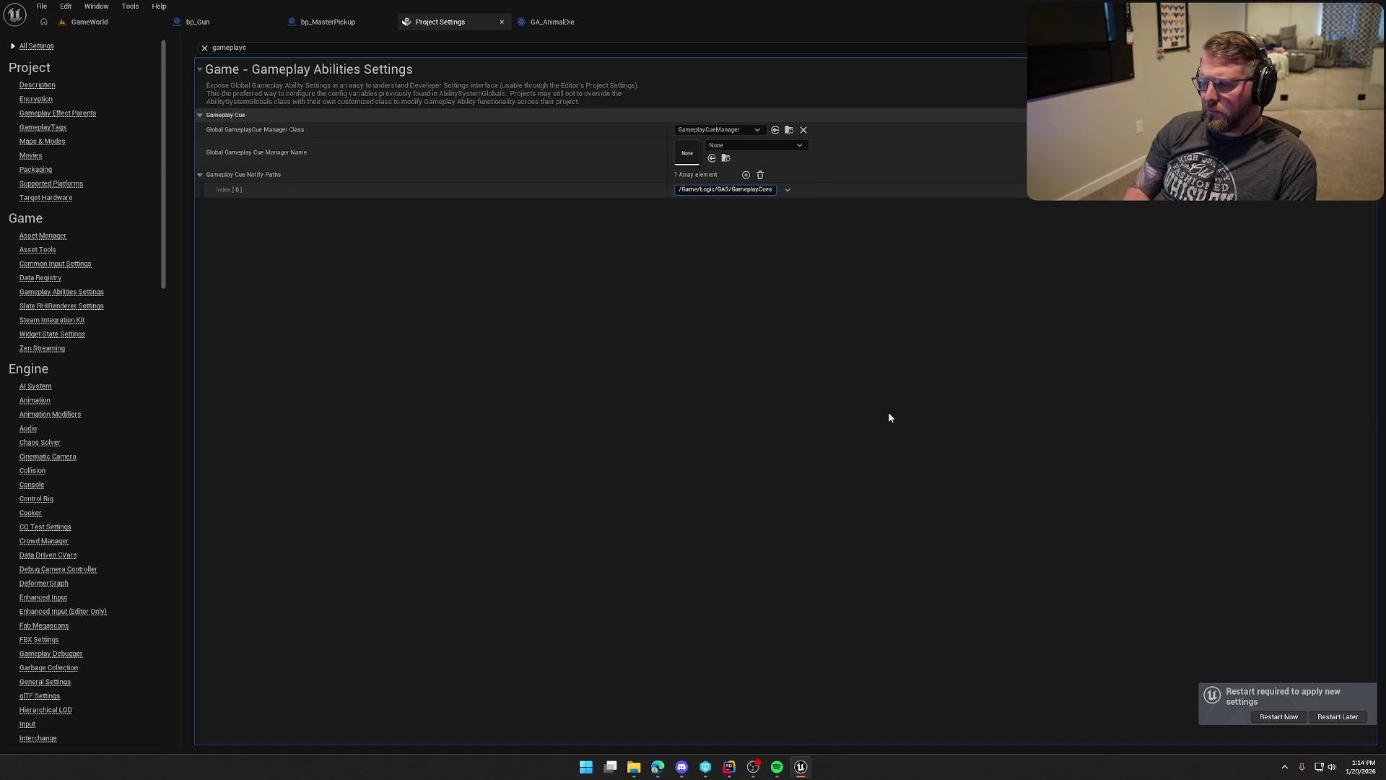
key(ctrl+a)
key(Return)
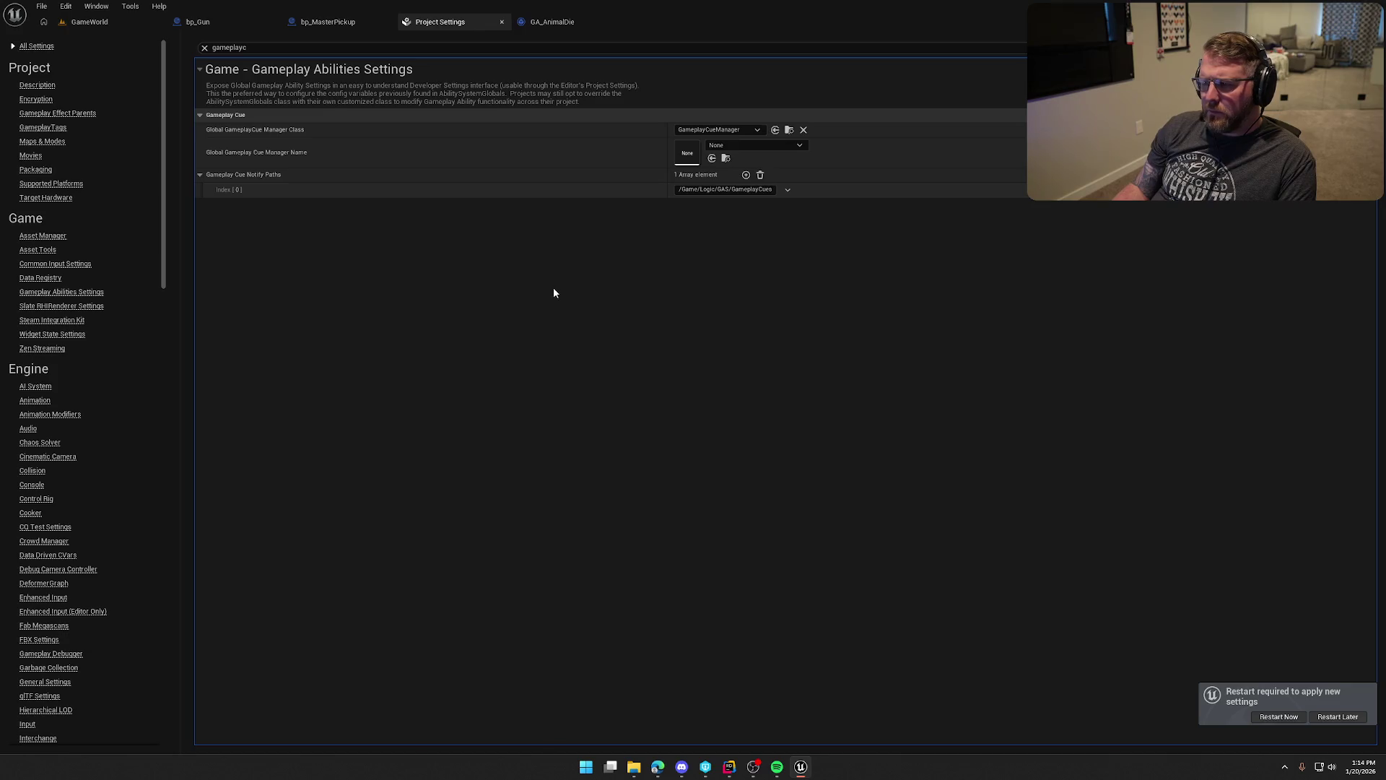
key(ctrl+s)
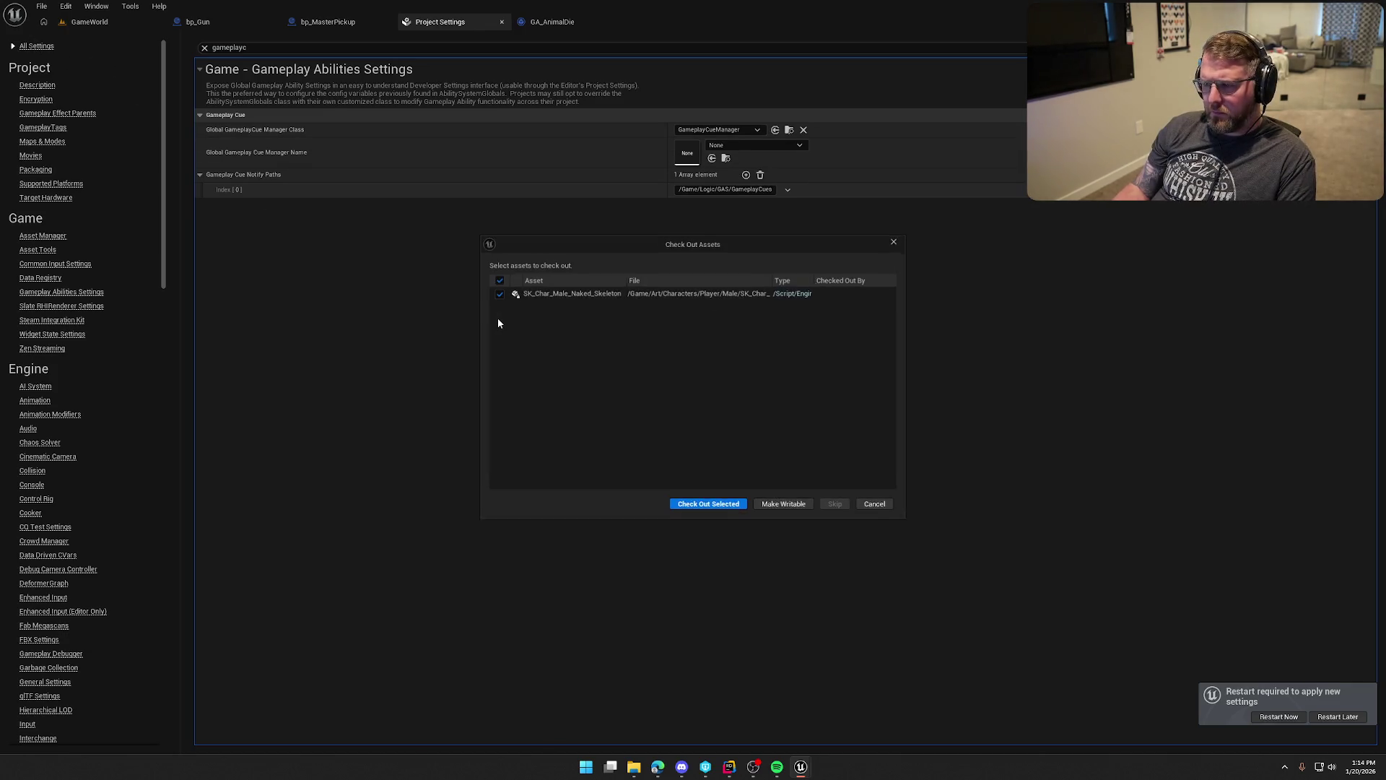
click(708, 504)
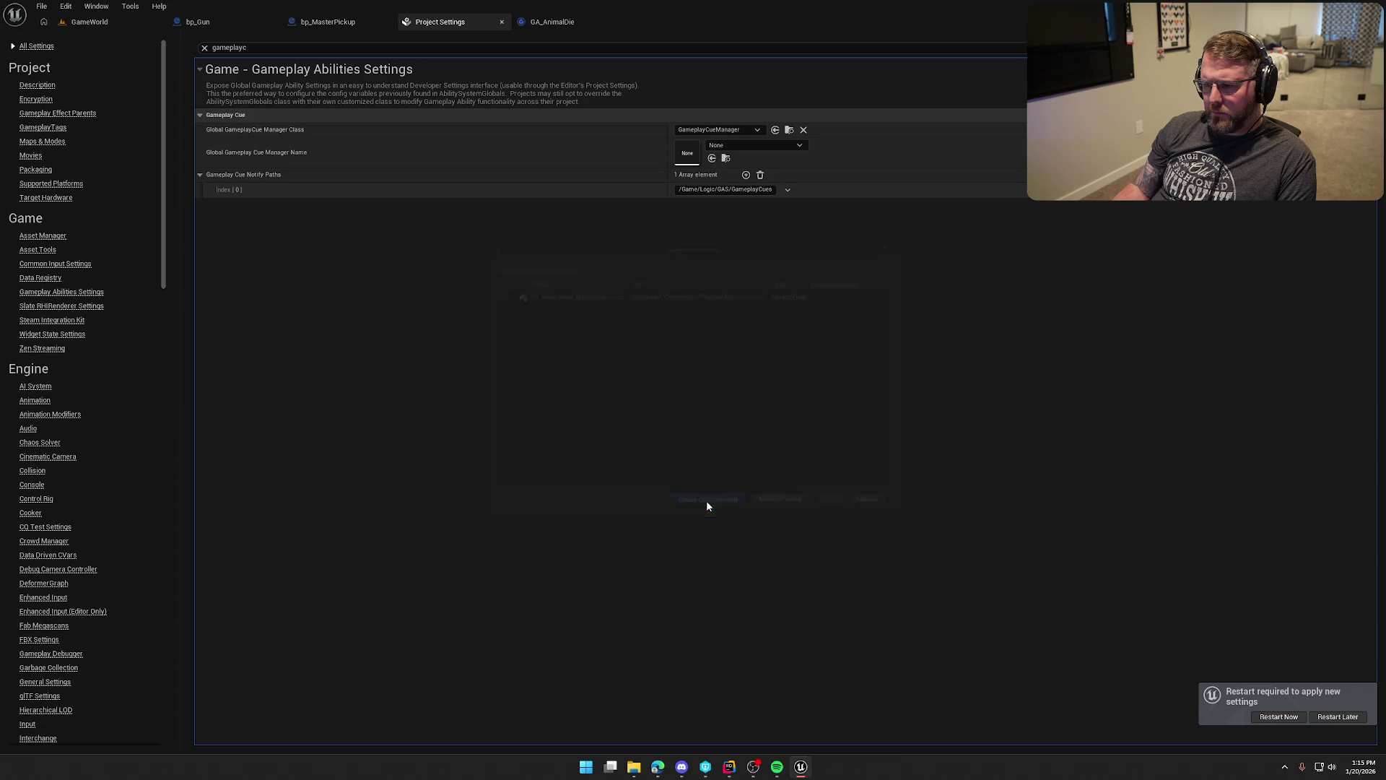
Restart Unreal, close Rider's UnrealLink panel, and resume on the relaunched editor's MainMenu tab.
click(1279, 717)
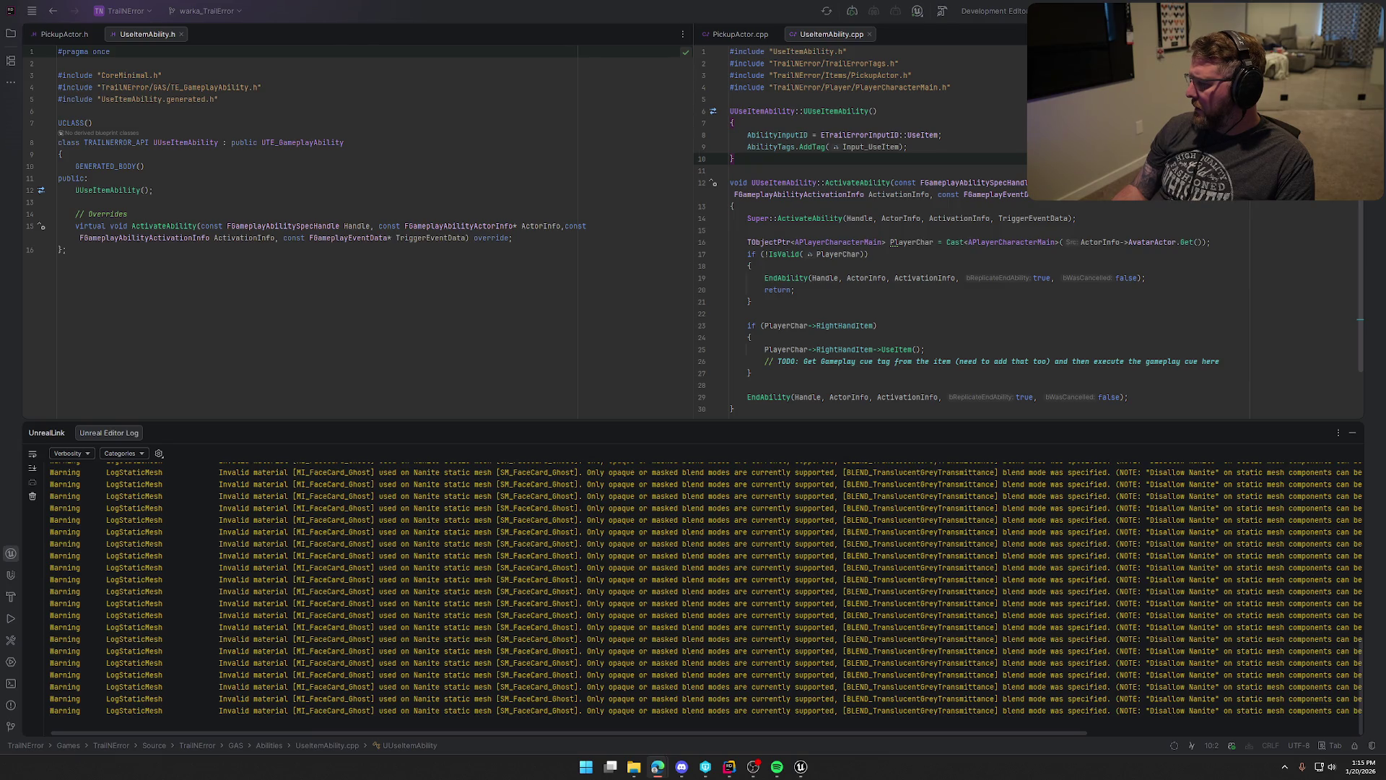
click(1336, 432)
click(810, 770)
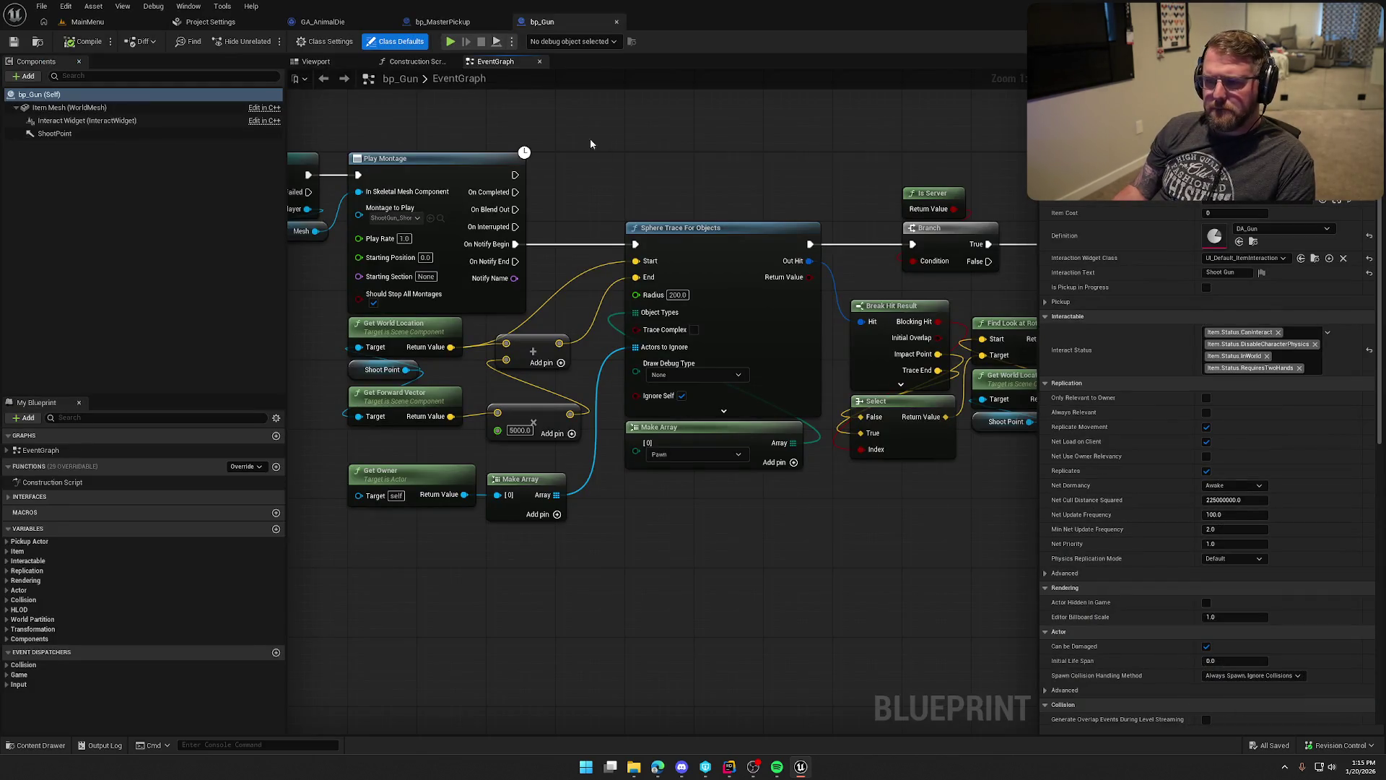
click(134, 22)
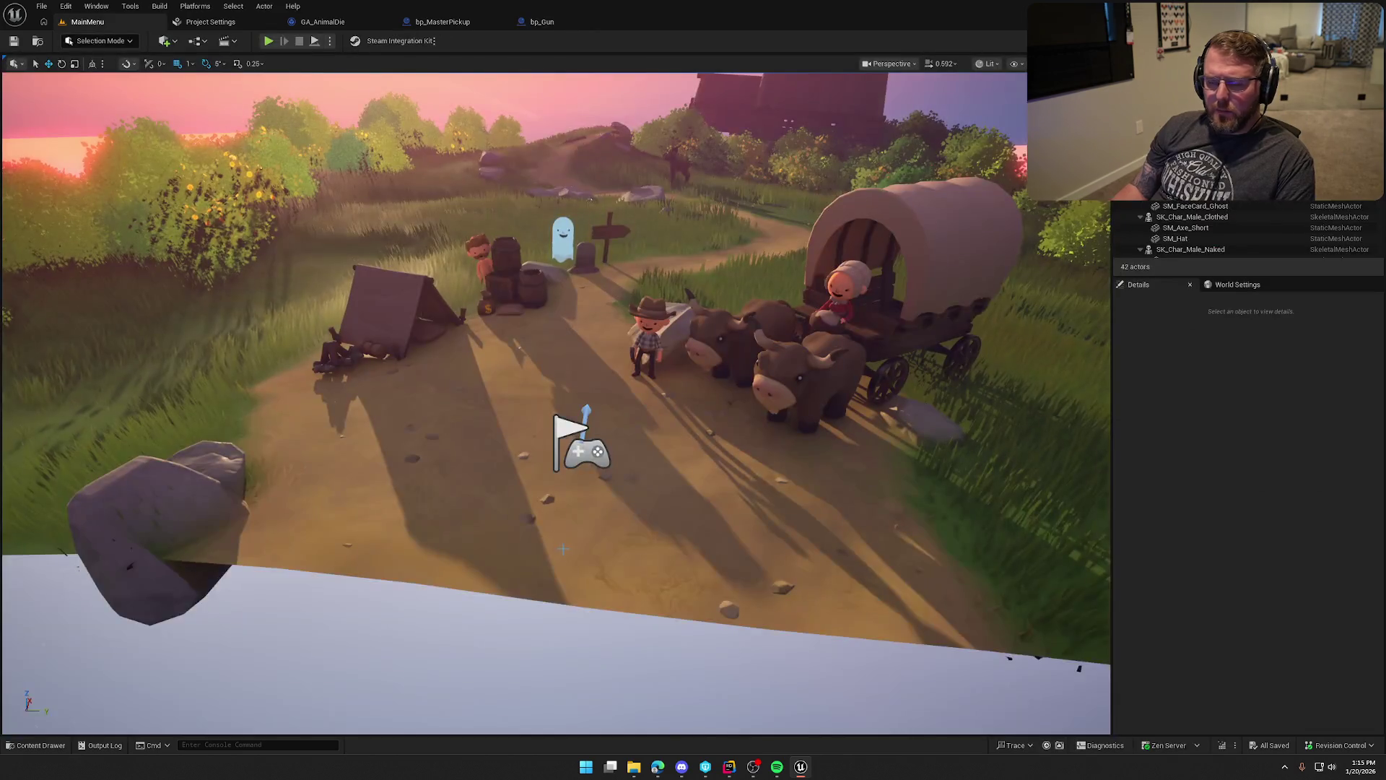
Load the GameWorld level from the Maps folder.
key(ctrl+space)
click(39, 667)
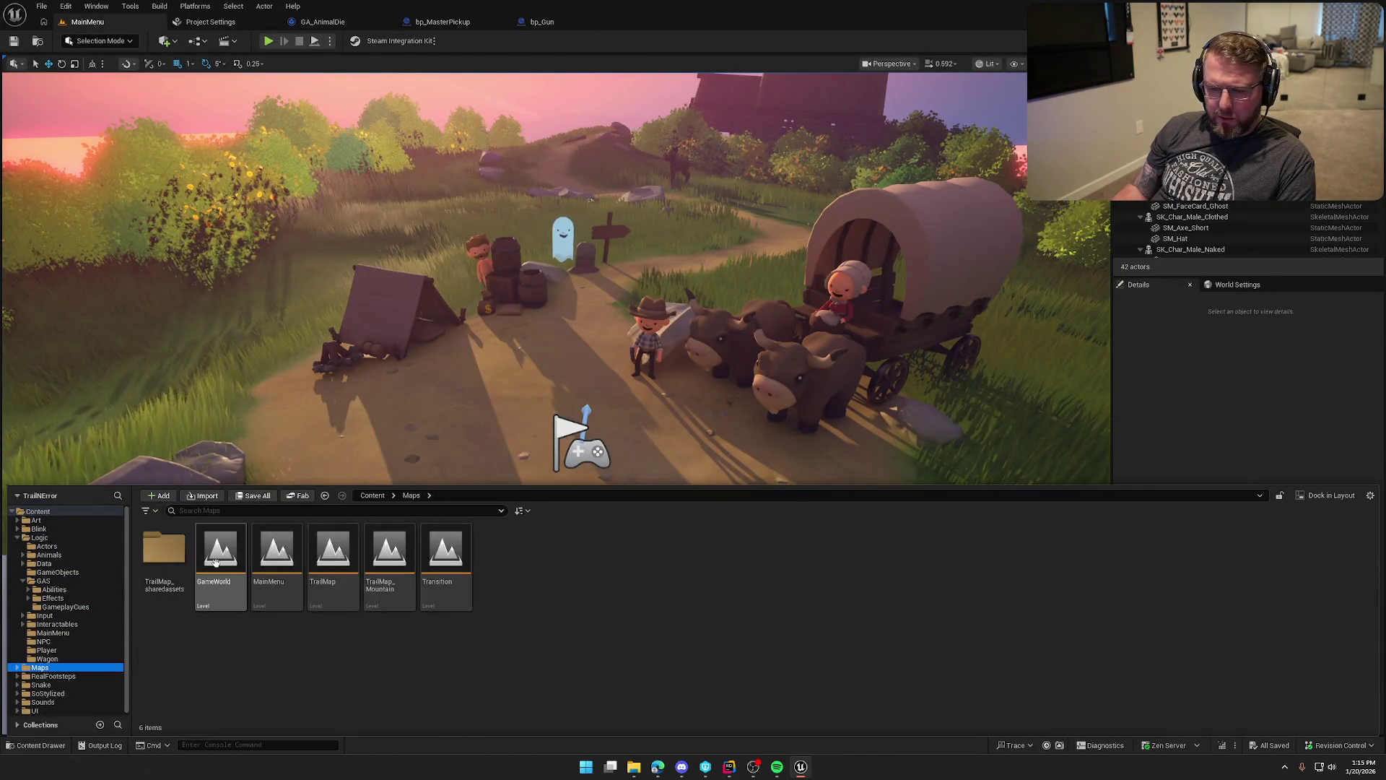
double_click(213, 562)
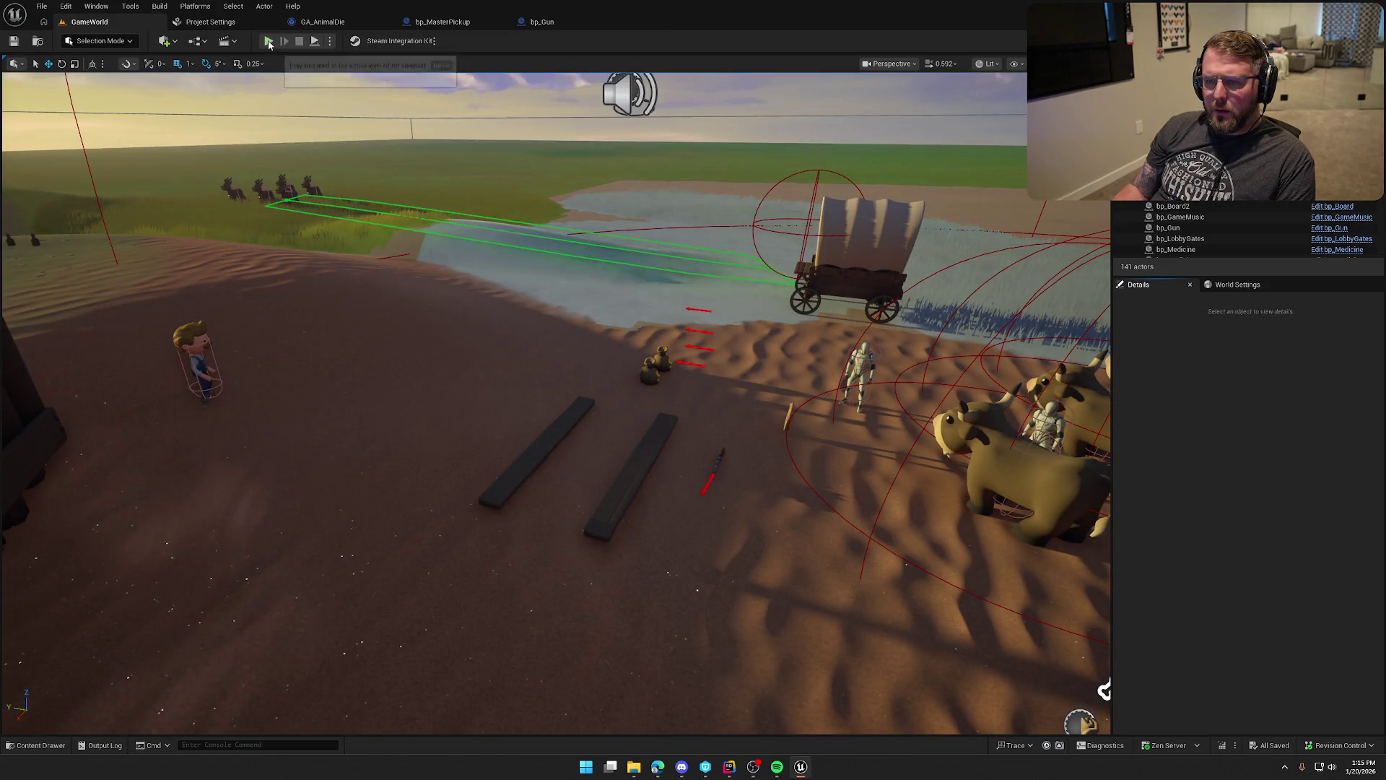
Play-test GameWorld, walking the character toward the wagon, then return to Project Settings.
click(268, 41)
click(538, 254)
key(w)
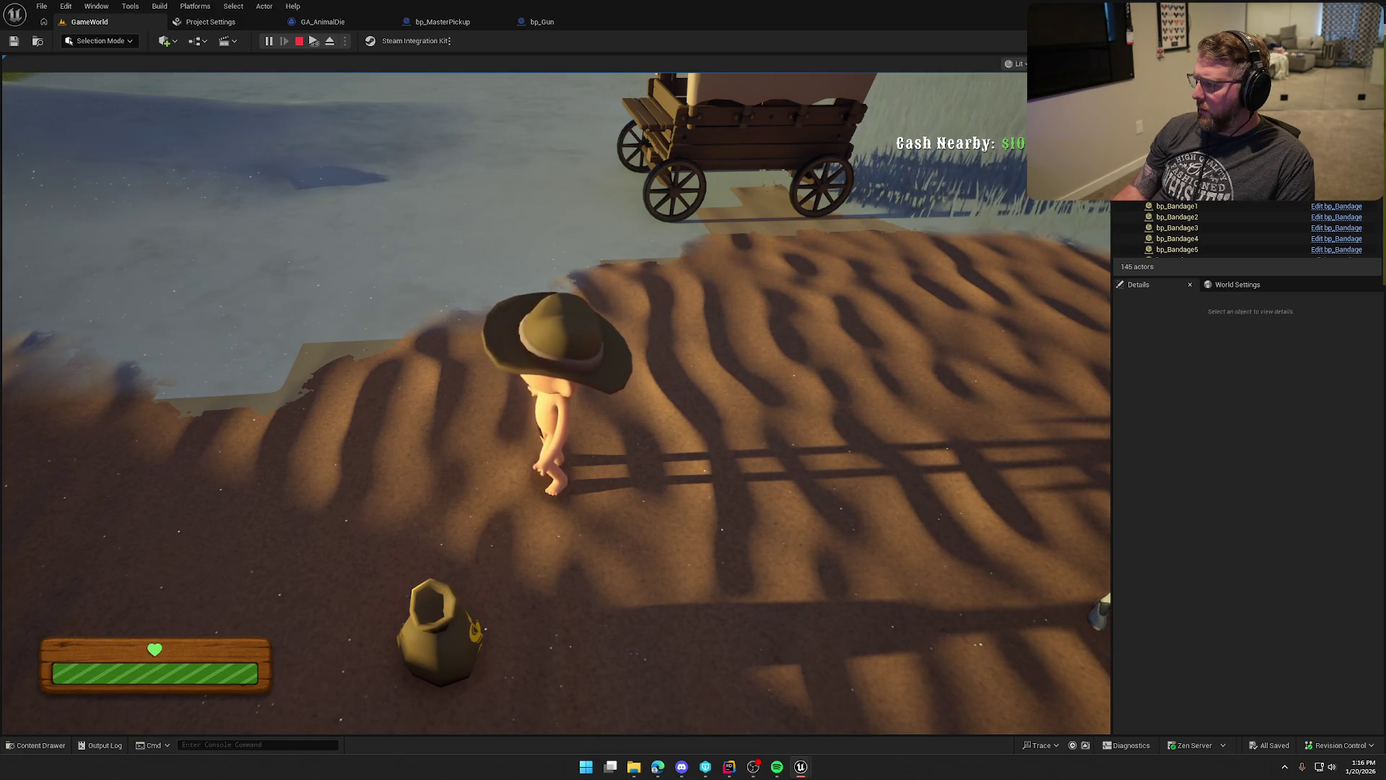
key(Escape)
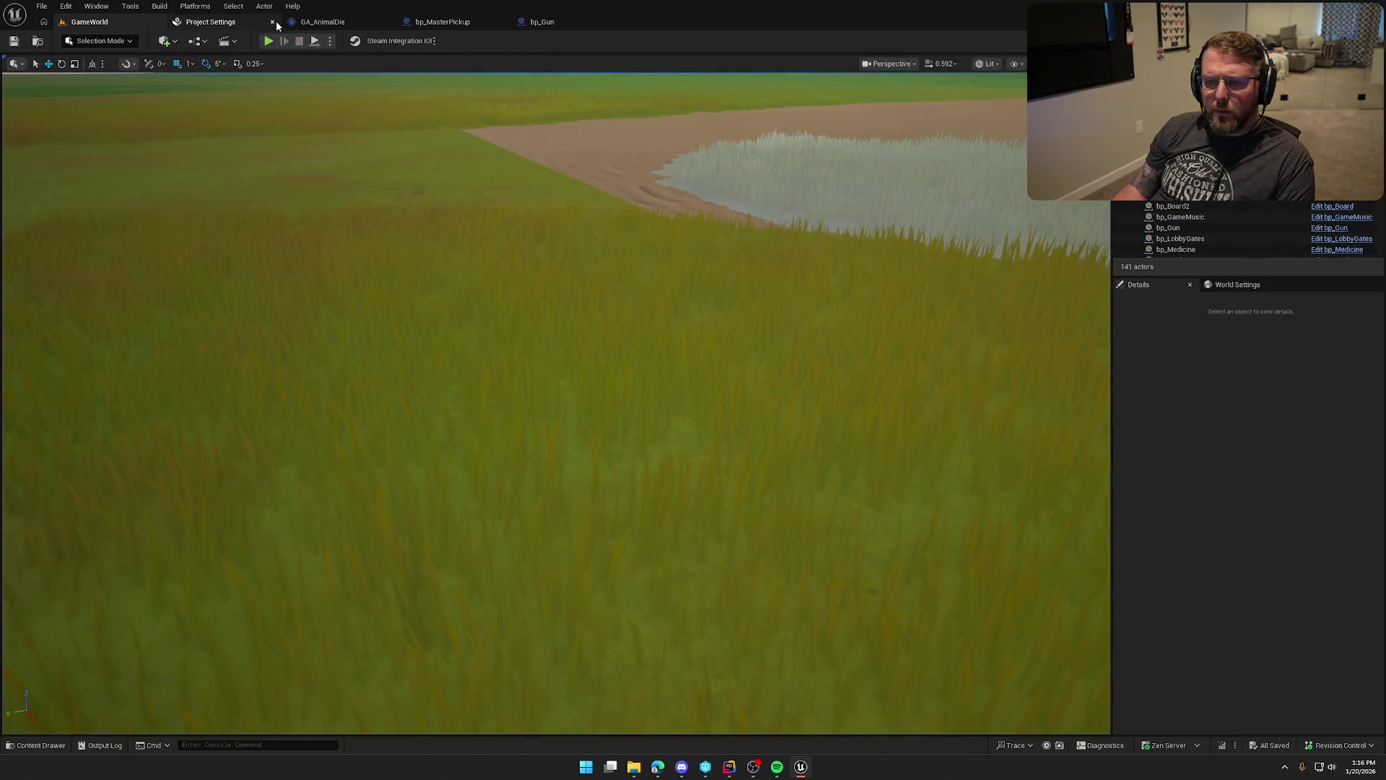
click(219, 25)
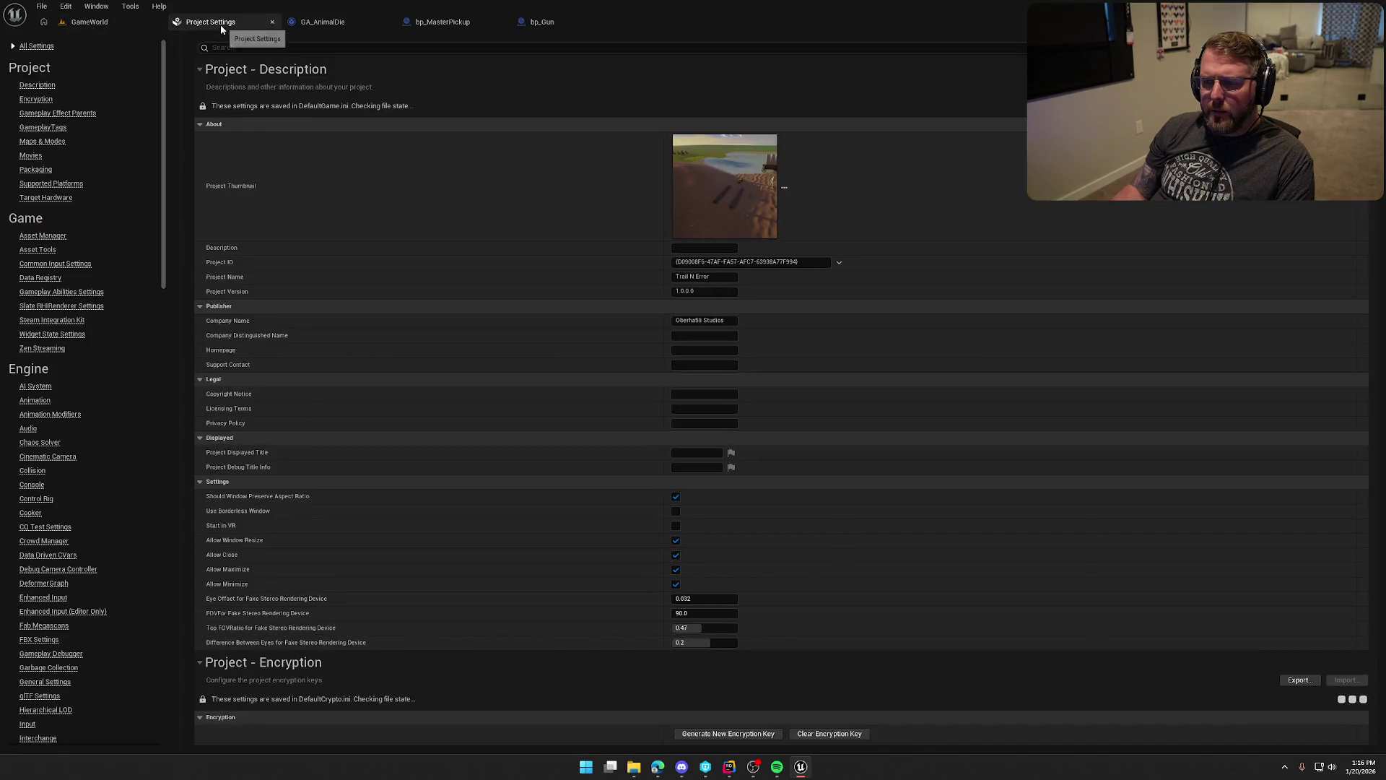
Move GA_AnimalDie's Destroy Actor and End Ability nodes to the left.
click(273, 22)
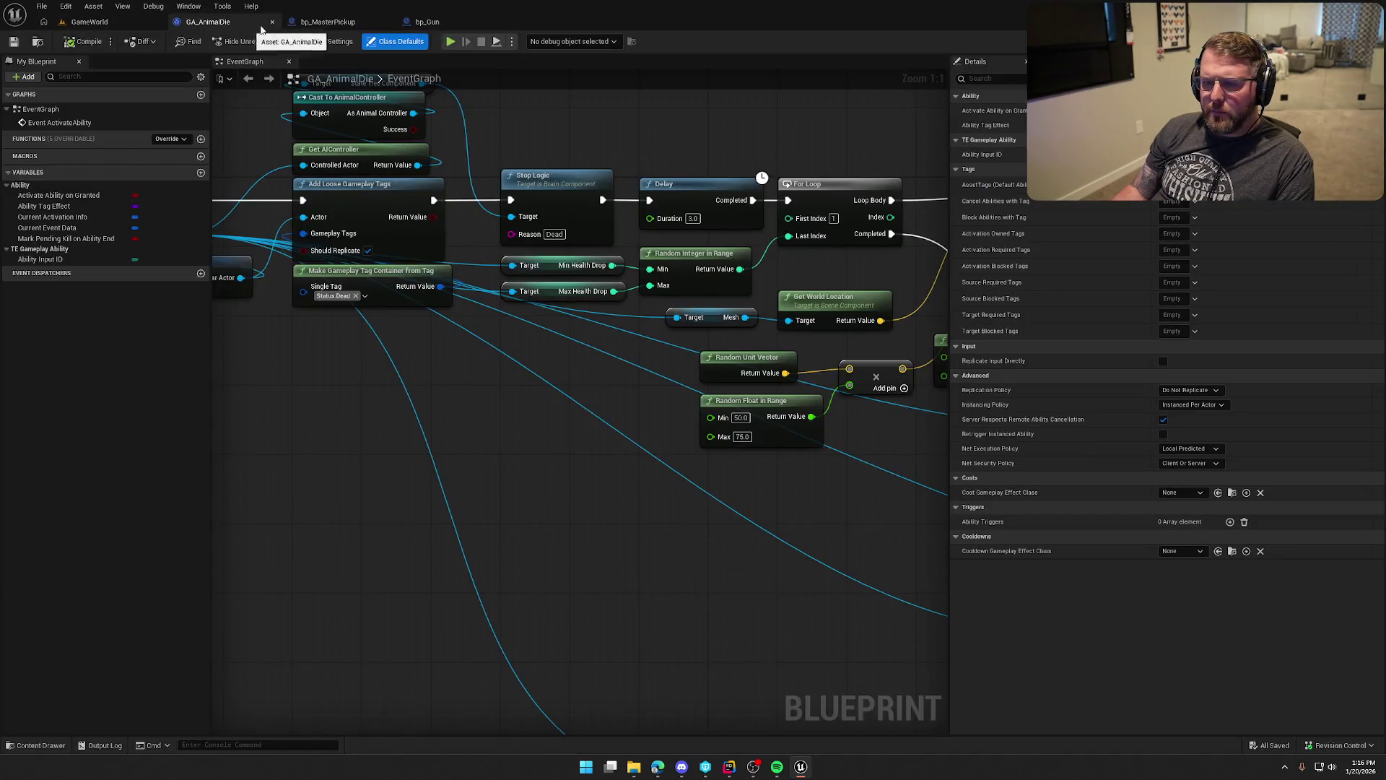
mouse_move(641, 542)
mouse_down()
mouse_move(461, 336)
mouse_move(594, 282)
mouse_move(598, 420)
mouse_move(637, 566)
mouse_move(362, 449)
mouse_move(457, 415)
mouse_move(426, 366)
mouse_up()
mouse_move(866, 511)
mouse_down()
mouse_move(663, 411)
mouse_move(636, 419)
mouse_up()
click(729, 500)
drag(666, 560, 749, 433)
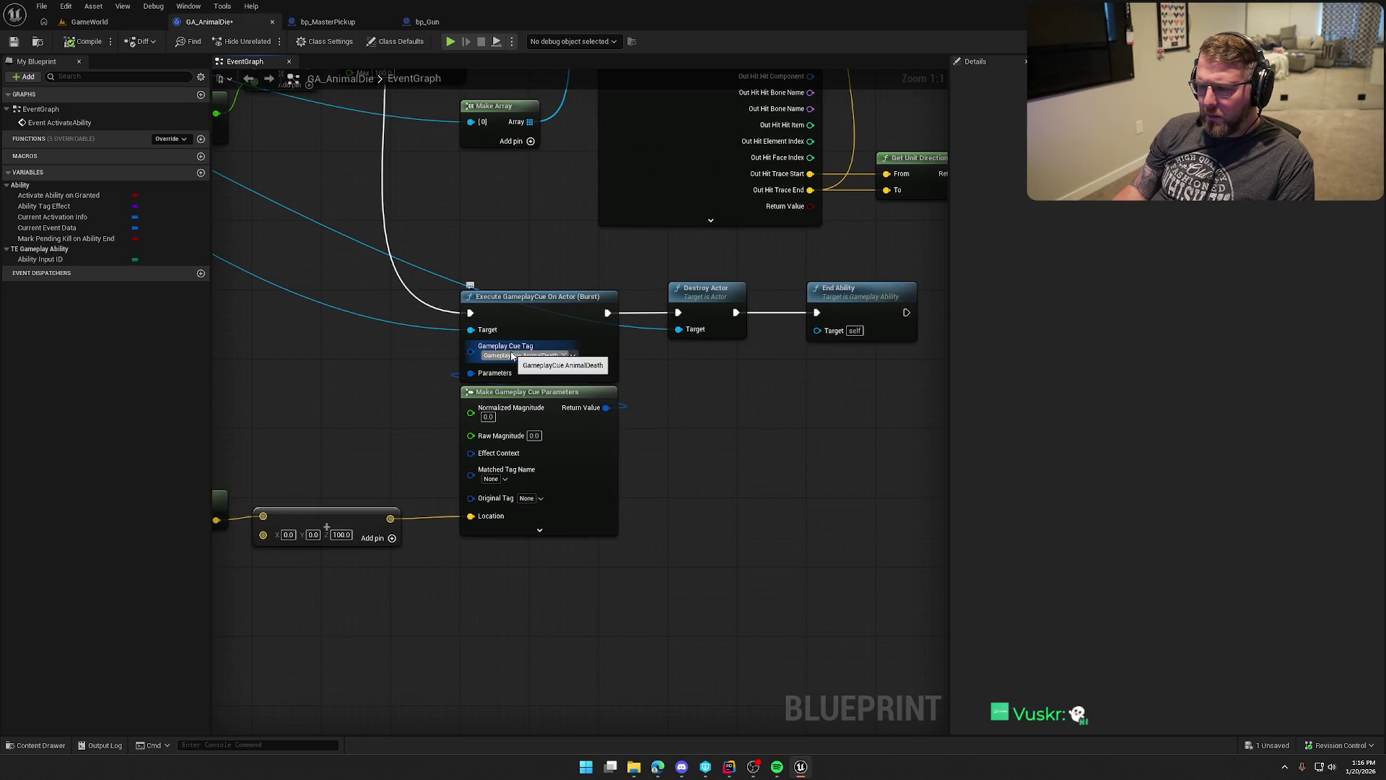
drag(752, 479, 831, 420)
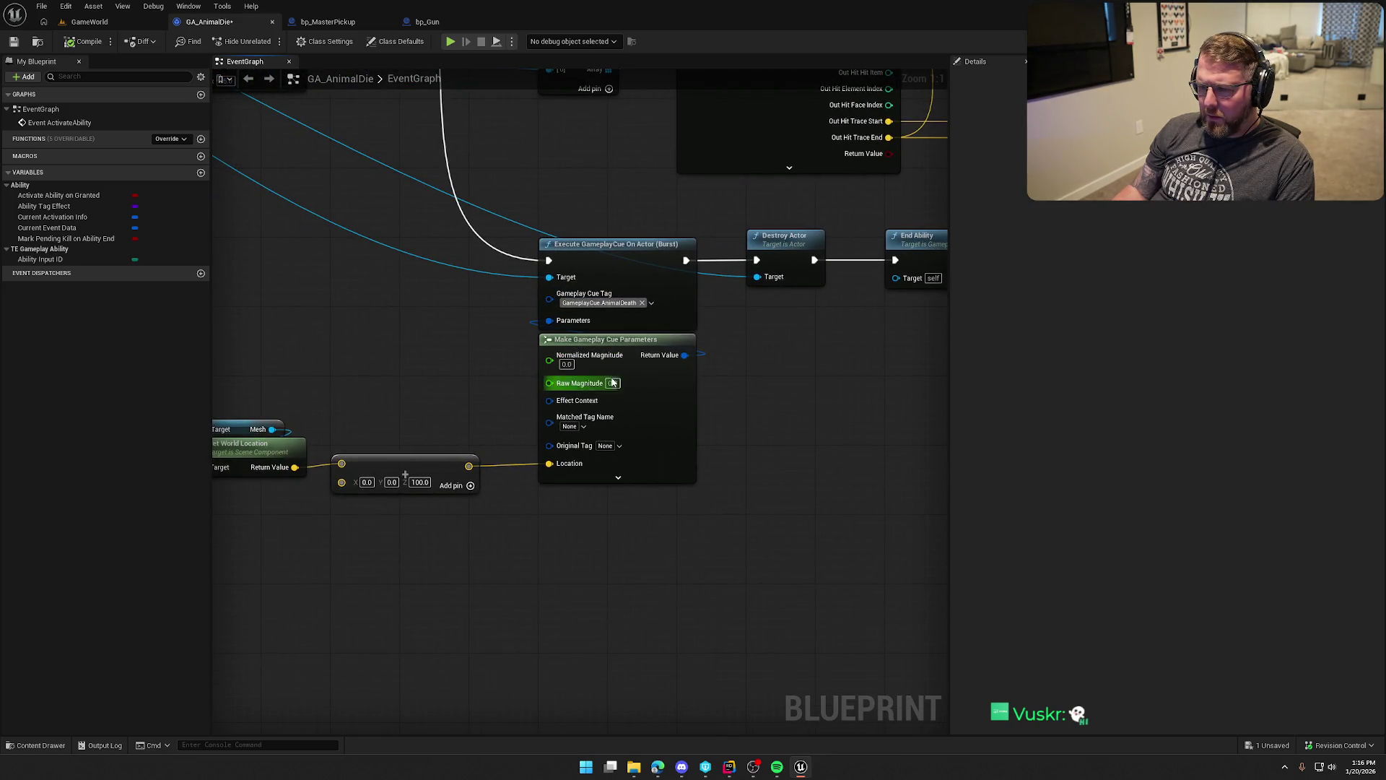
mouse_move(595, 478)
mouse_down()
mouse_move(495, 402)
mouse_move(573, 433)
mouse_move(897, 656)
mouse_up()
drag(657, 546, 532, 465)
Open the GC_AnimalDeath gameplay cue from the Content Drawer.
key(ctrl+space)
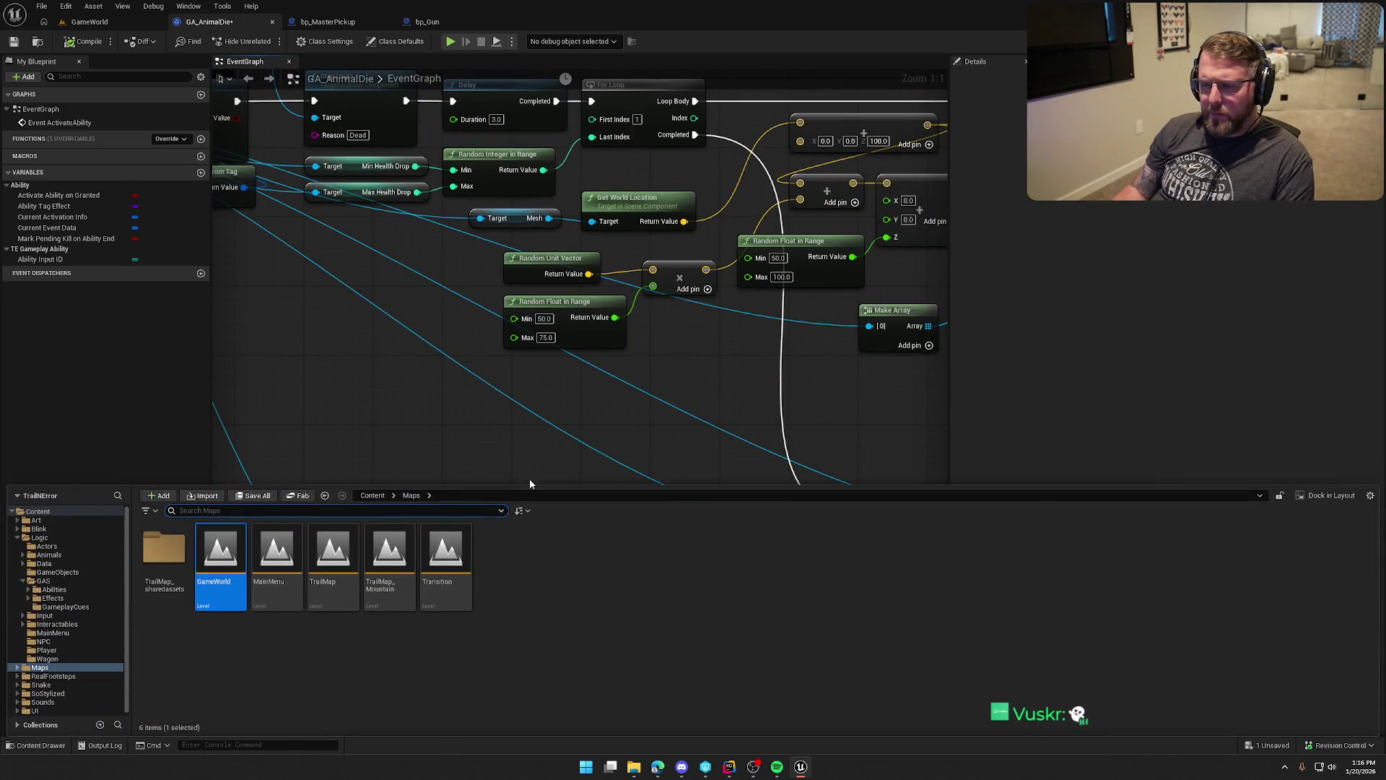
click(53, 598)
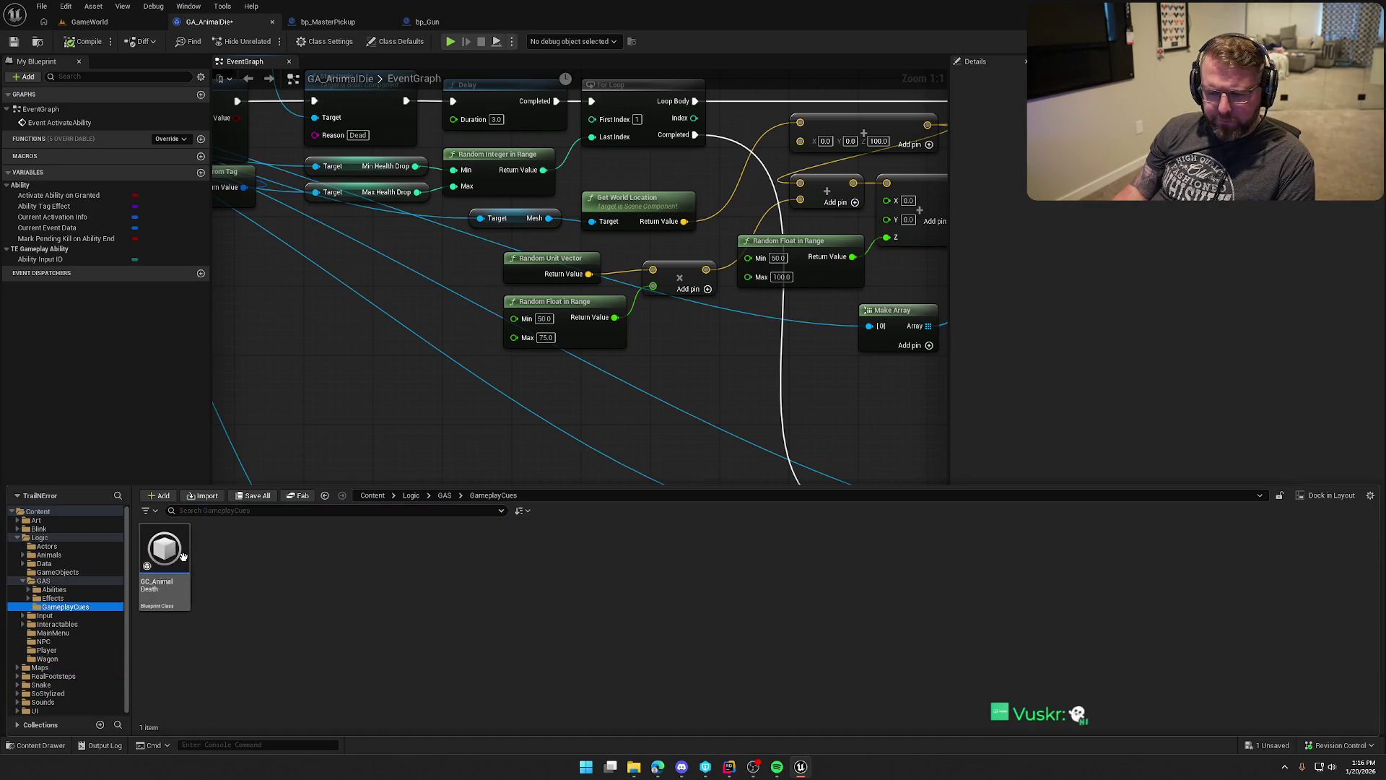
double_click(163, 556)
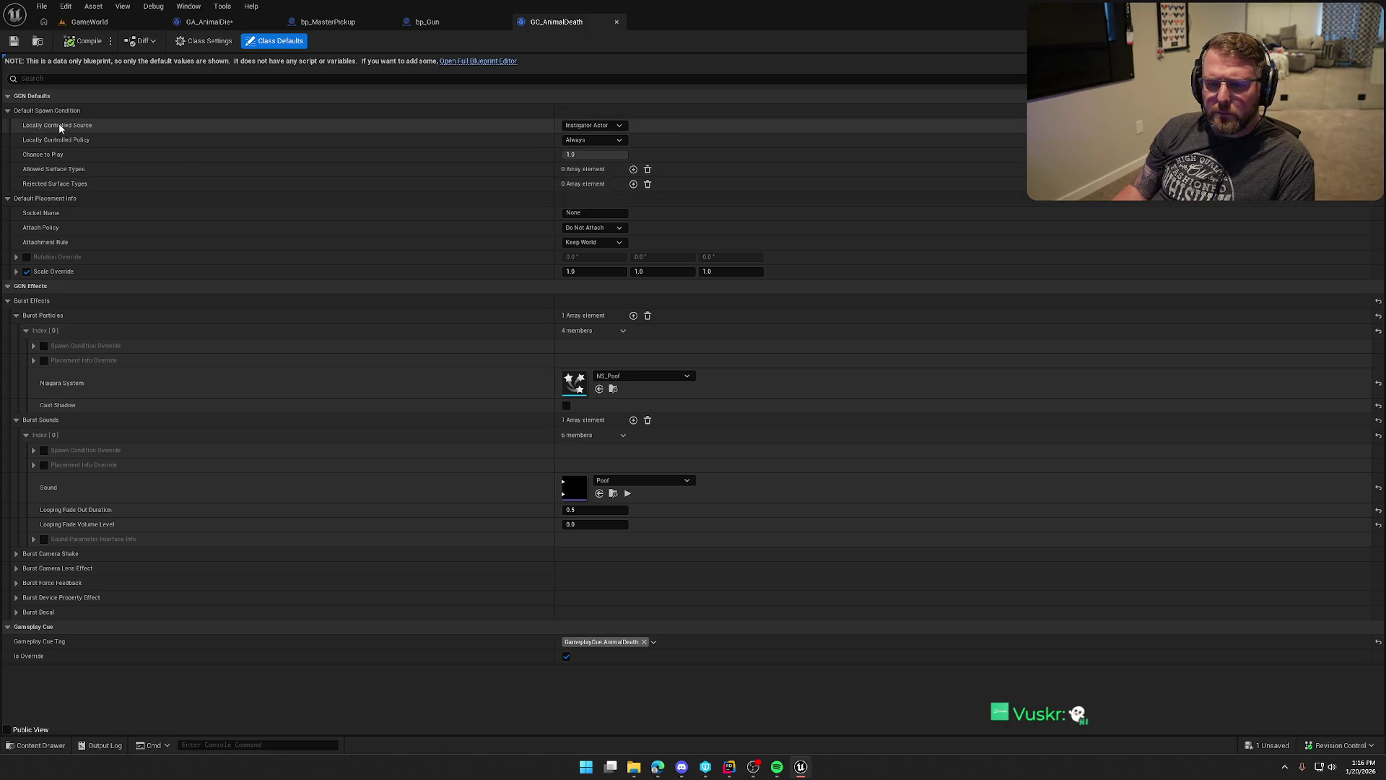
Keep Instigator Actor as GC_AnimalDeath's Locally Controlled Source, then compile GA_AnimalDie.
click(598, 126)
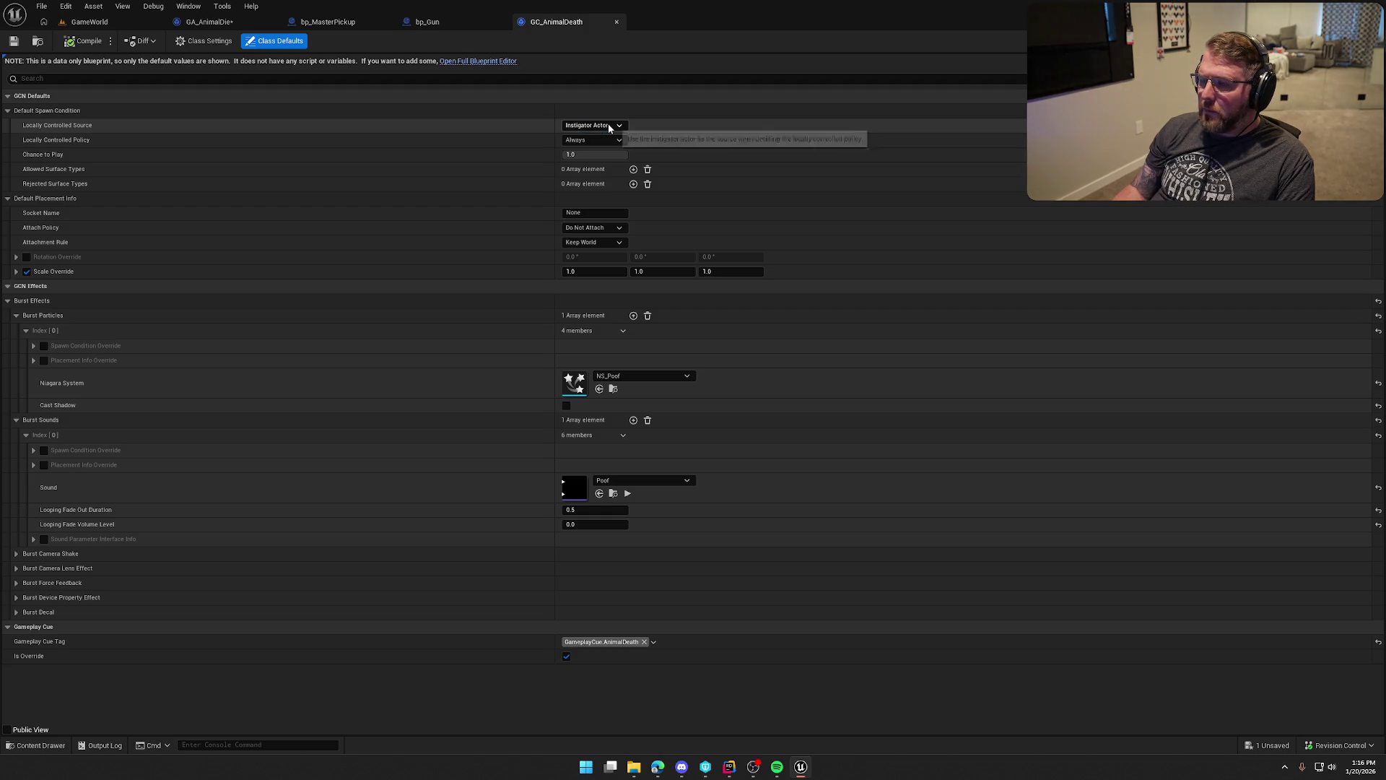
click(594, 135)
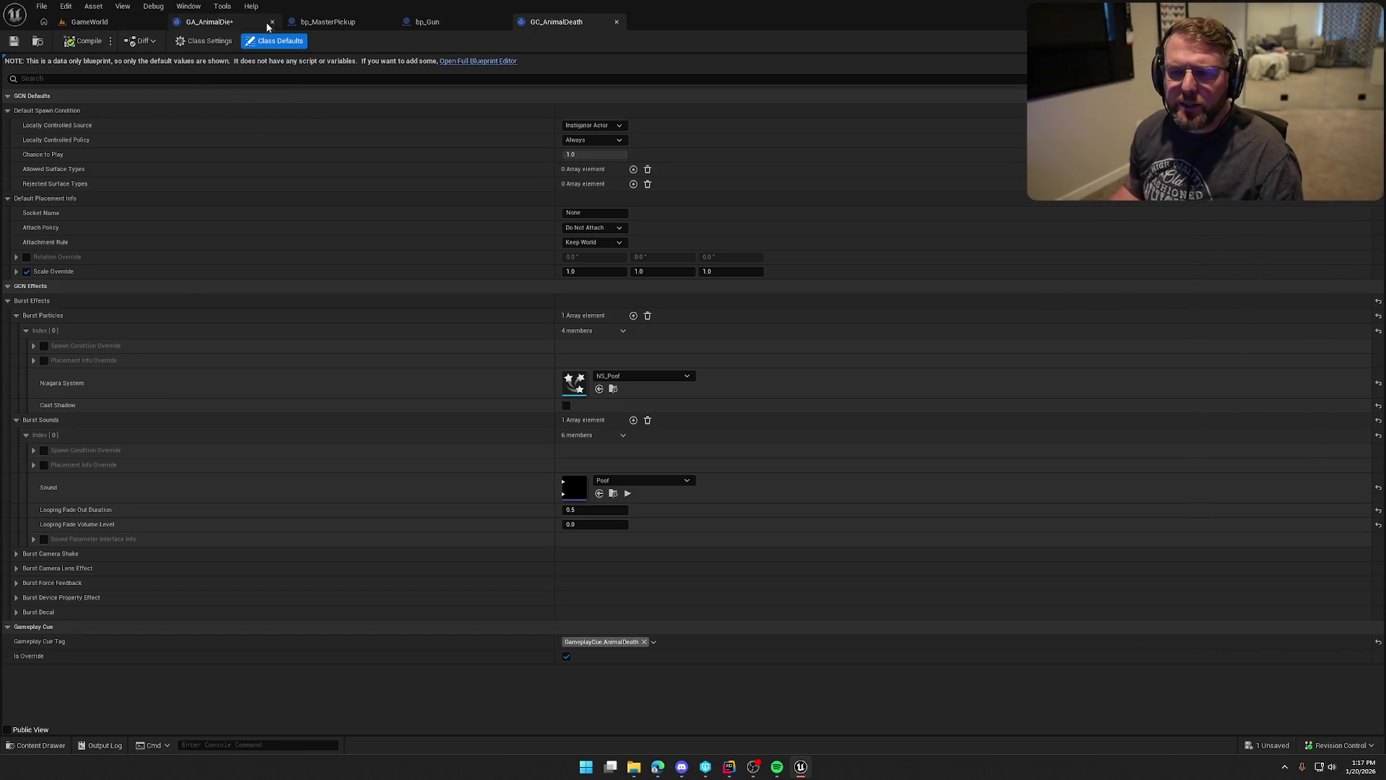
click(198, 21)
click(71, 44)
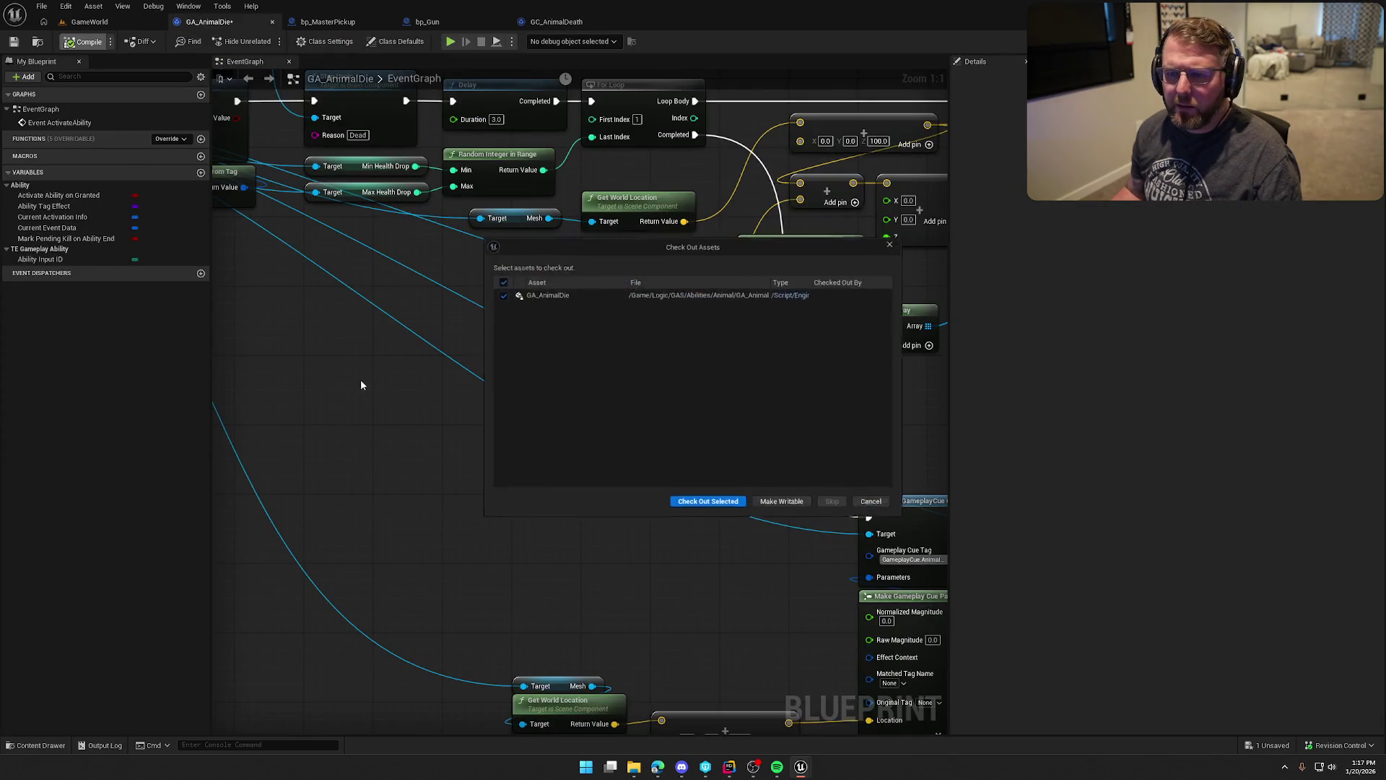
Check out and save GA_AnimalDie, then review the graph from the cue to the spawn logic.
click(708, 508)
key(ctrl+s)
mouse_move(690, 574)
mouse_down()
mouse_move(387, 482)
mouse_move(385, 367)
mouse_move(412, 301)
mouse_up()
click(643, 237)
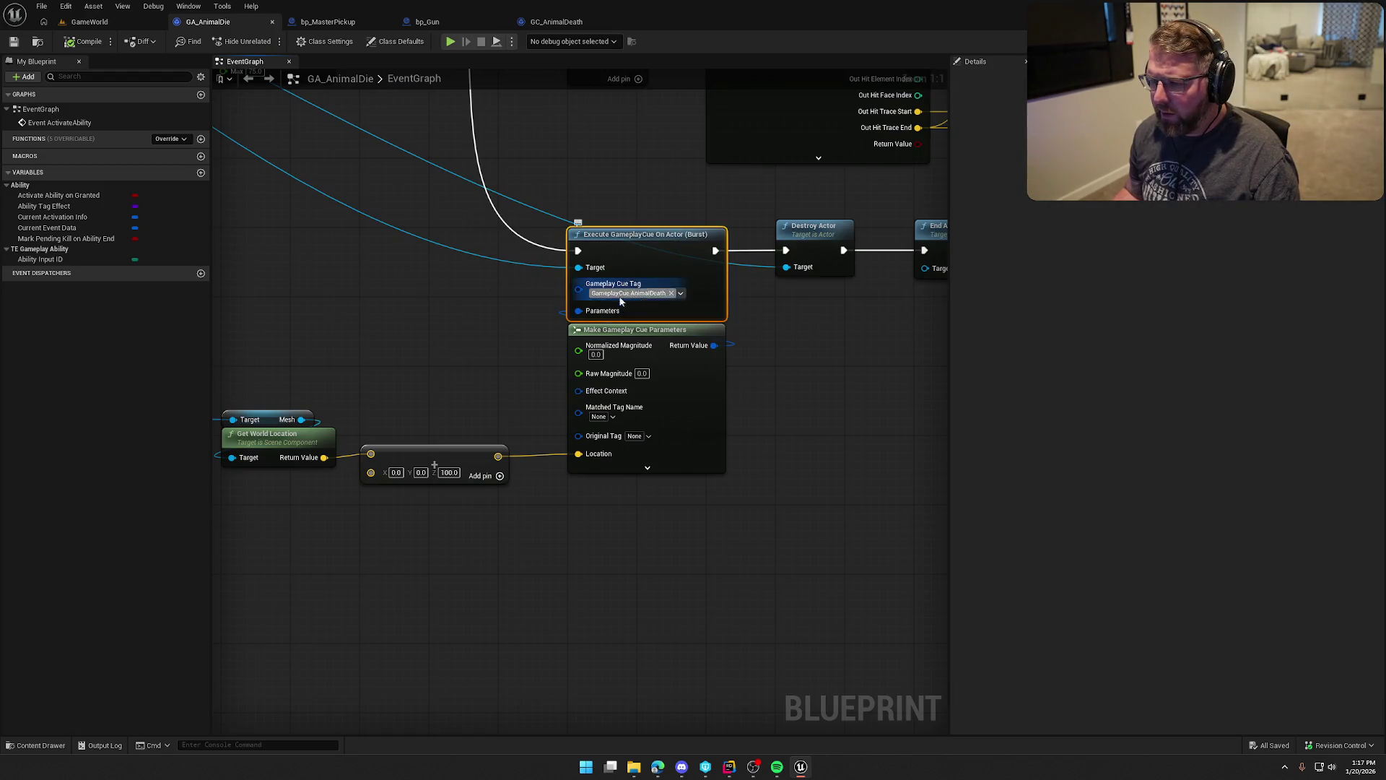
click(462, 381)
mouse_move(462, 380)
mouse_down()
mouse_move(383, 390)
mouse_move(629, 437)
mouse_move(946, 381)
mouse_up()
mouse_move(352, 257)
mouse_down()
mouse_move(758, 556)
mouse_move(482, 257)
mouse_move(462, 280)
mouse_move(677, 581)
mouse_move(888, 570)
mouse_move(511, 551)
mouse_up()
mouse_move(579, 588)
mouse_down()
mouse_move(263, 346)
mouse_move(355, 687)
mouse_move(7, 686)
mouse_up()
drag(578, 470, 238, 441)
mouse_move(435, 210)
mouse_down()
mouse_move(519, 210)
mouse_move(881, 499)
mouse_move(782, 589)
mouse_move(669, 589)
mouse_move(945, 592)
mouse_move(232, 517)
mouse_move(403, 345)
mouse_move(449, 327)
mouse_move(459, 167)
mouse_up()
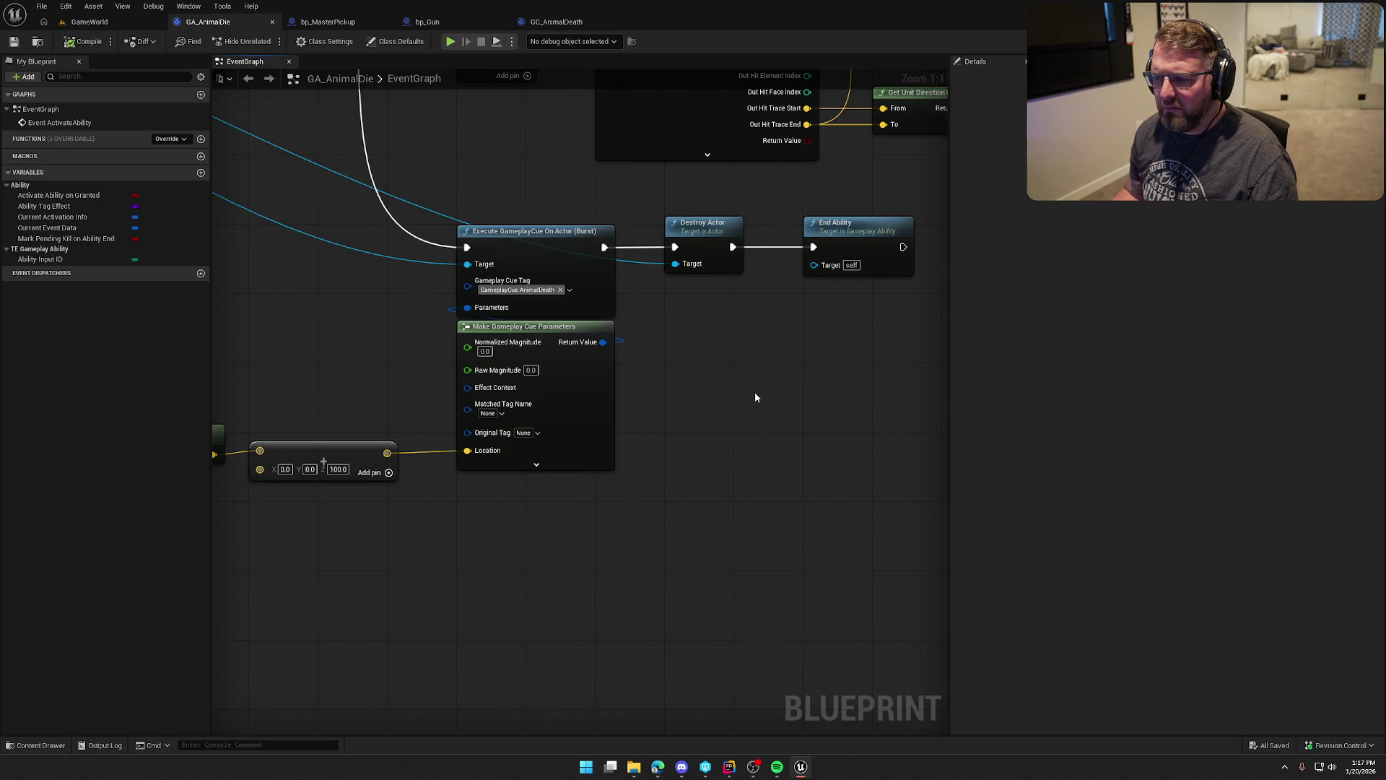
drag(740, 396, 879, 378)
drag(261, 173, 763, 495)
click(517, 254)
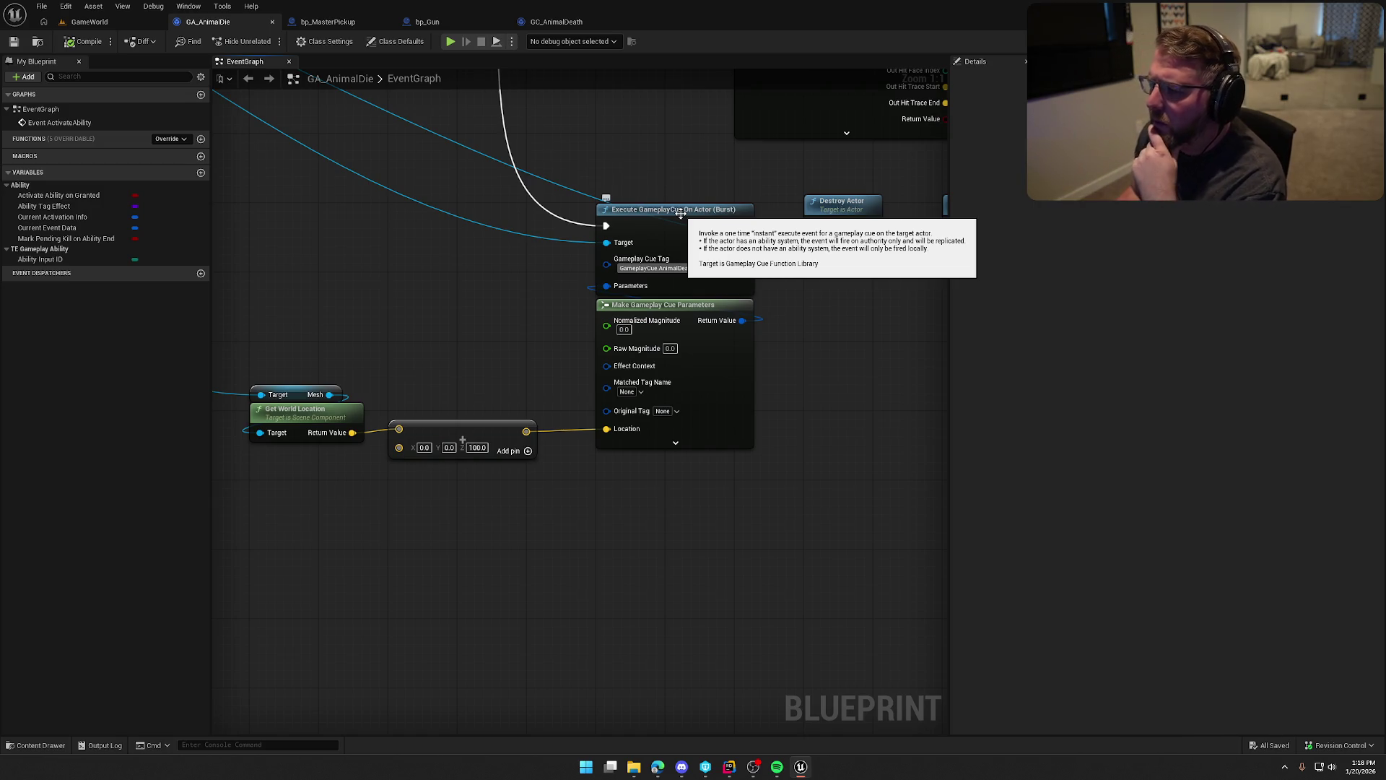
Connect Break Gameplay Ability Actor Info's Avatar Actor to Execute GameplayCue On Actor's Target, then compile.
drag(326, 238, 751, 451)
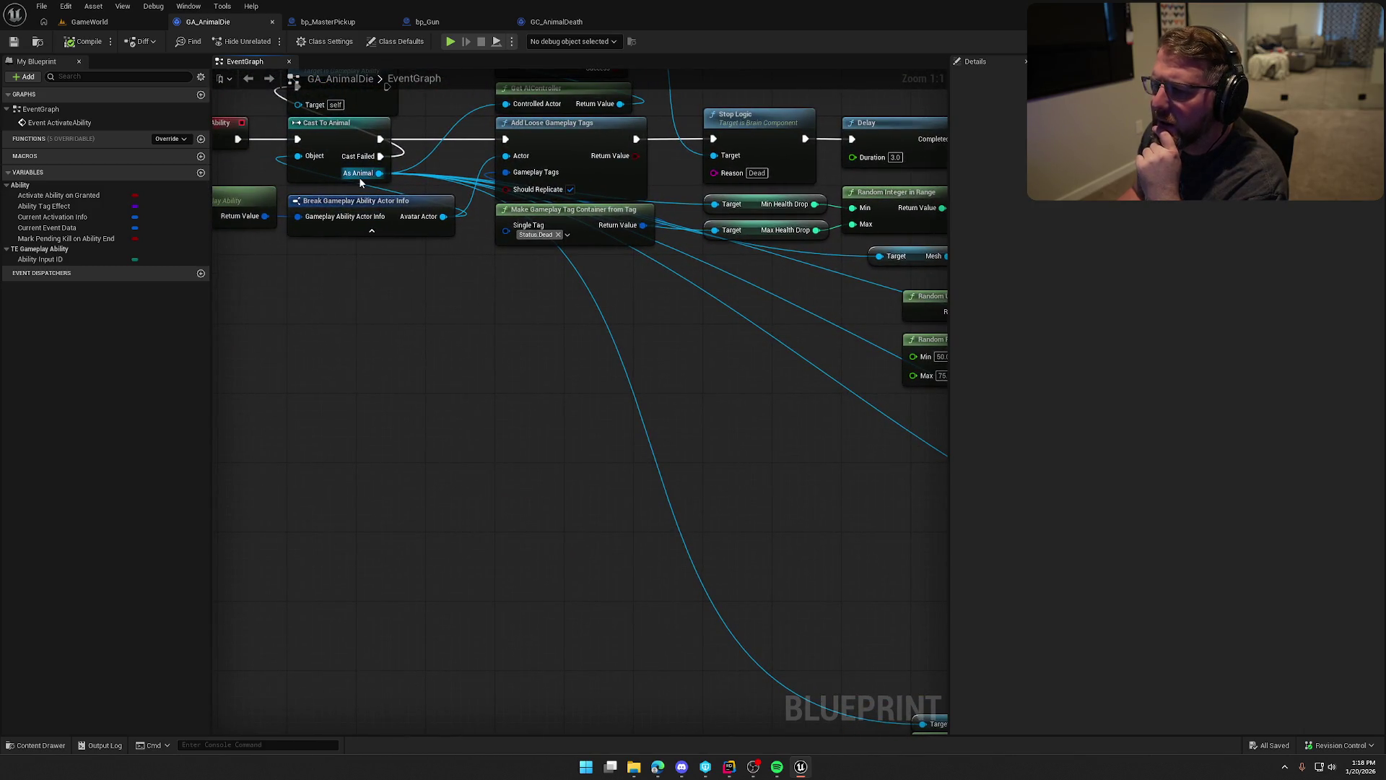
drag(523, 395, 636, 422)
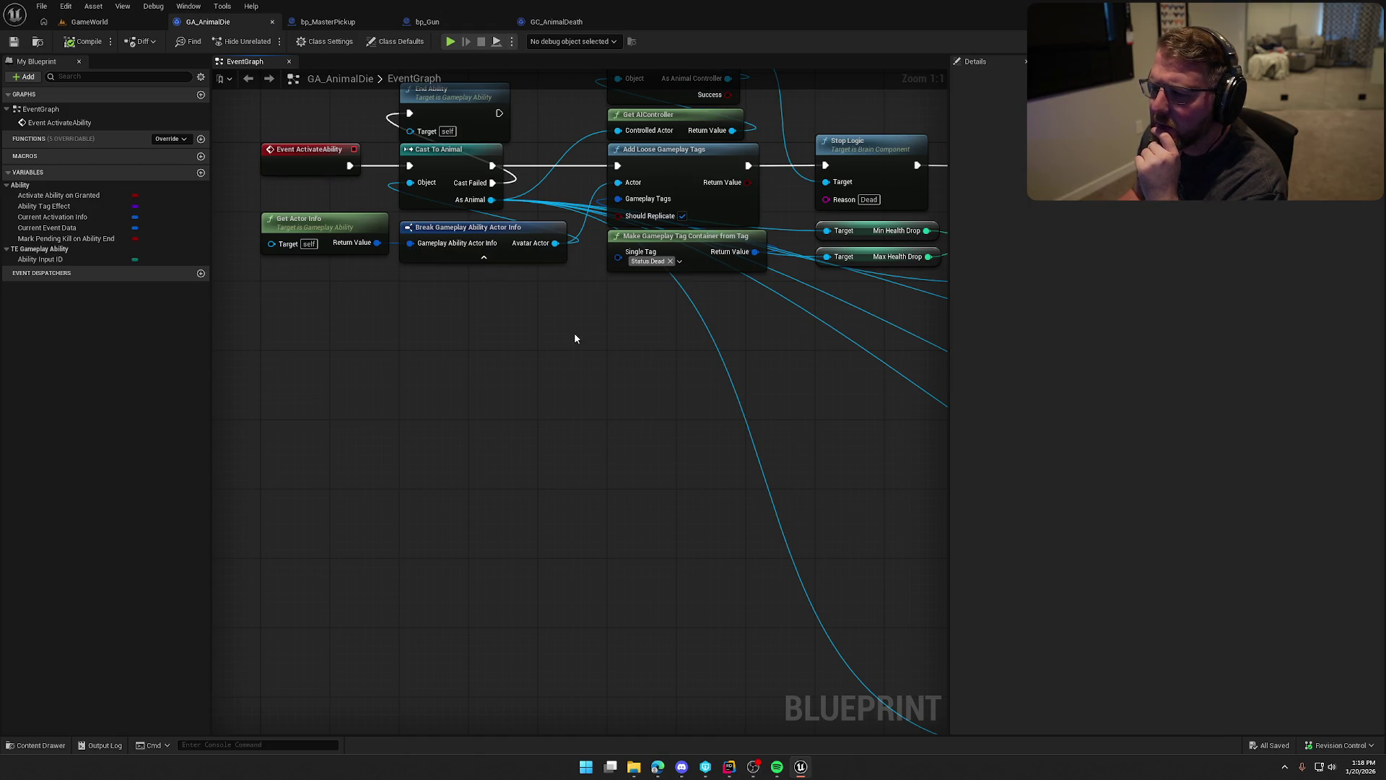
drag(574, 332, 352, 287)
scroll(352, 287, down, 2)
drag(818, 422, 777, 379)
drag(571, 317, 588, 349)
scroll(585, 349, down, 1)
drag(323, 177, 880, 418)
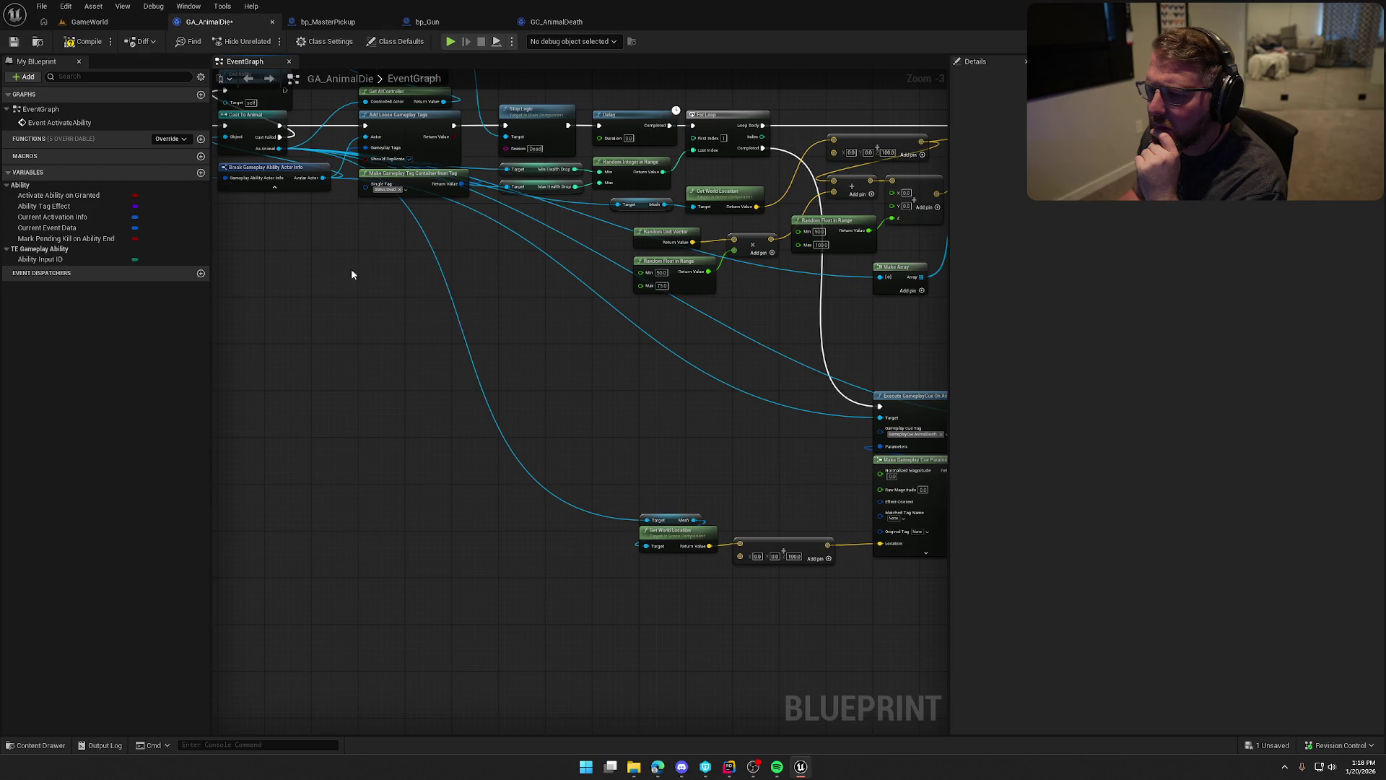
click(83, 41)
scroll(491, 238, up, 4)
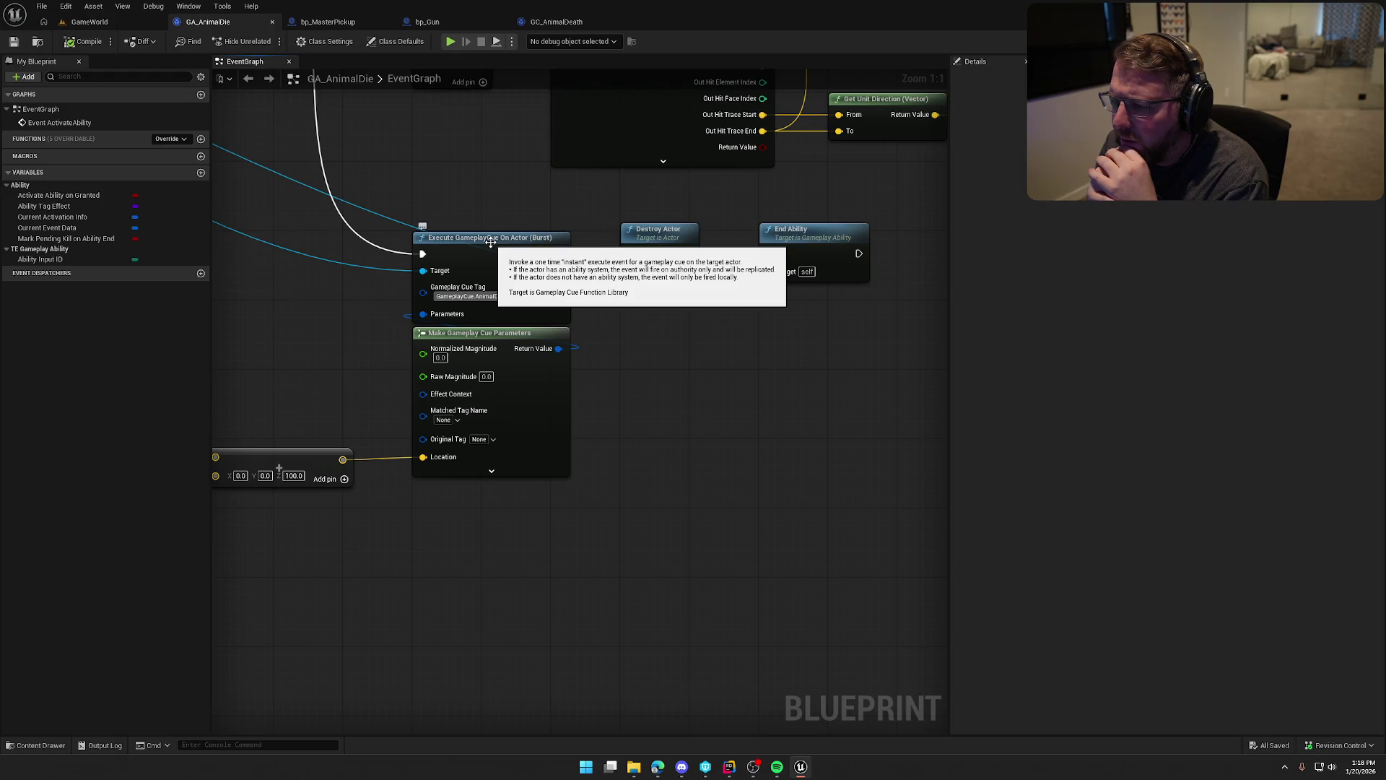
mouse_move(276, 390)
mouse_down()
mouse_move(348, 380)
mouse_move(427, 422)
mouse_up()
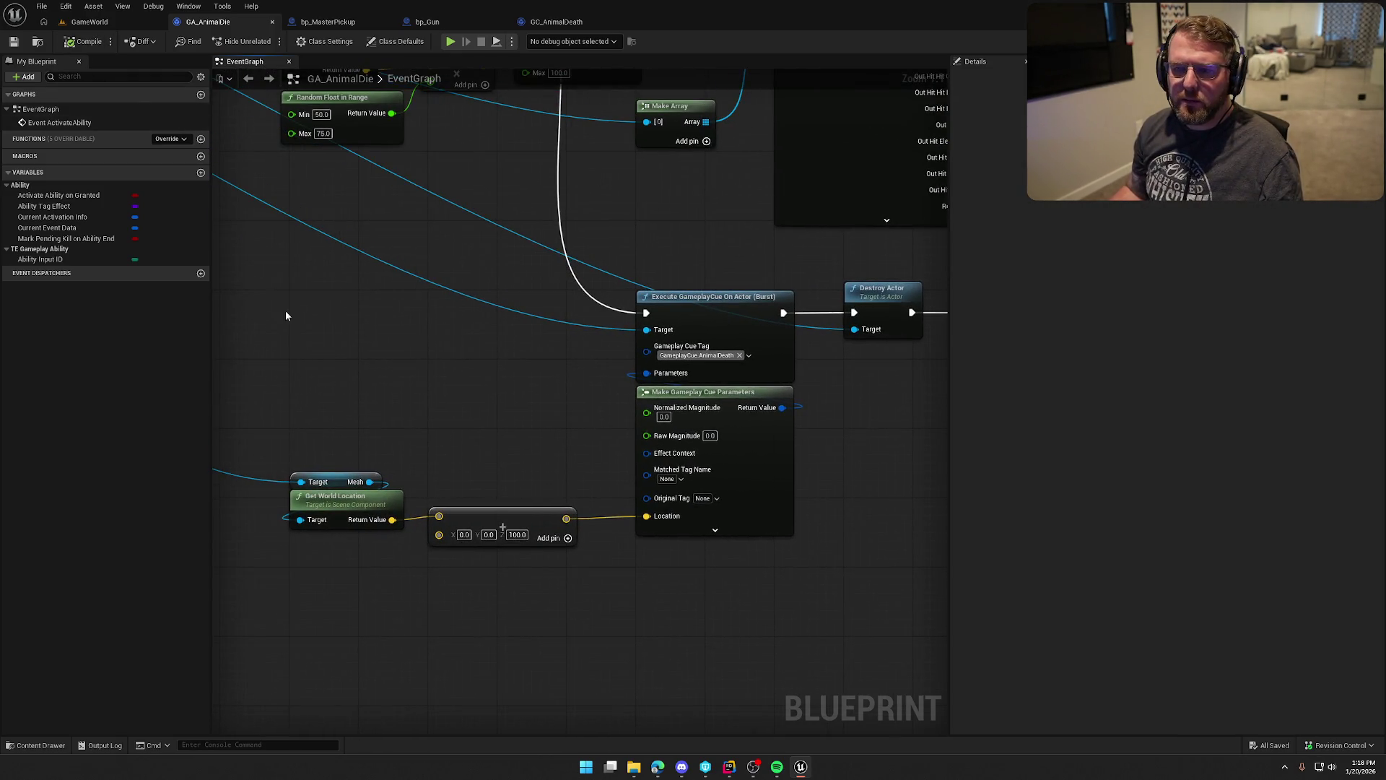
Toggle the Ability System Component pin on Break Gameplay Ability Actor Info, then view GC_AnimalDeath's On Burst graph.
drag(340, 328, 712, 532)
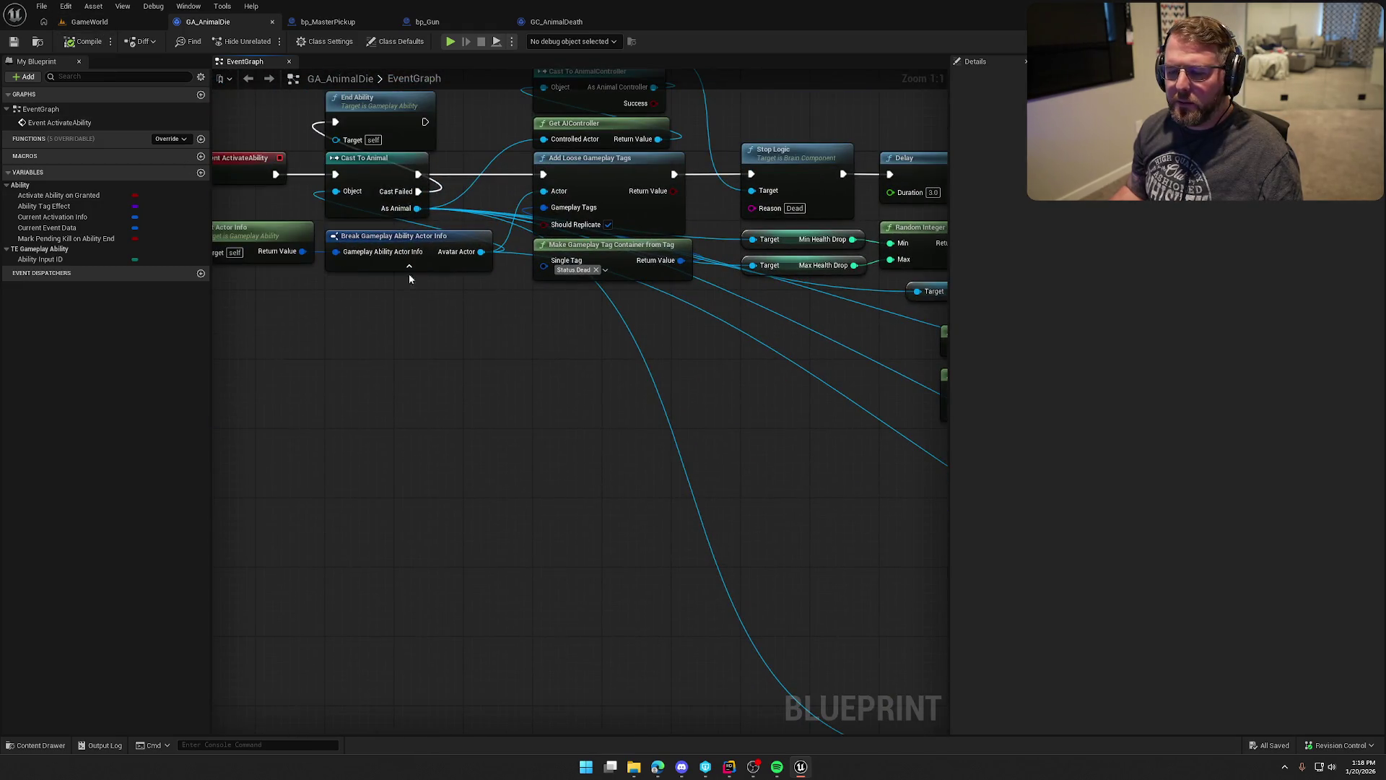
click(388, 239)
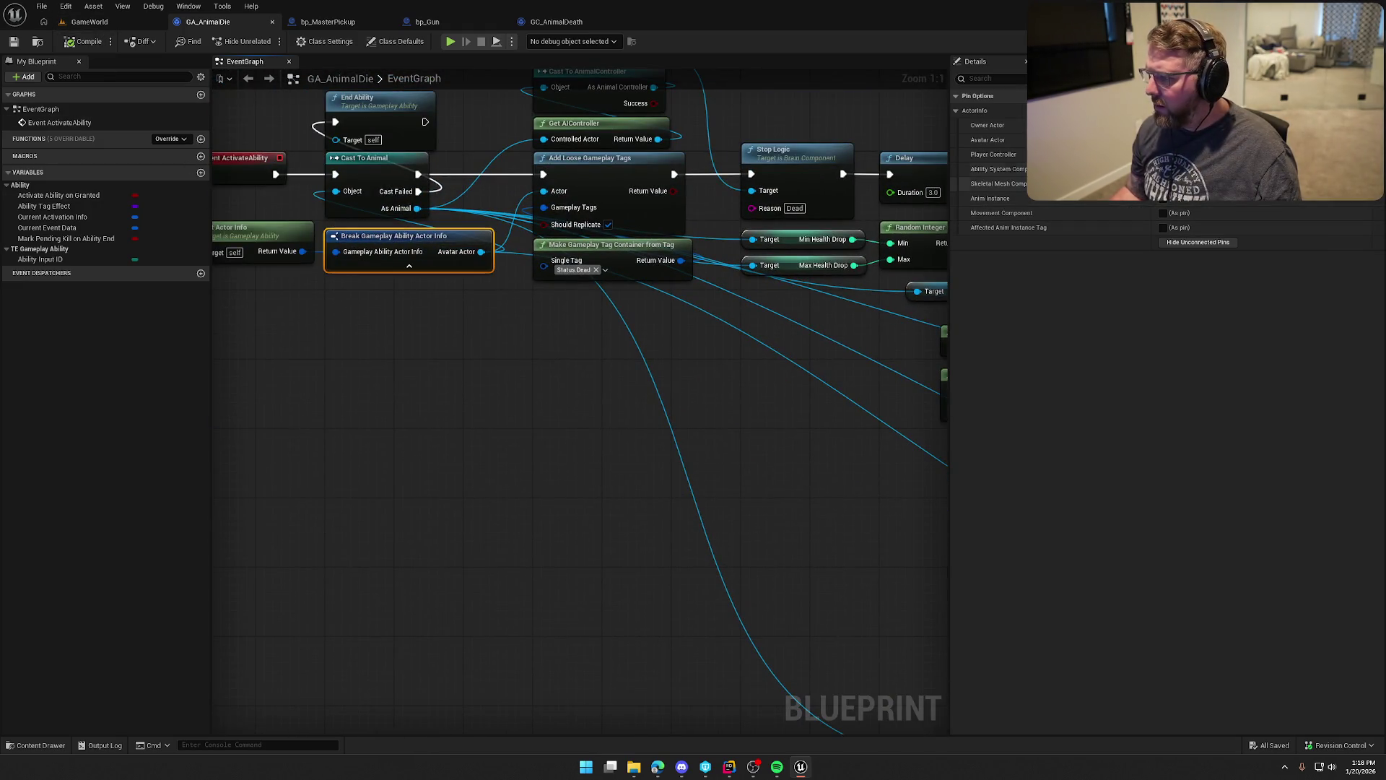
click(1162, 169)
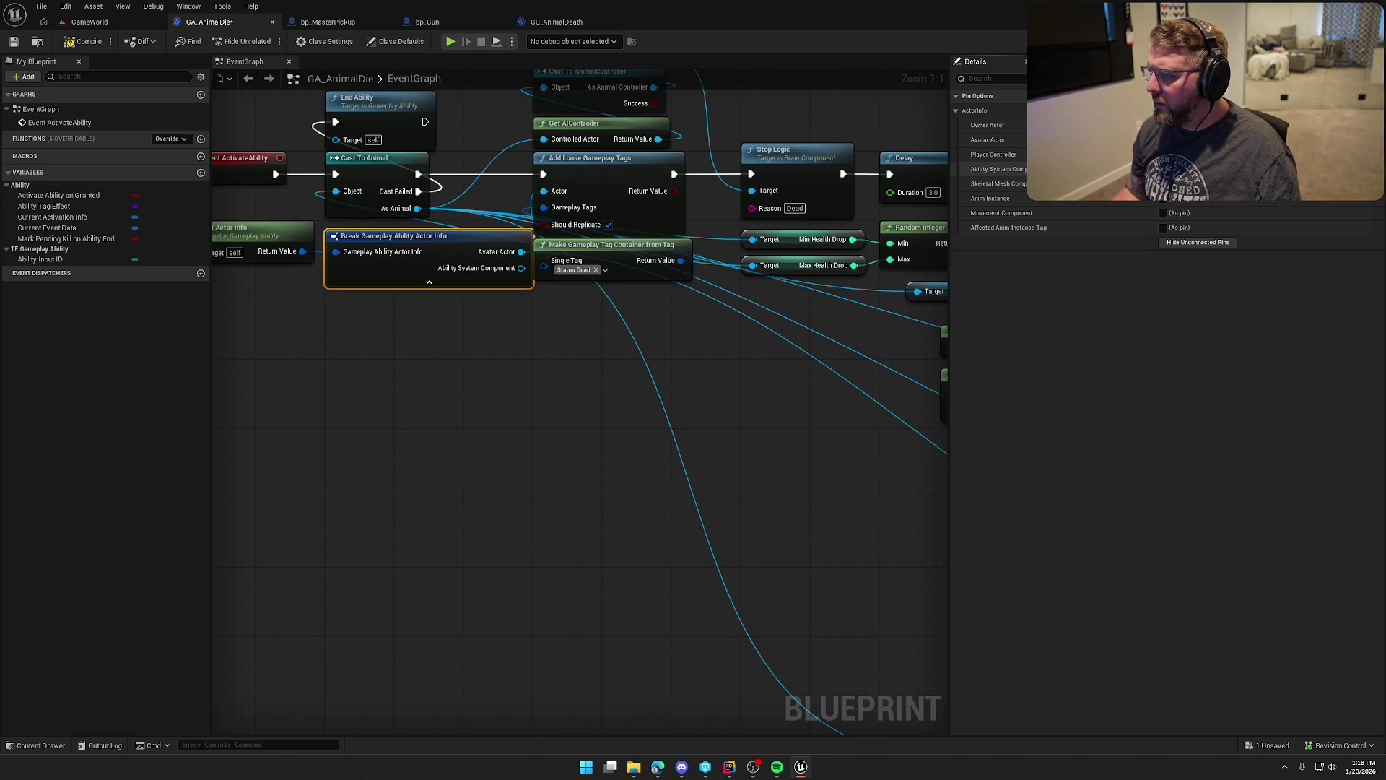
click(1162, 169)
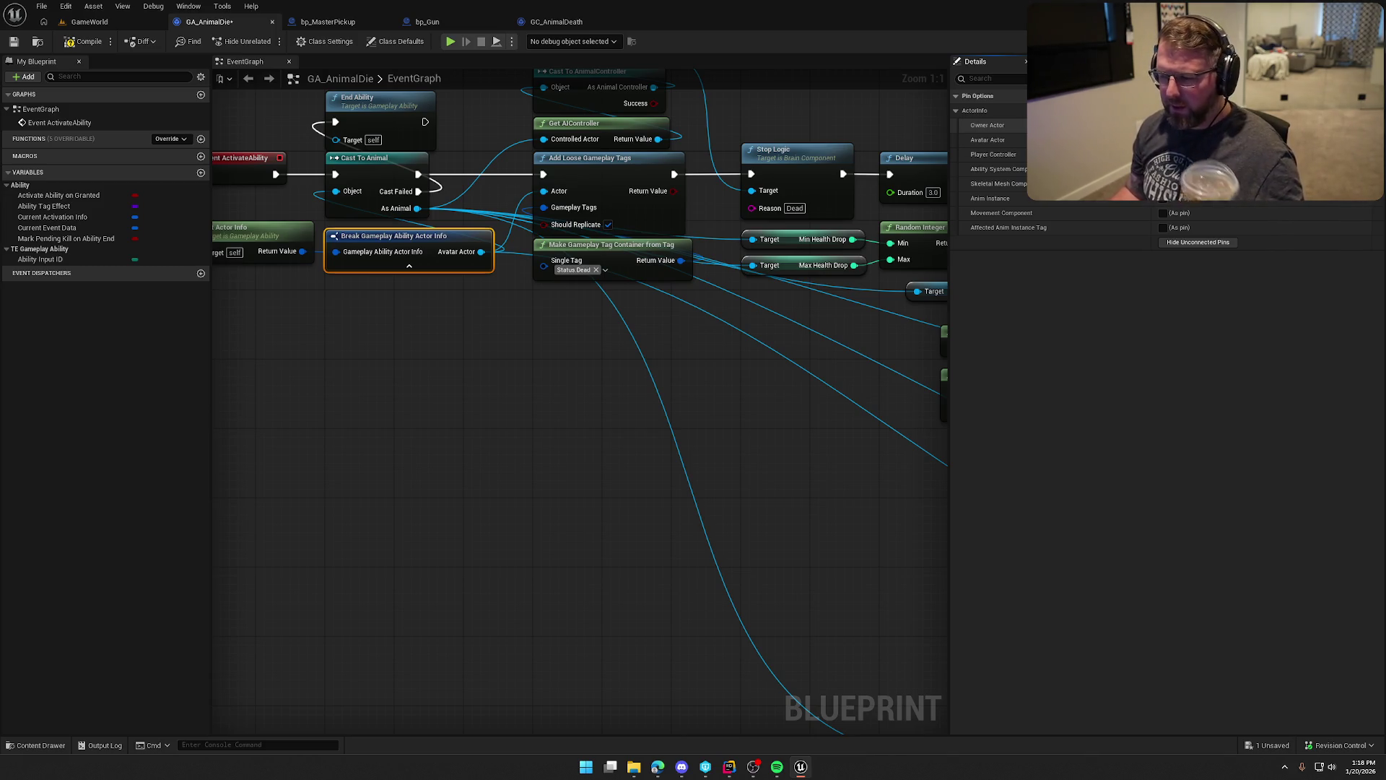
drag(461, 452, 474, 526)
click(560, 519)
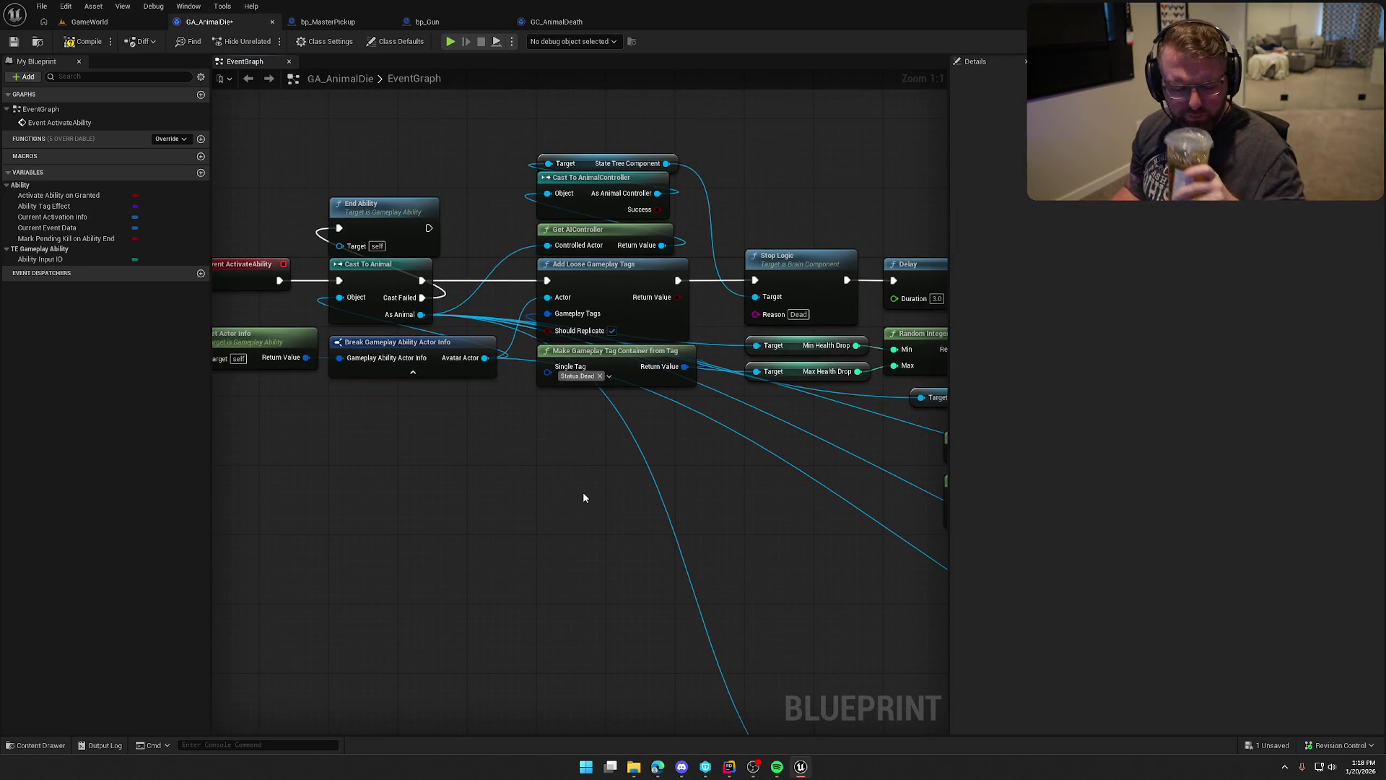
mouse_move(582, 491)
mouse_down()
mouse_move(340, 485)
mouse_move(400, 483)
mouse_move(303, 505)
mouse_move(462, 376)
mouse_move(289, 477)
mouse_move(597, 275)
mouse_up()
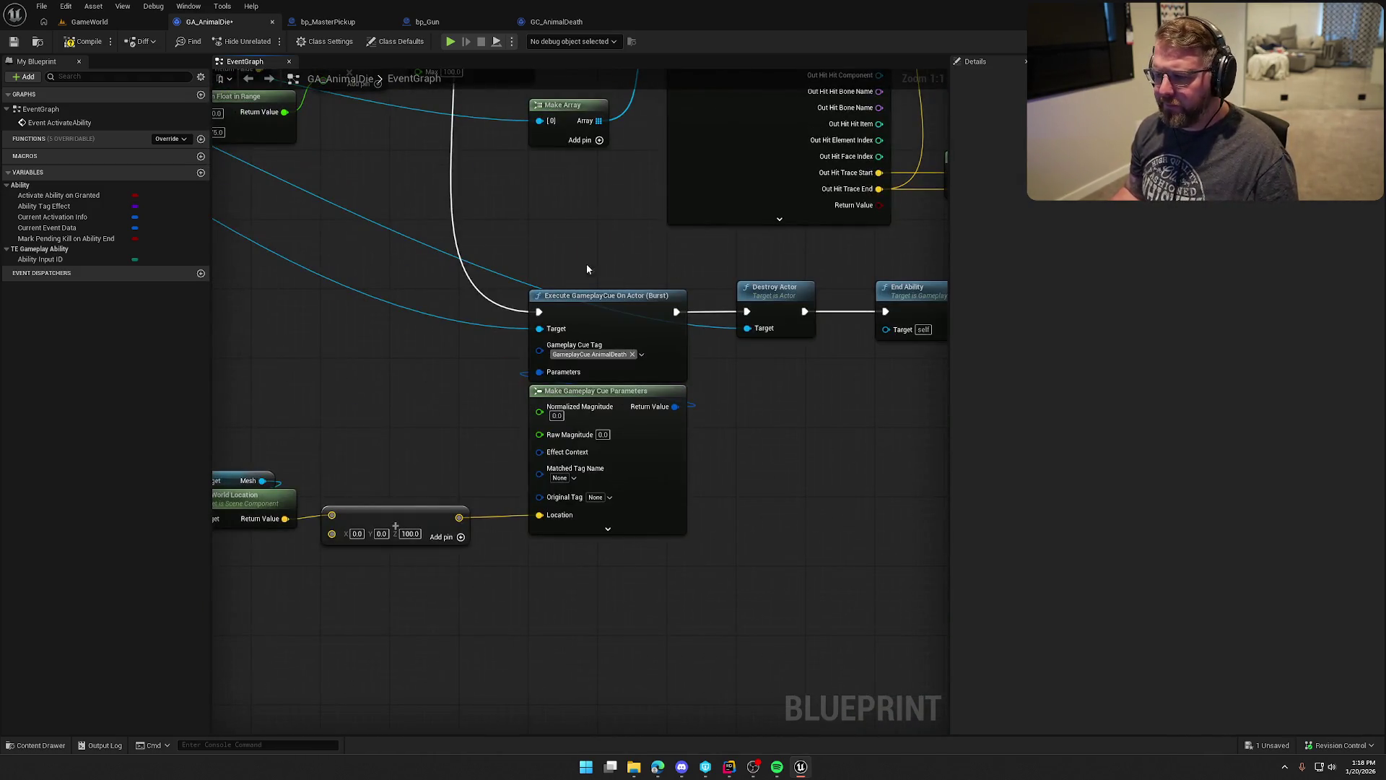
click(556, 22)
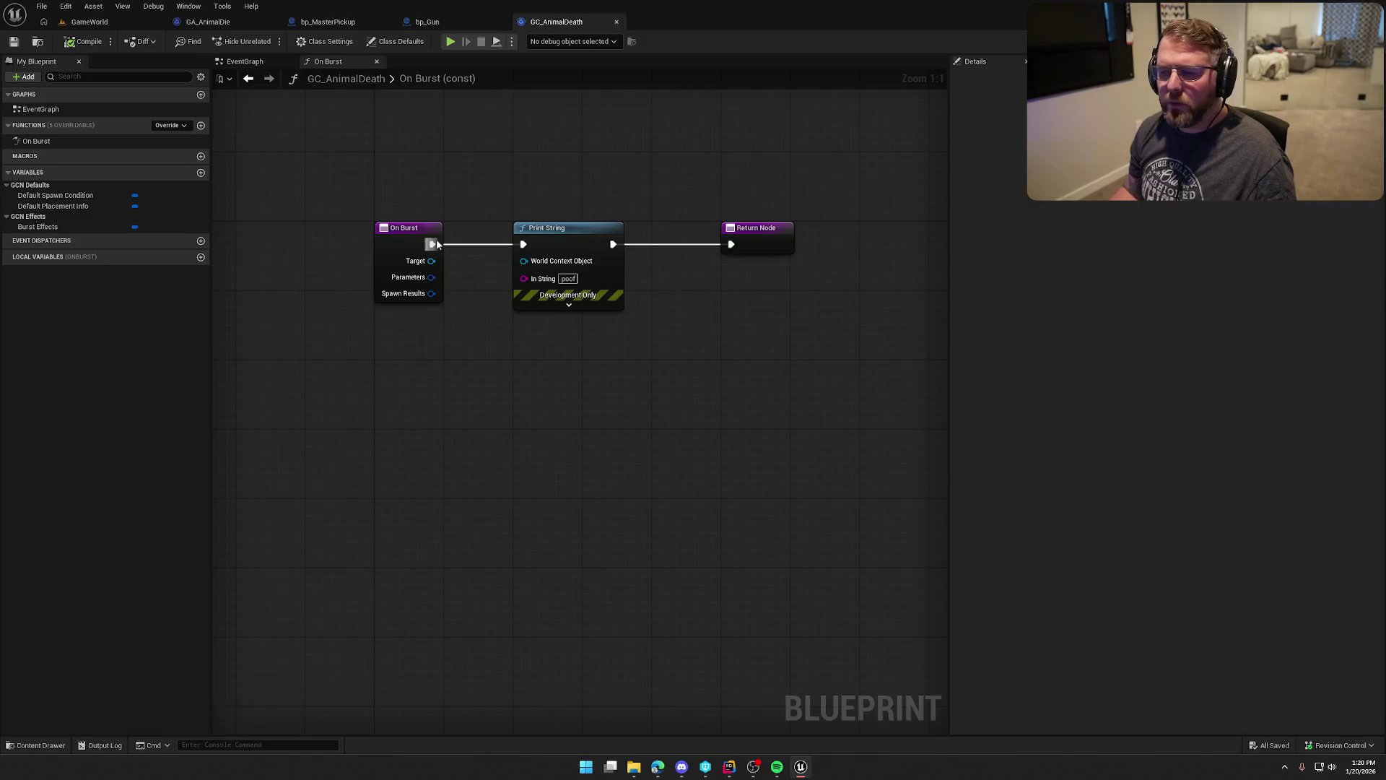
Delete GC_AnimalDeath's On Burst function override, leaving only its empty EventGraph.
click(48, 141)
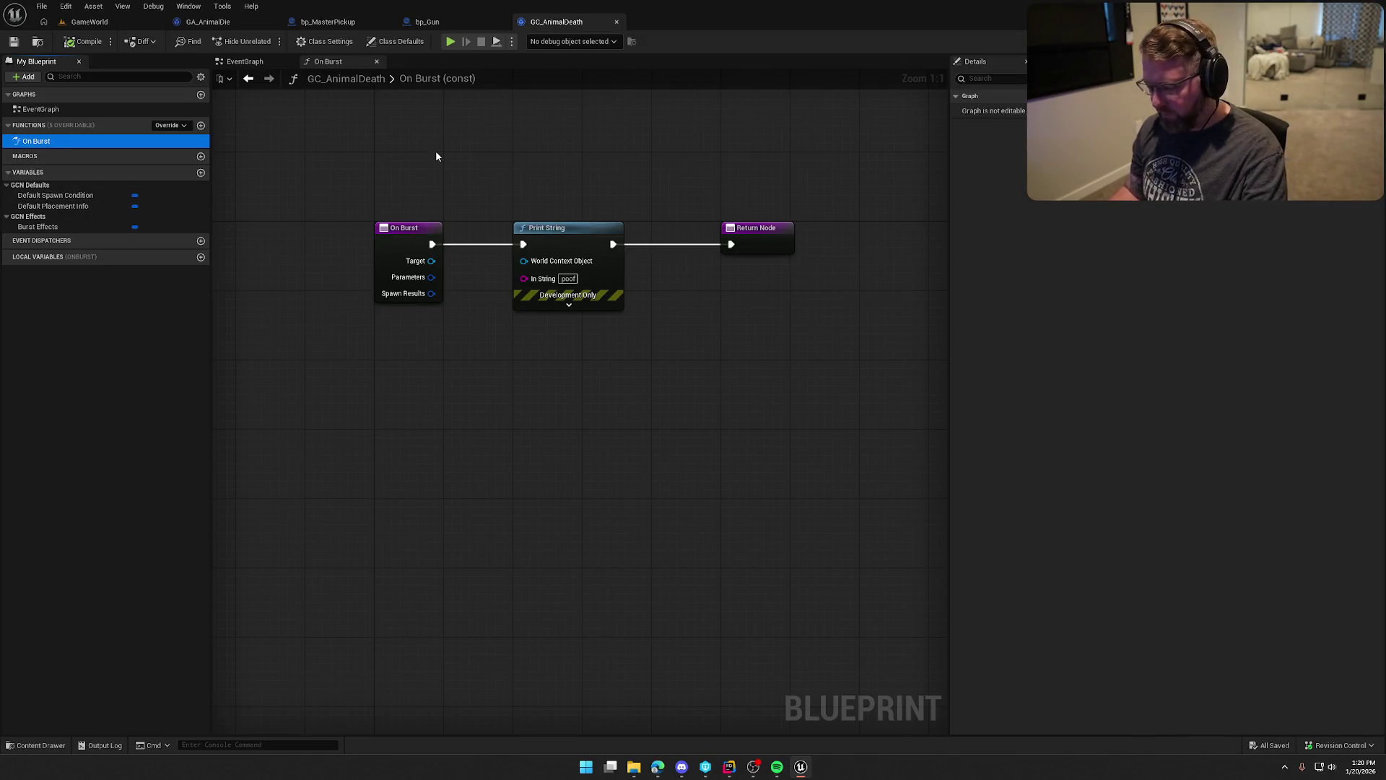
key(Delete)
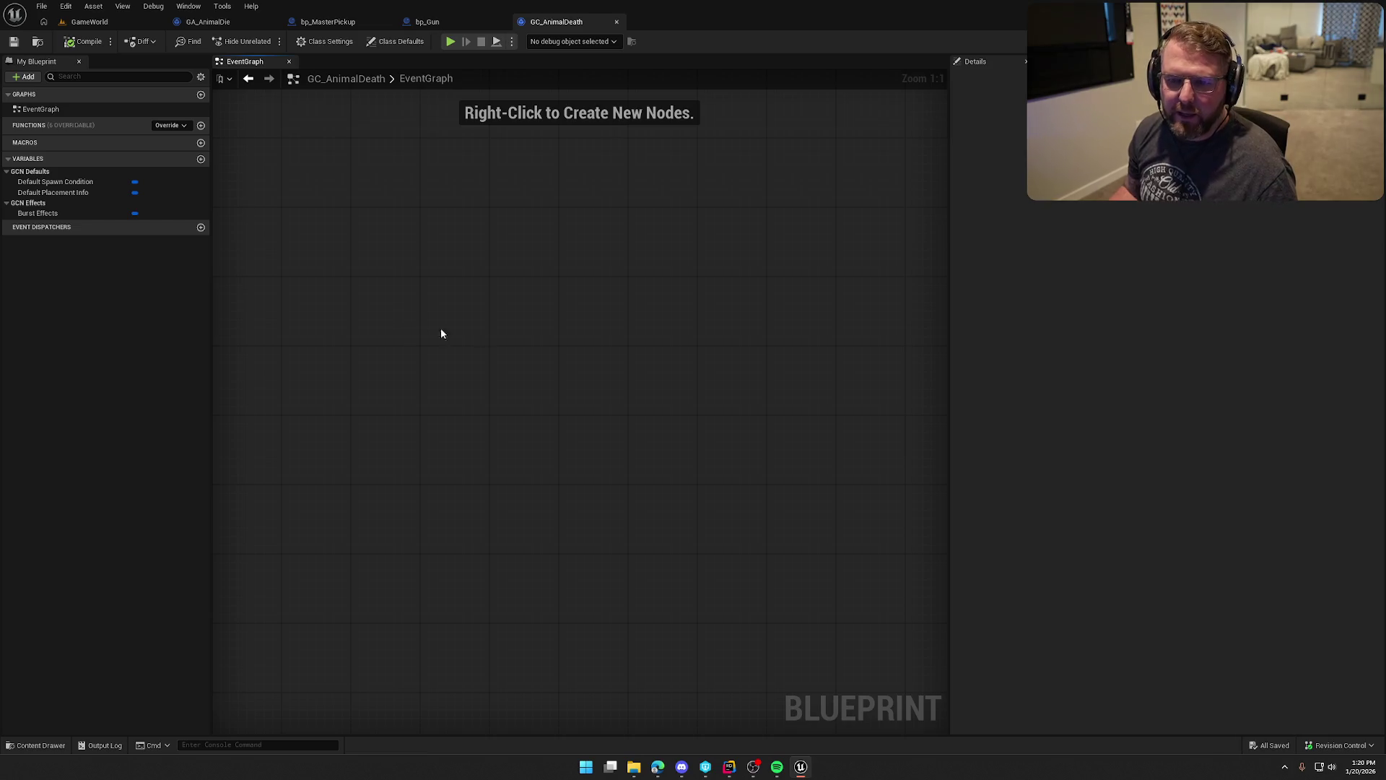
key(alt+Tab)
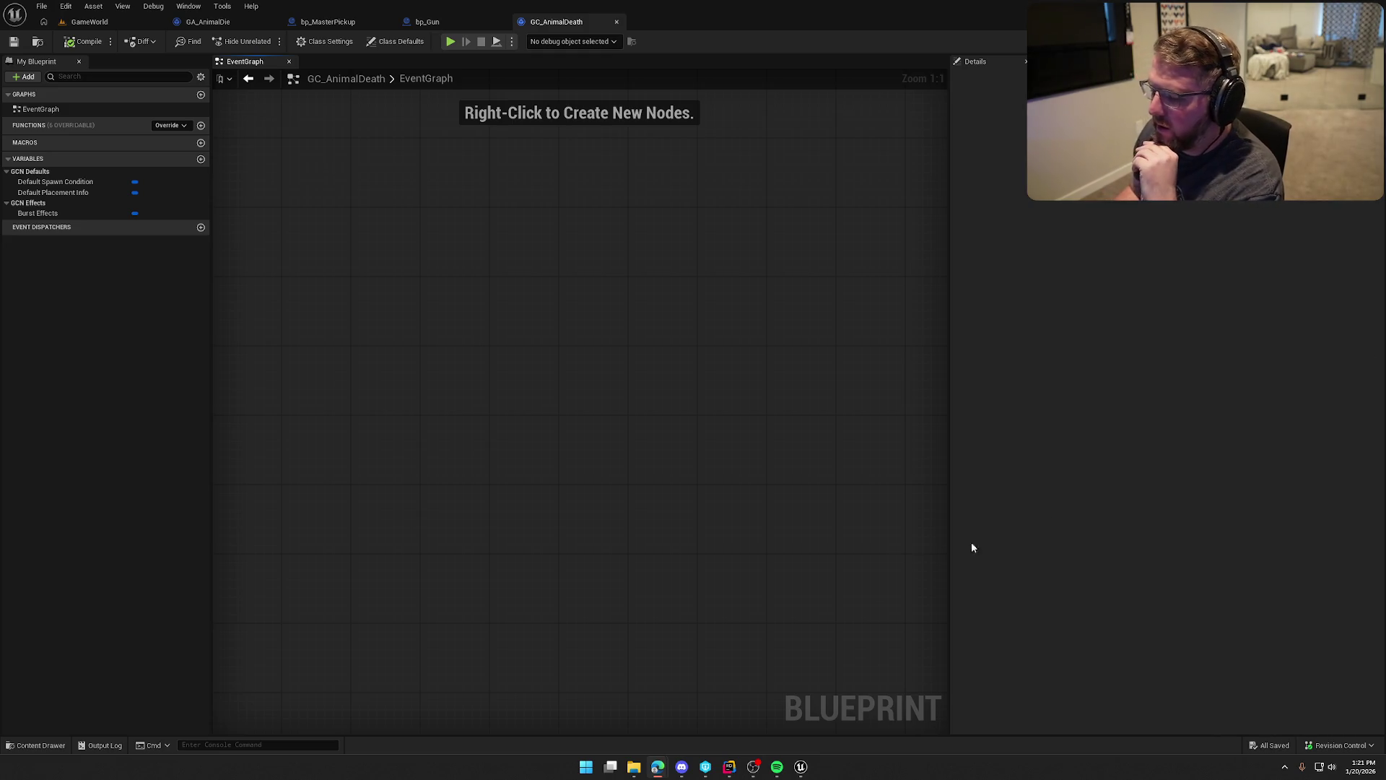
In Rider, open Animal.cpp and Animal.h side by side from the Animal source folder.
click(730, 767)
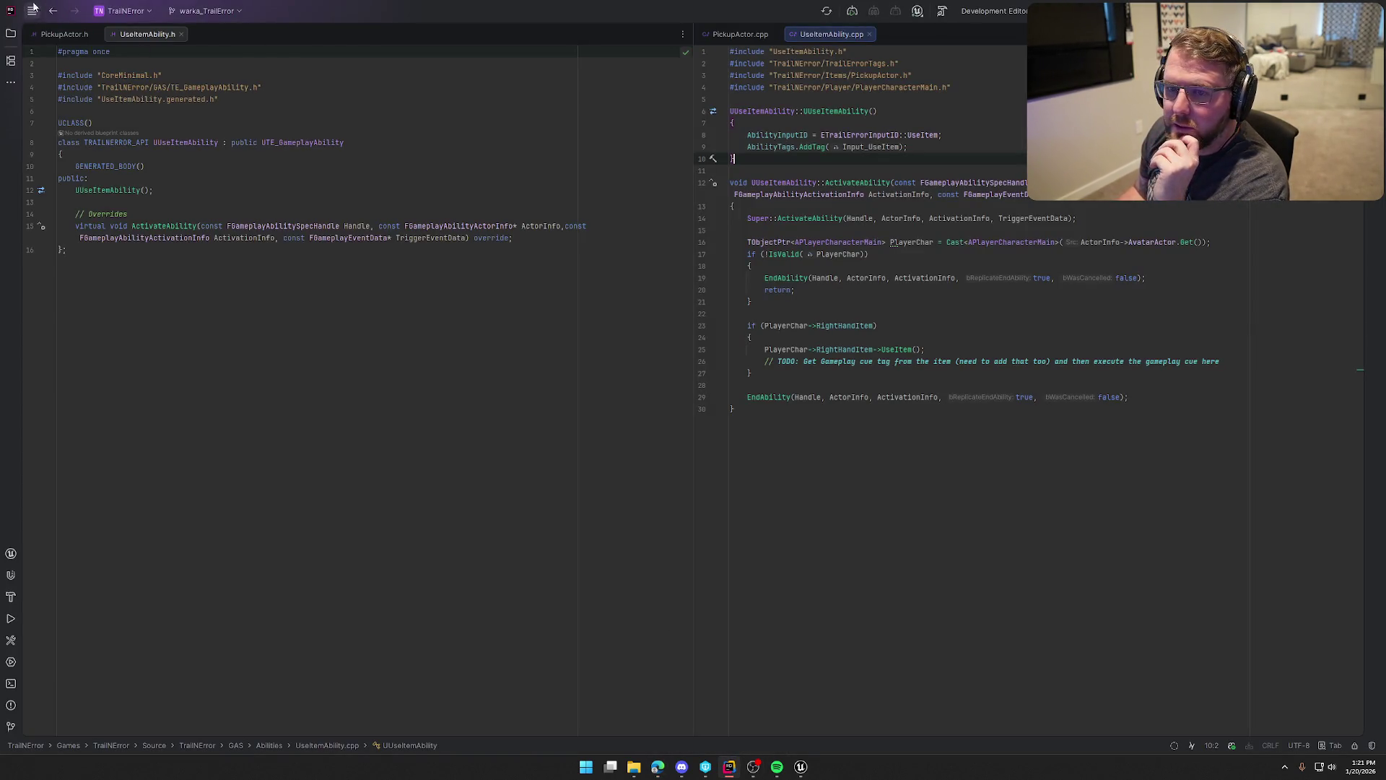
click(10, 34)
click(84, 210)
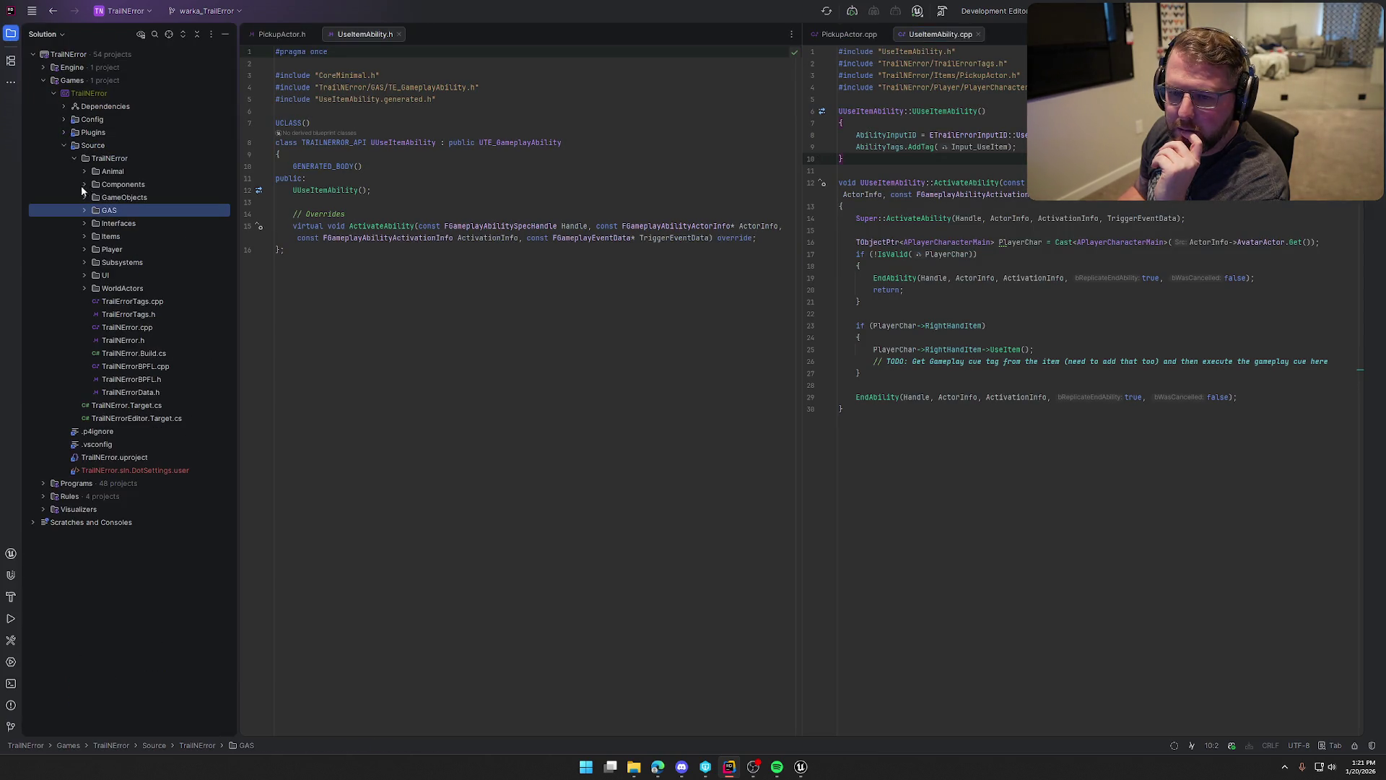
click(88, 172)
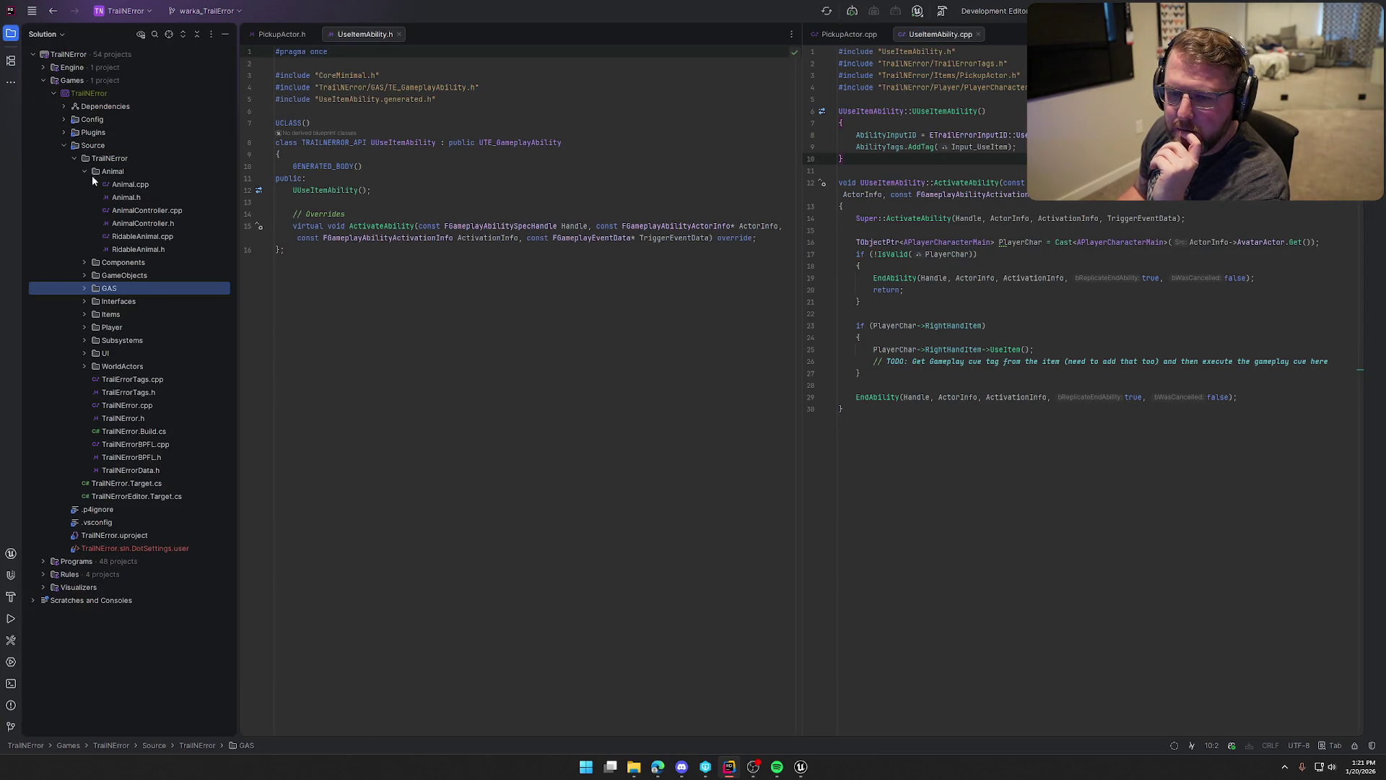
double_click(134, 185)
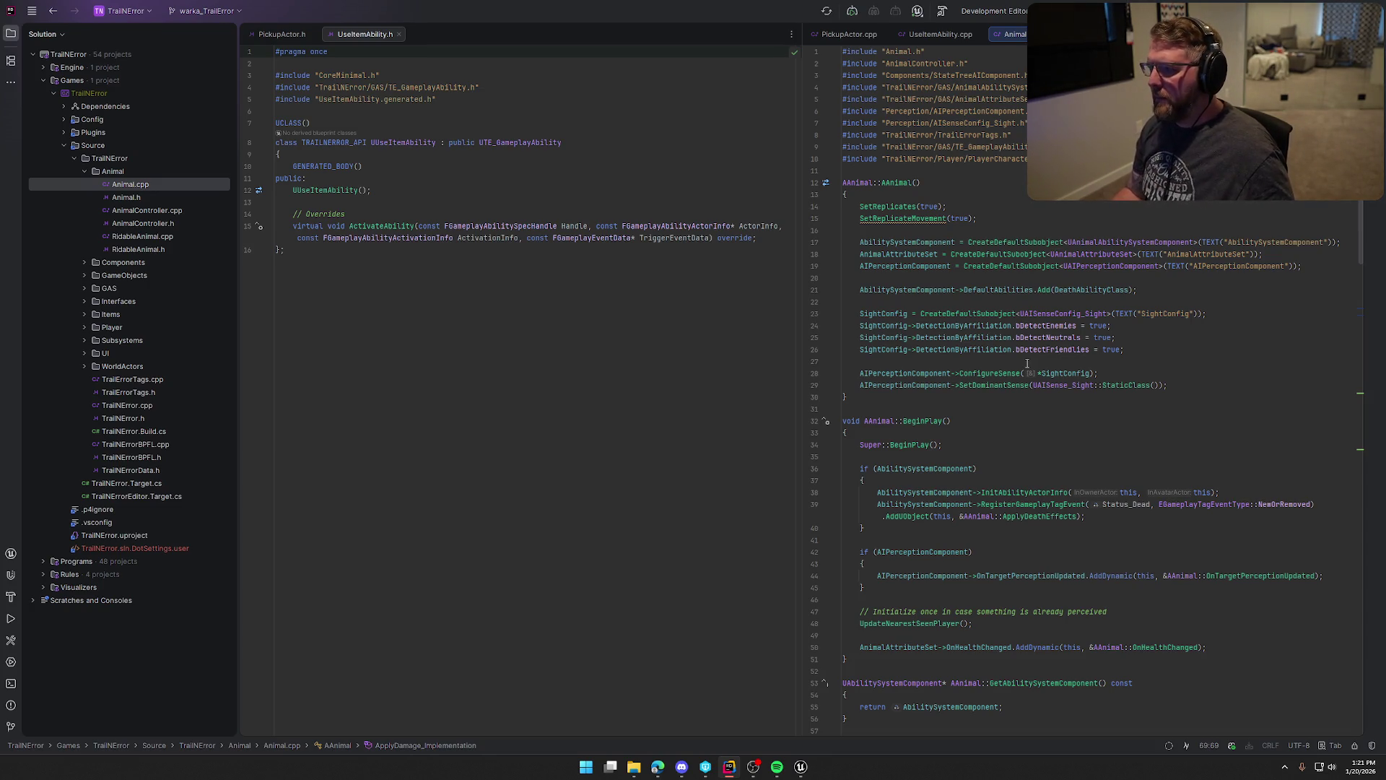
double_click(126, 197)
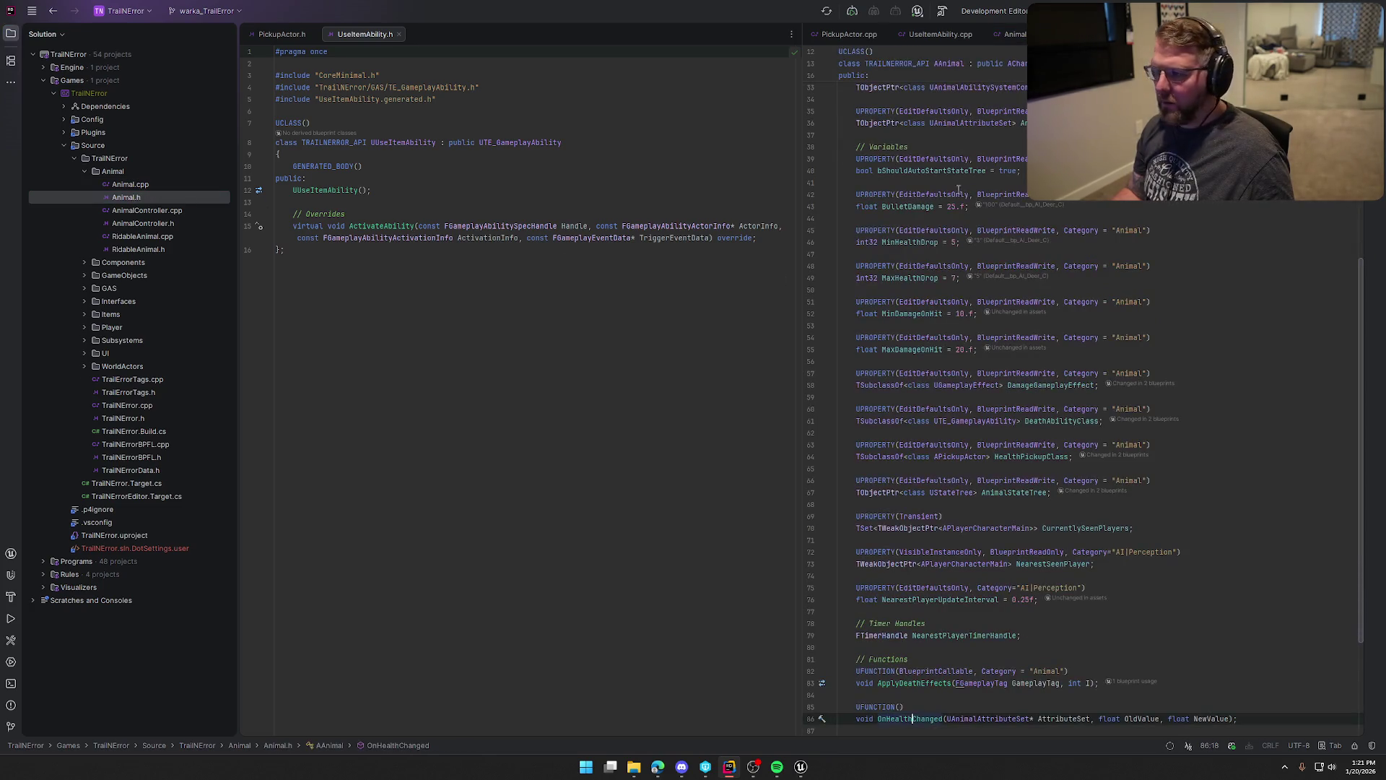
mouse_move(1011, 34)
mouse_down()
mouse_move(519, 58)
mouse_move(506, 180)
mouse_up()
scroll(528, 209, up, 15)
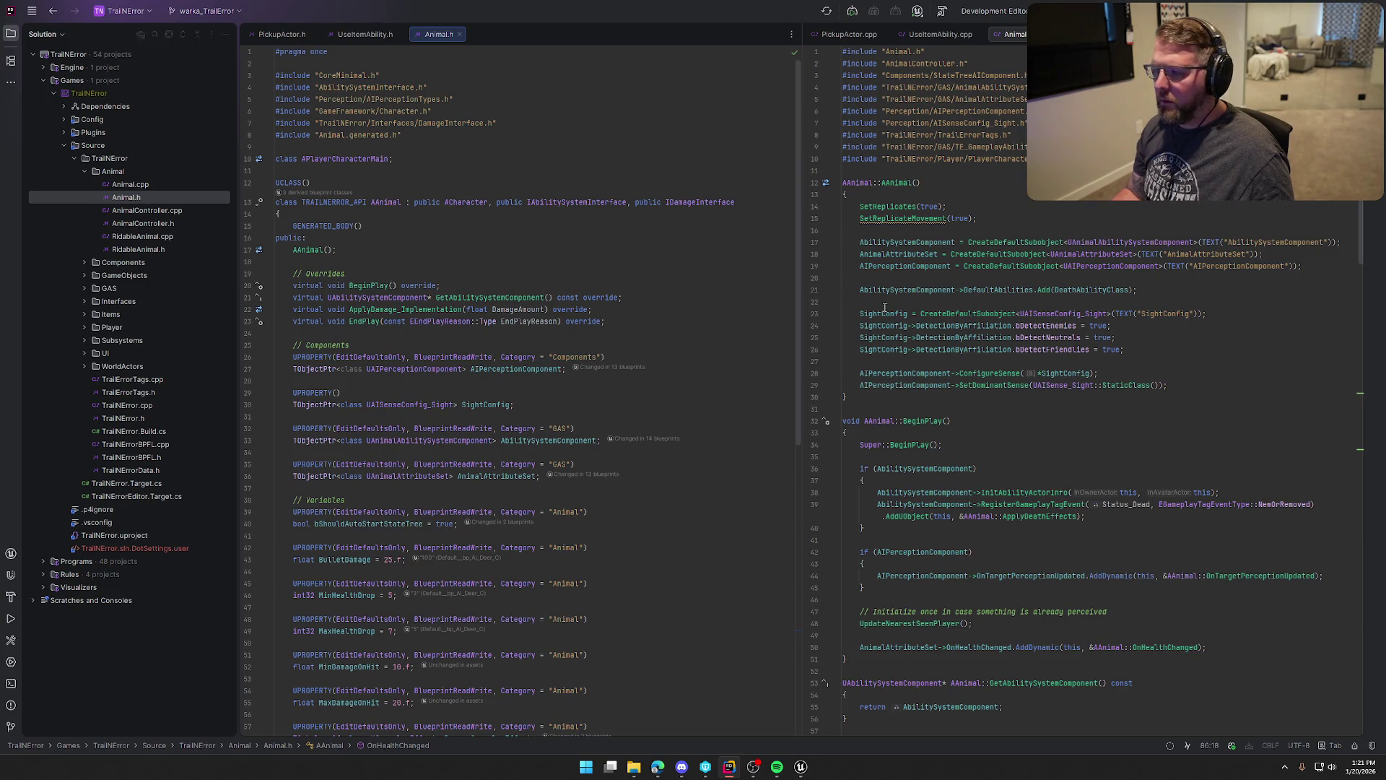
Open AnimalAbilitySystemComponent.h and .cpp and check the Mixed replication mode line.
click(83, 287)
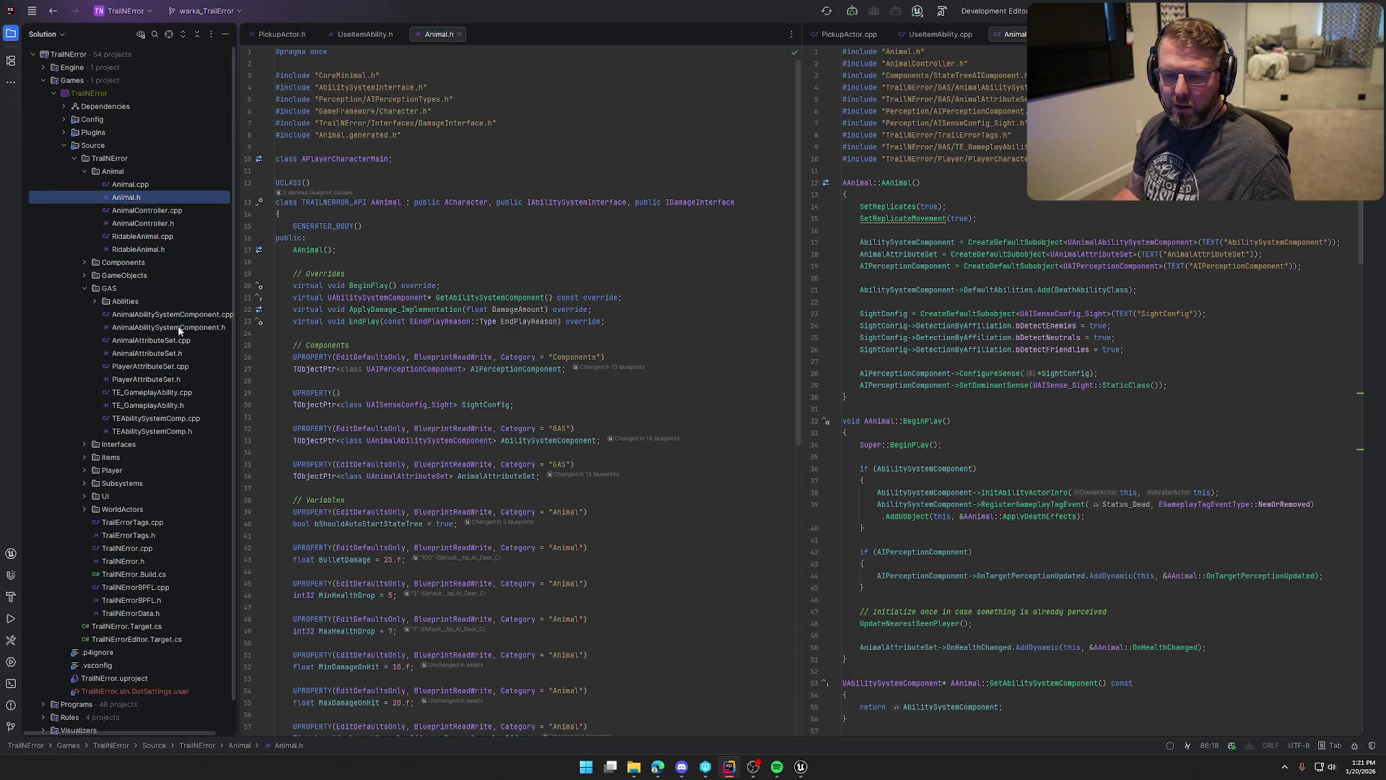
double_click(180, 327)
double_click(186, 316)
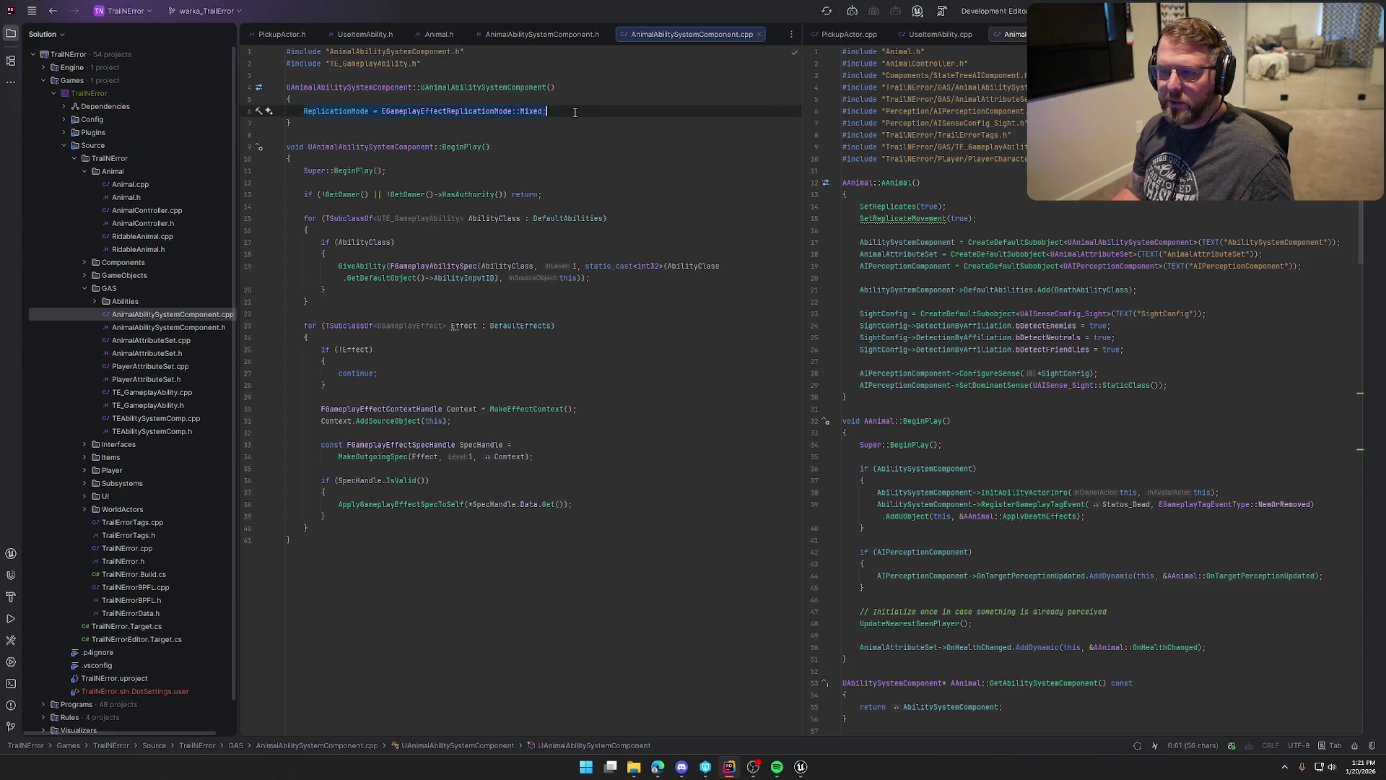
drag(300, 111, 546, 111)
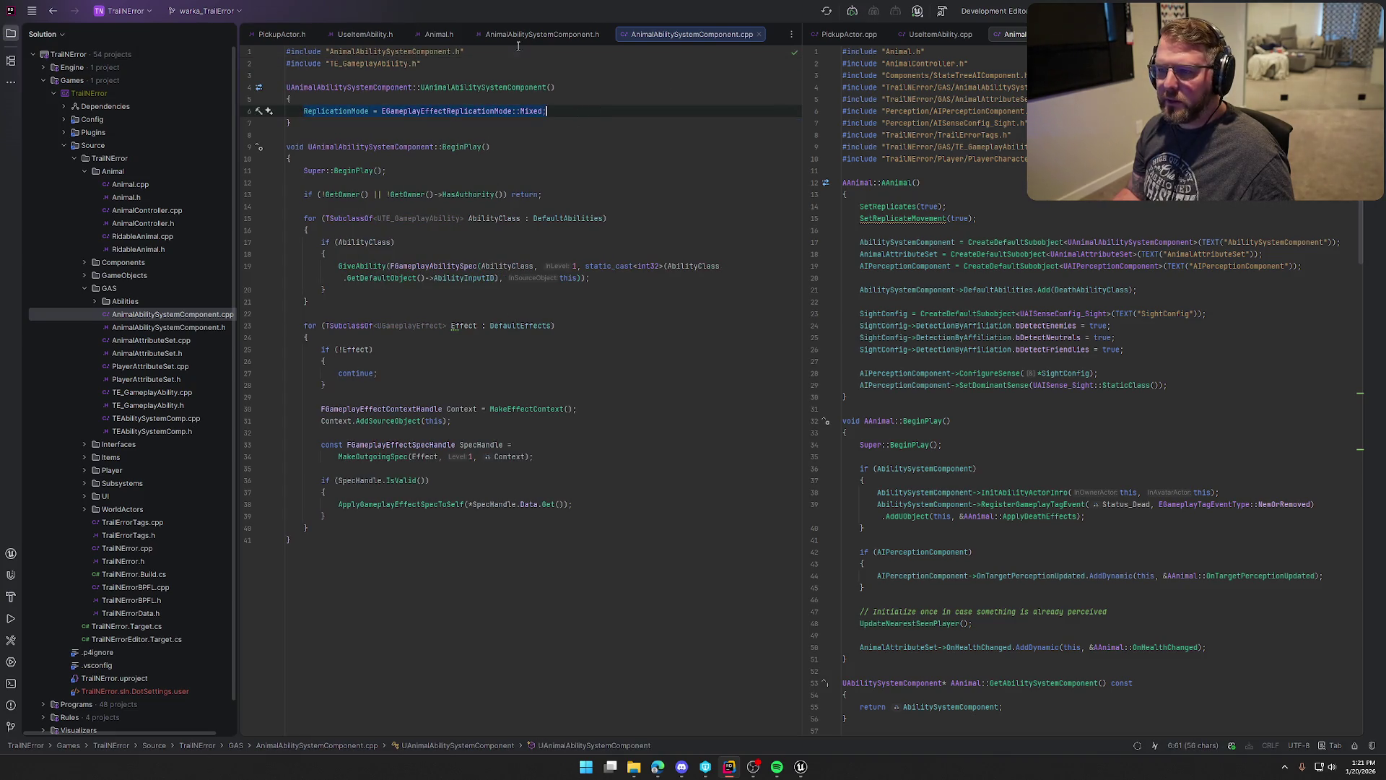
Close the Animal and ability system component tabs and hide the Solution tree.
middle_click(440, 34)
middle_click(441, 34)
middle_click(437, 34)
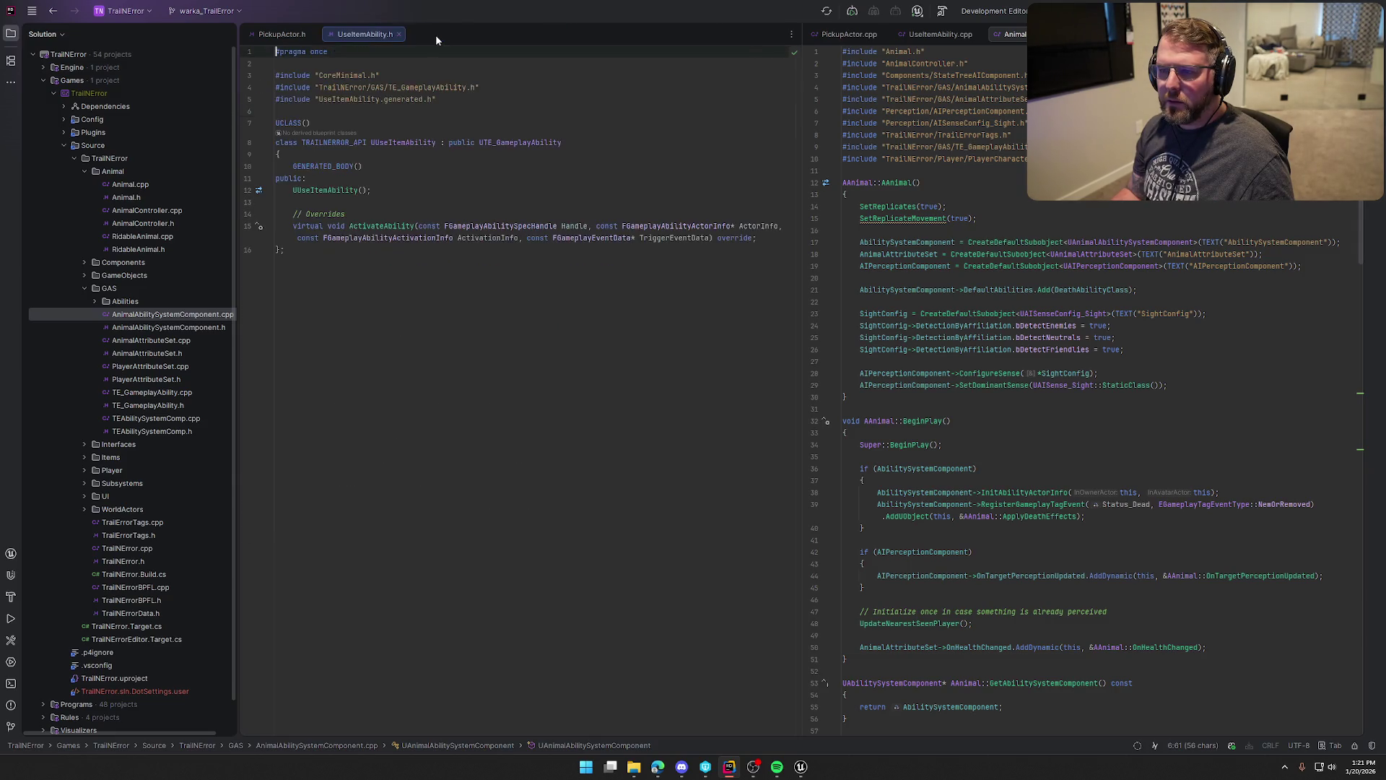
middle_click(1014, 35)
click(11, 34)
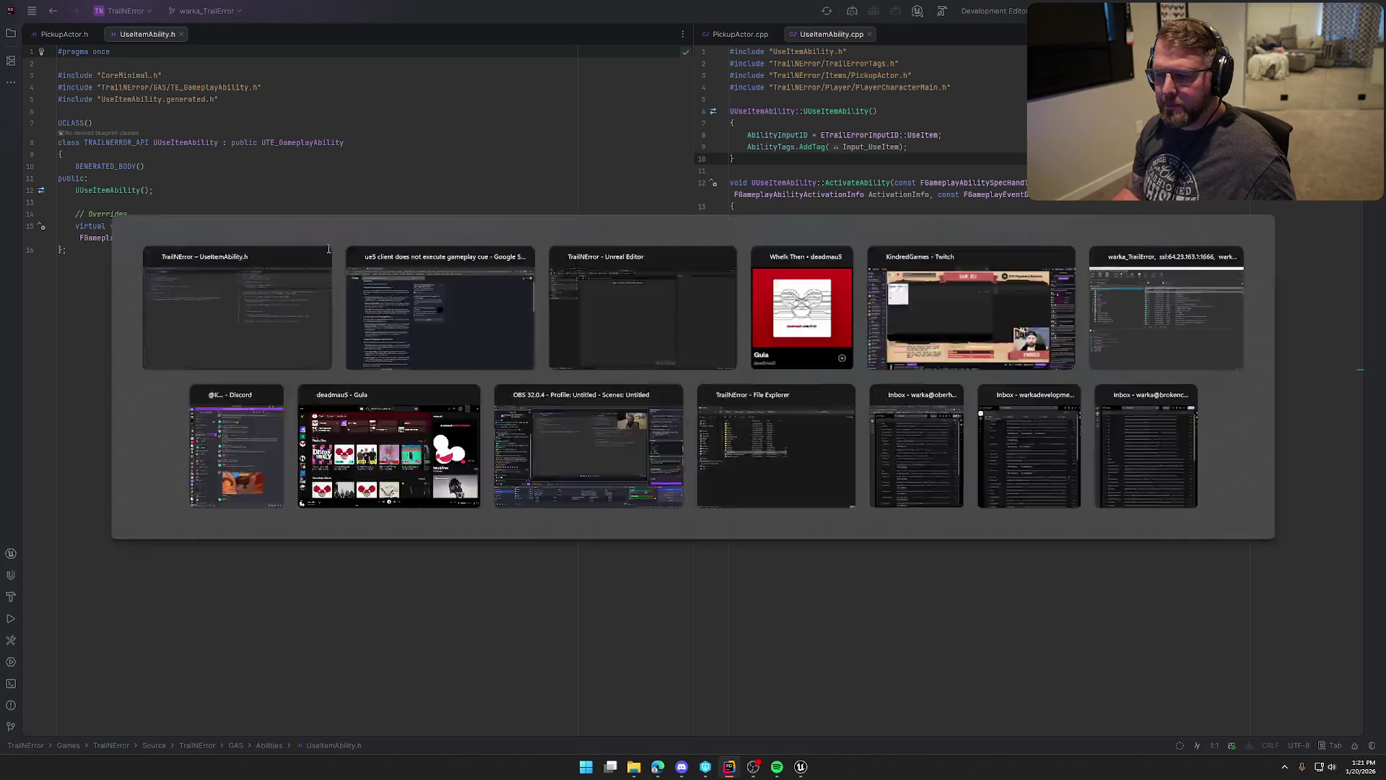
Bring the TrailNError Unreal Editor back to front on GC_AnimalDeath's empty EventGraph.
click(800, 766)
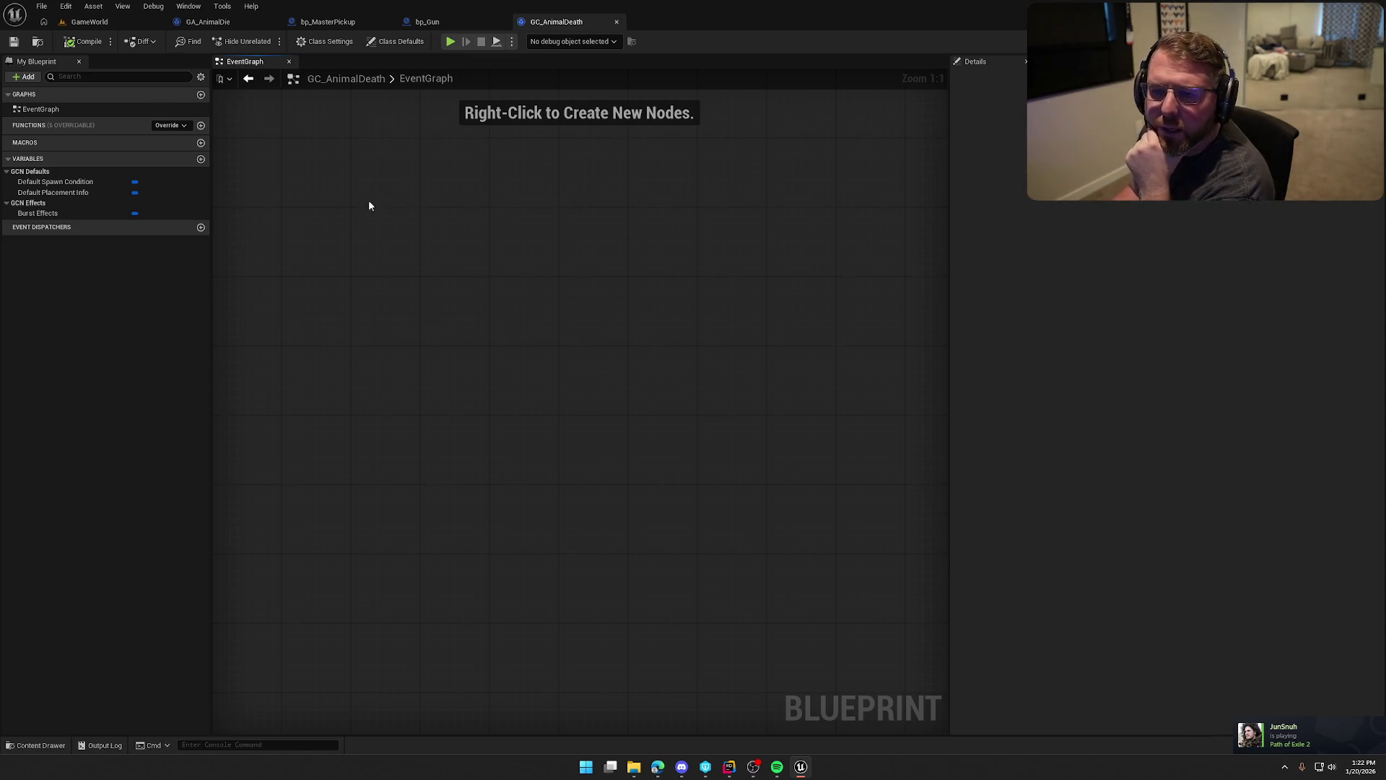
Add a Print String of 'ouch' after Event ActivateAbility in GA_AnimalDie, then return to GameWorld.
click(208, 21)
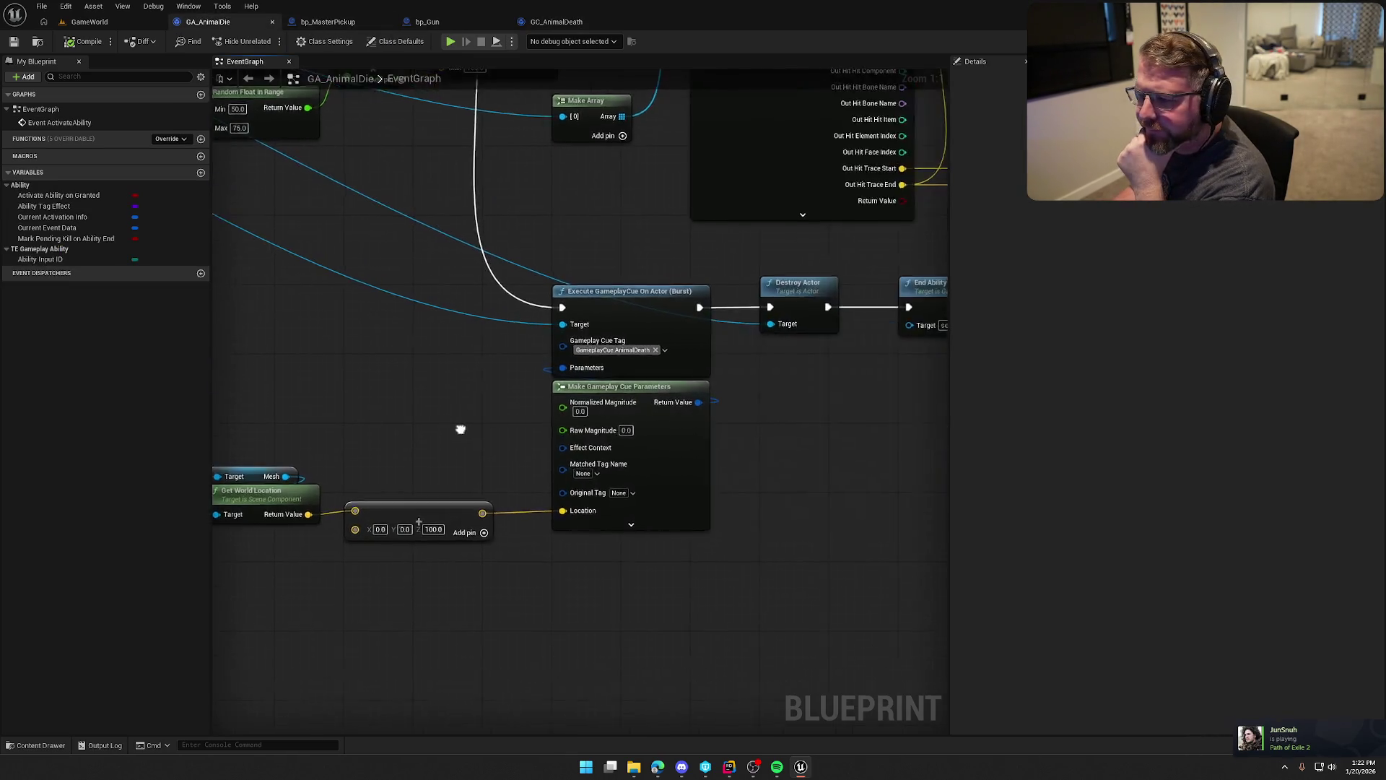
scroll(861, 465, down, 3)
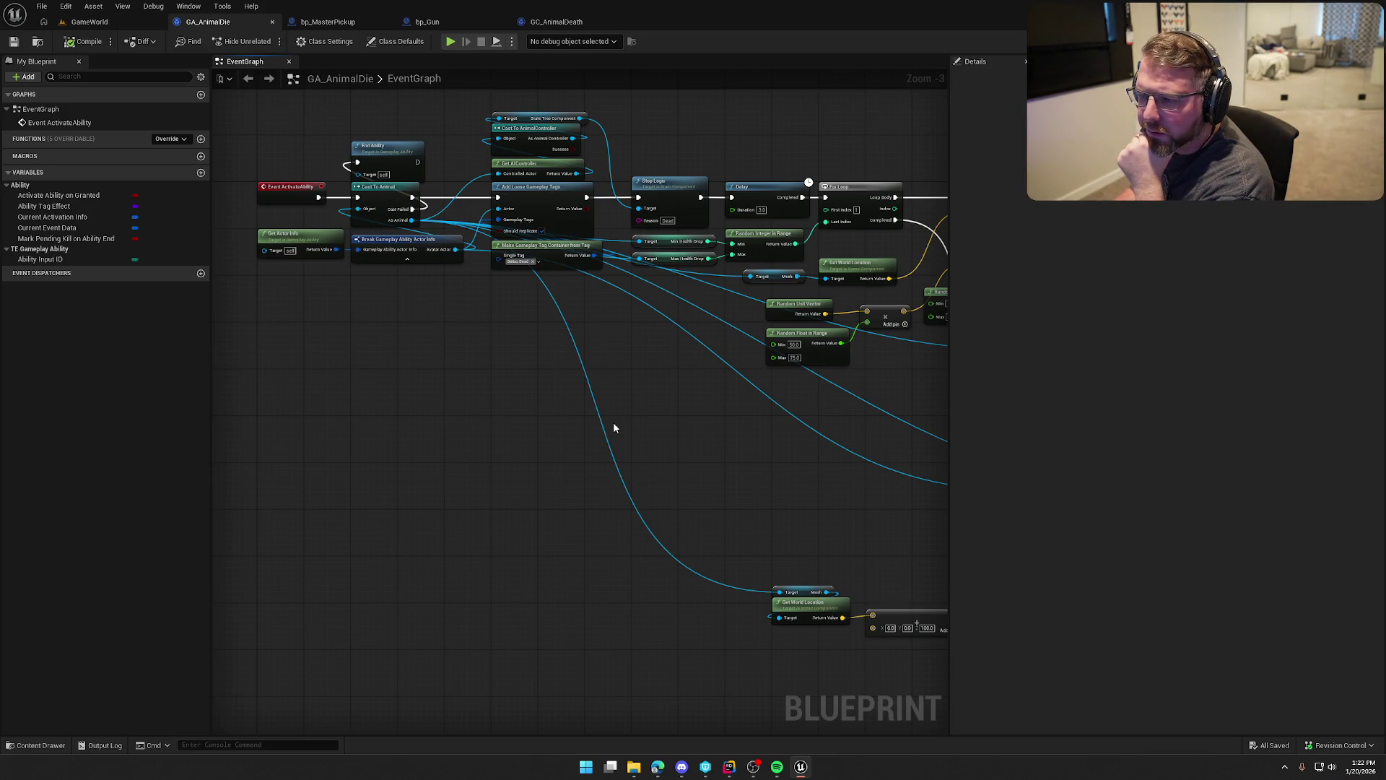
drag(638, 424, 714, 483)
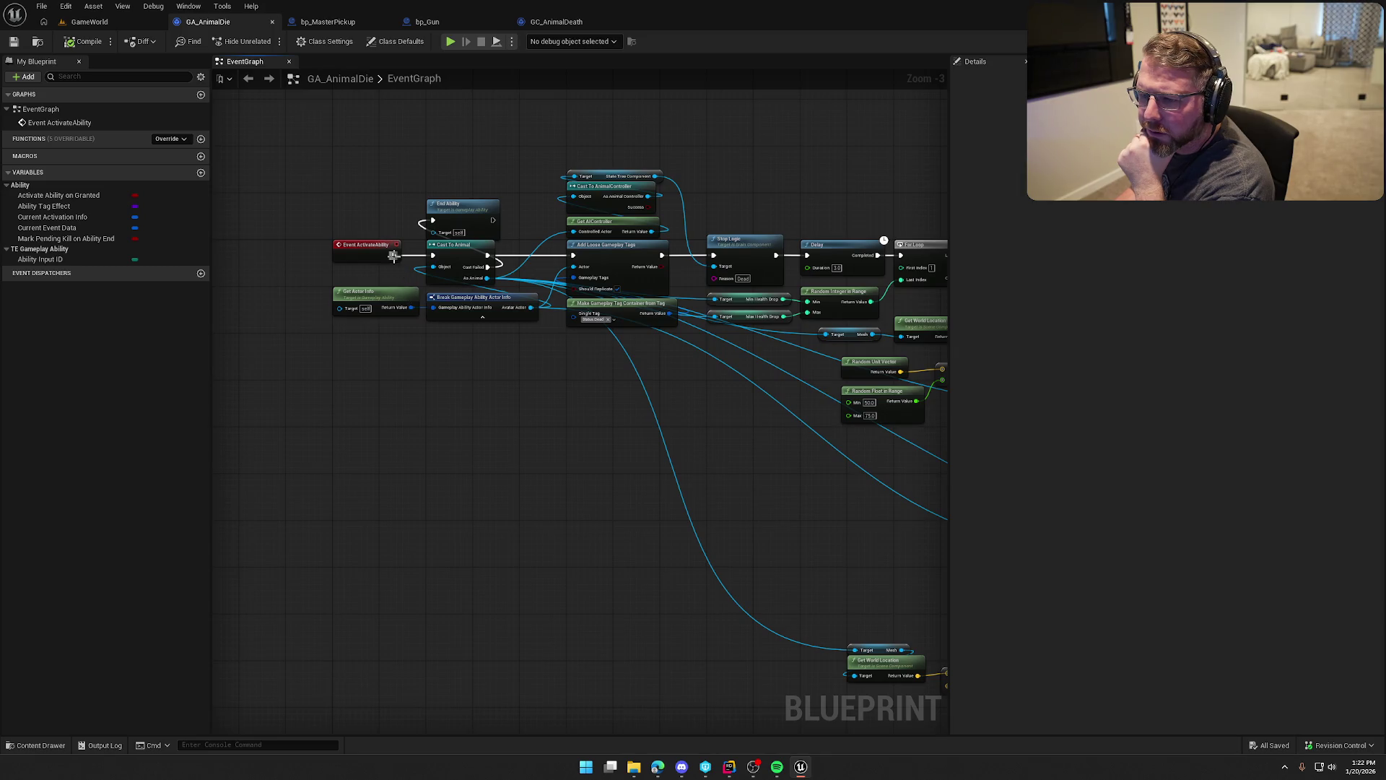
drag(394, 256, 423, 458)
text(print)
key(Return)
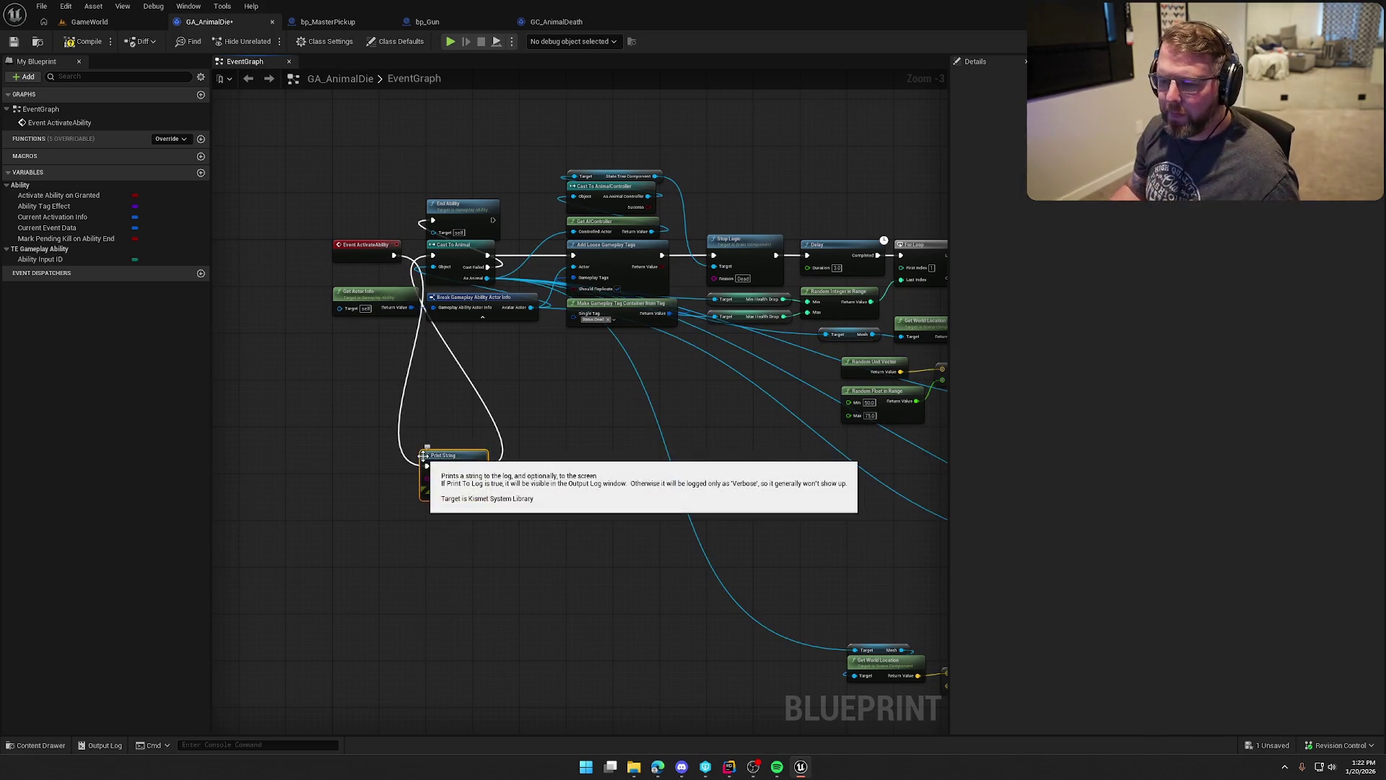
click(459, 478)
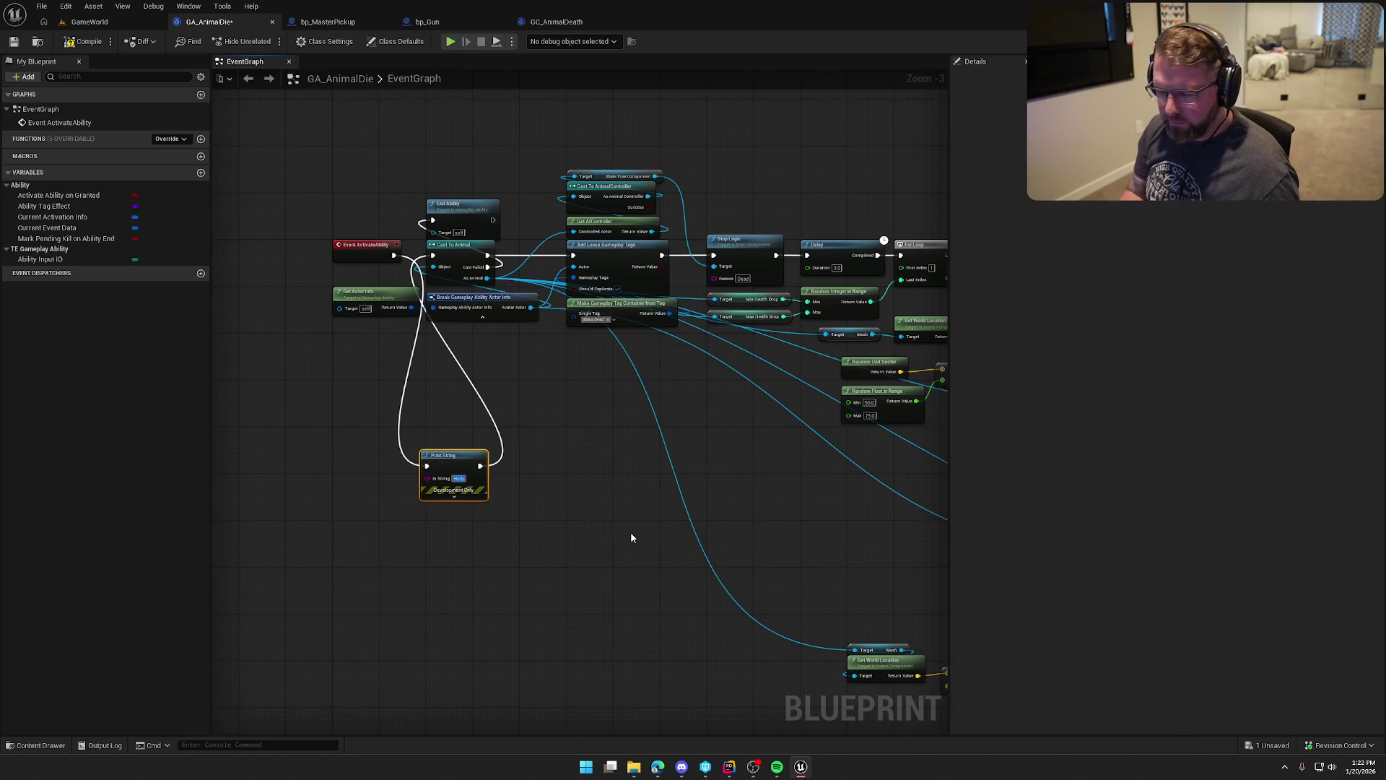
text(ouch)
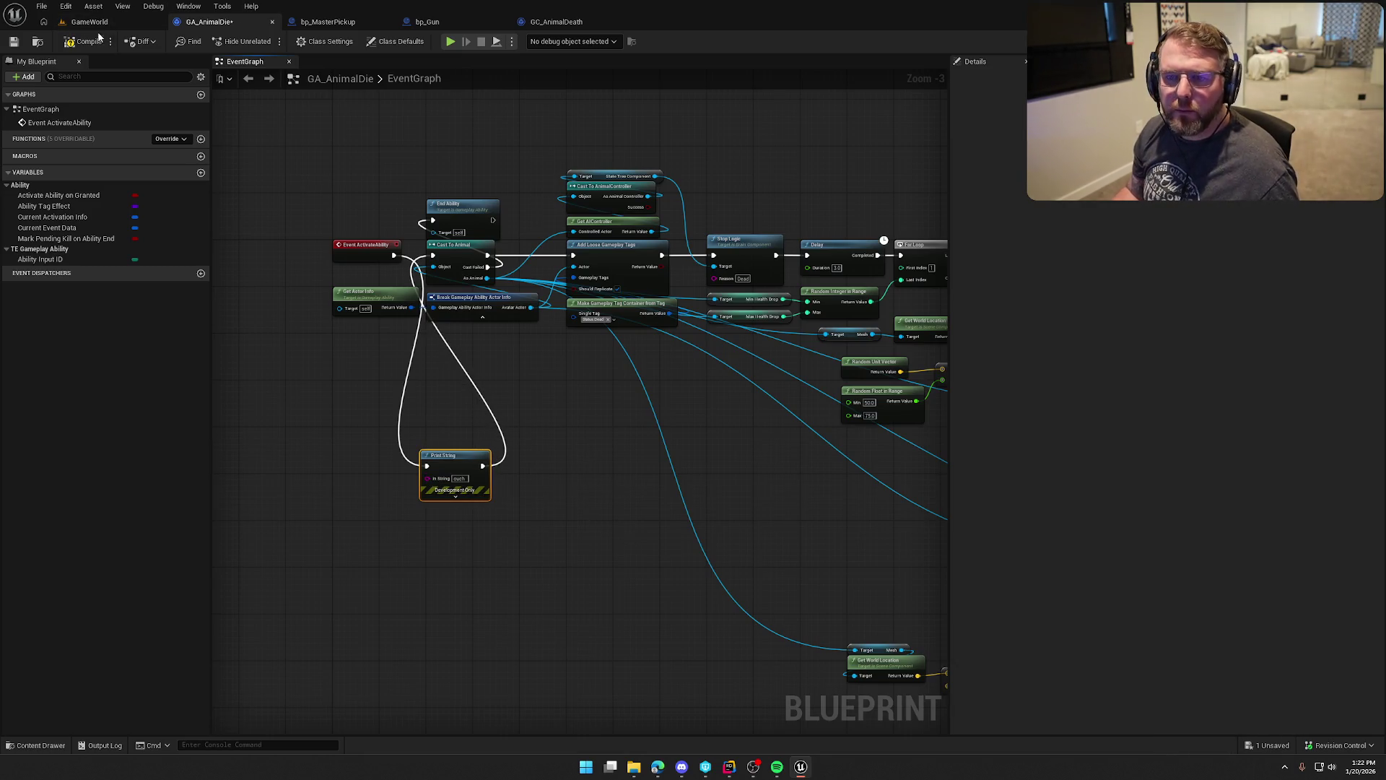
click(89, 21)
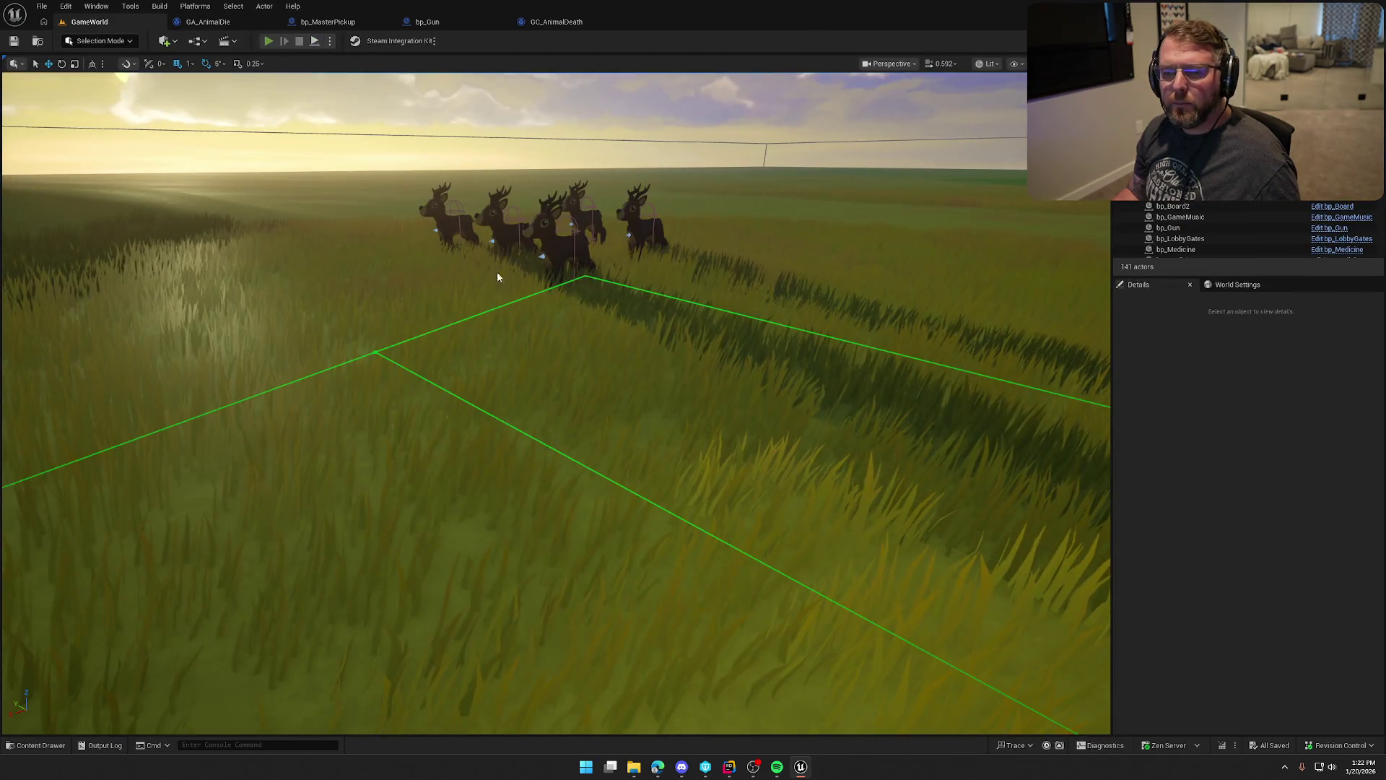
Play-test in PIE with a client, seeing 'Server: ouch', then return to GA_AnimalDie.
key(alt+p)
key(super)
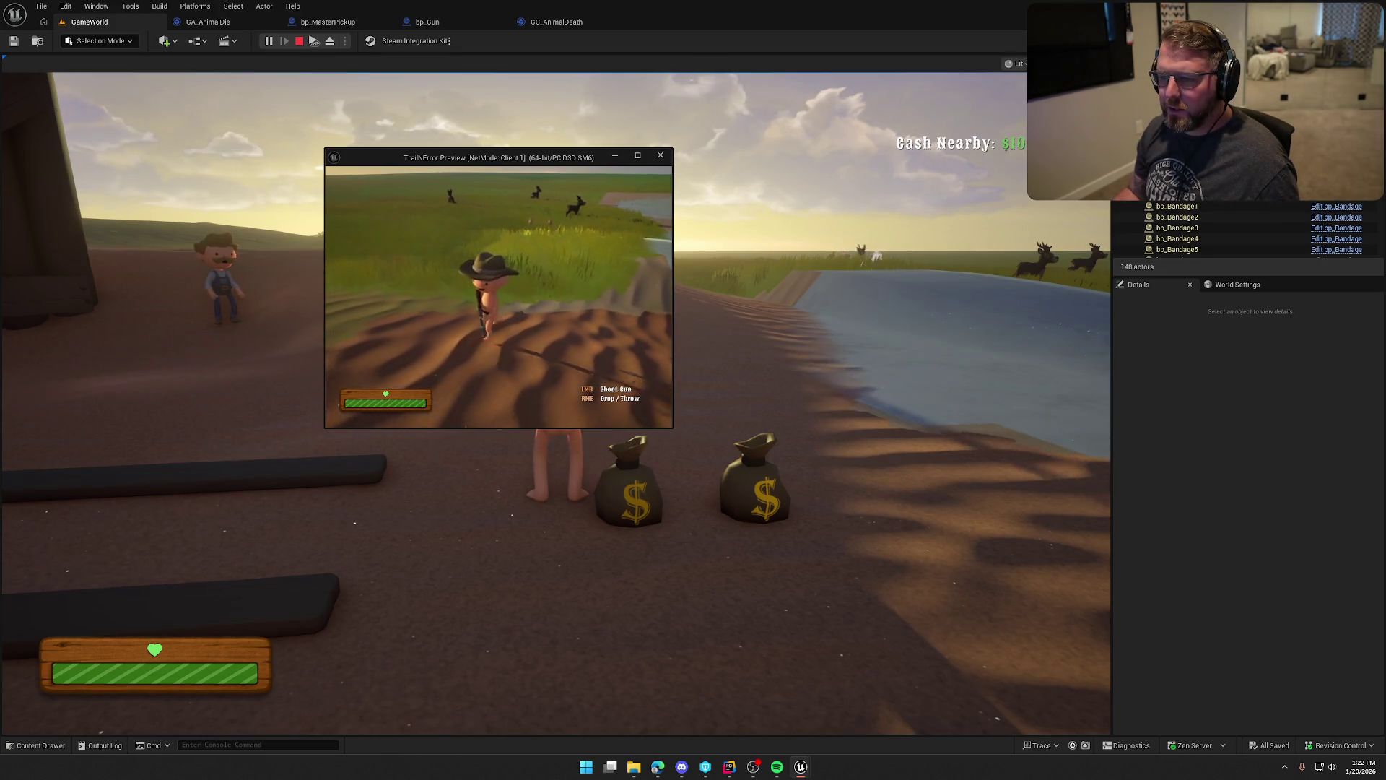
key(Escape)
click(209, 22)
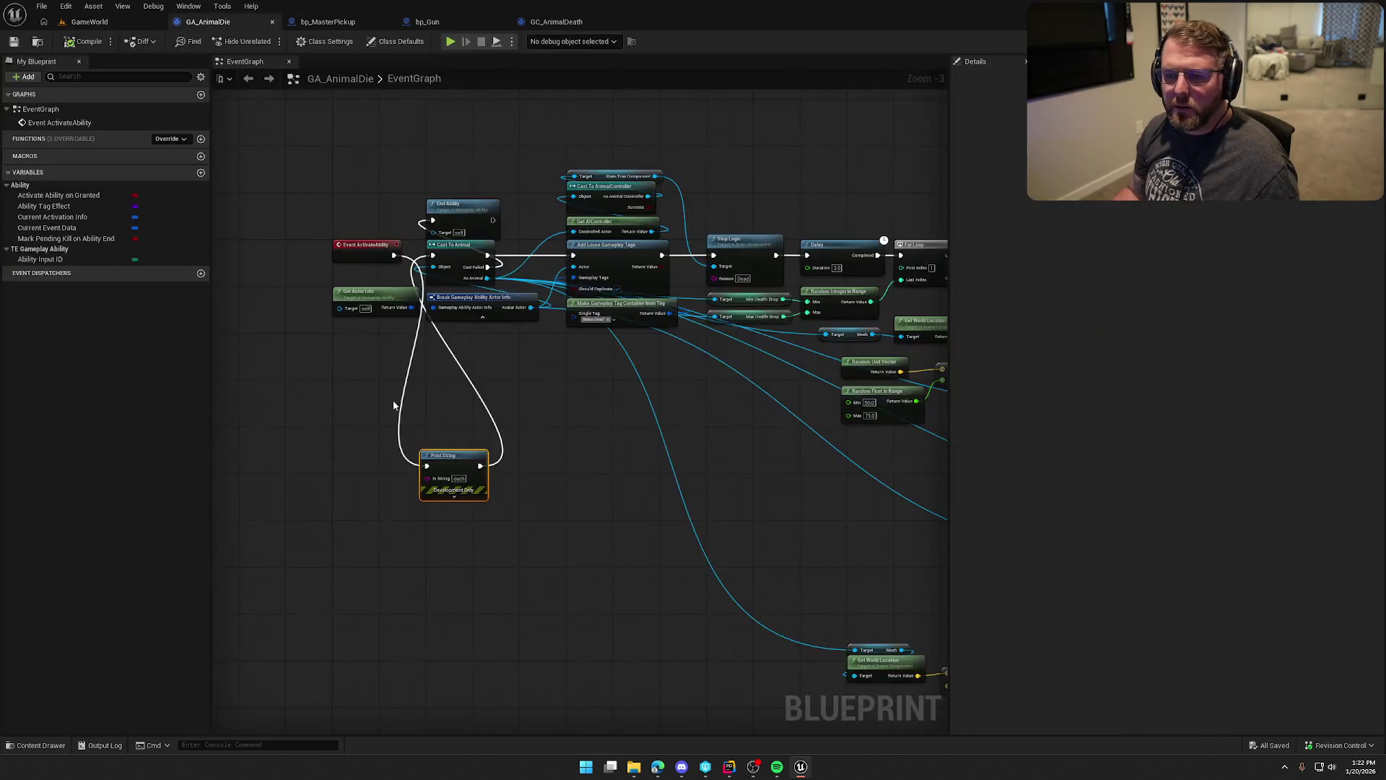
Delete the debug Print String and pan to the Execute GameplayCue, For Loop and Get World Location nodes.
alt+click(427, 466)
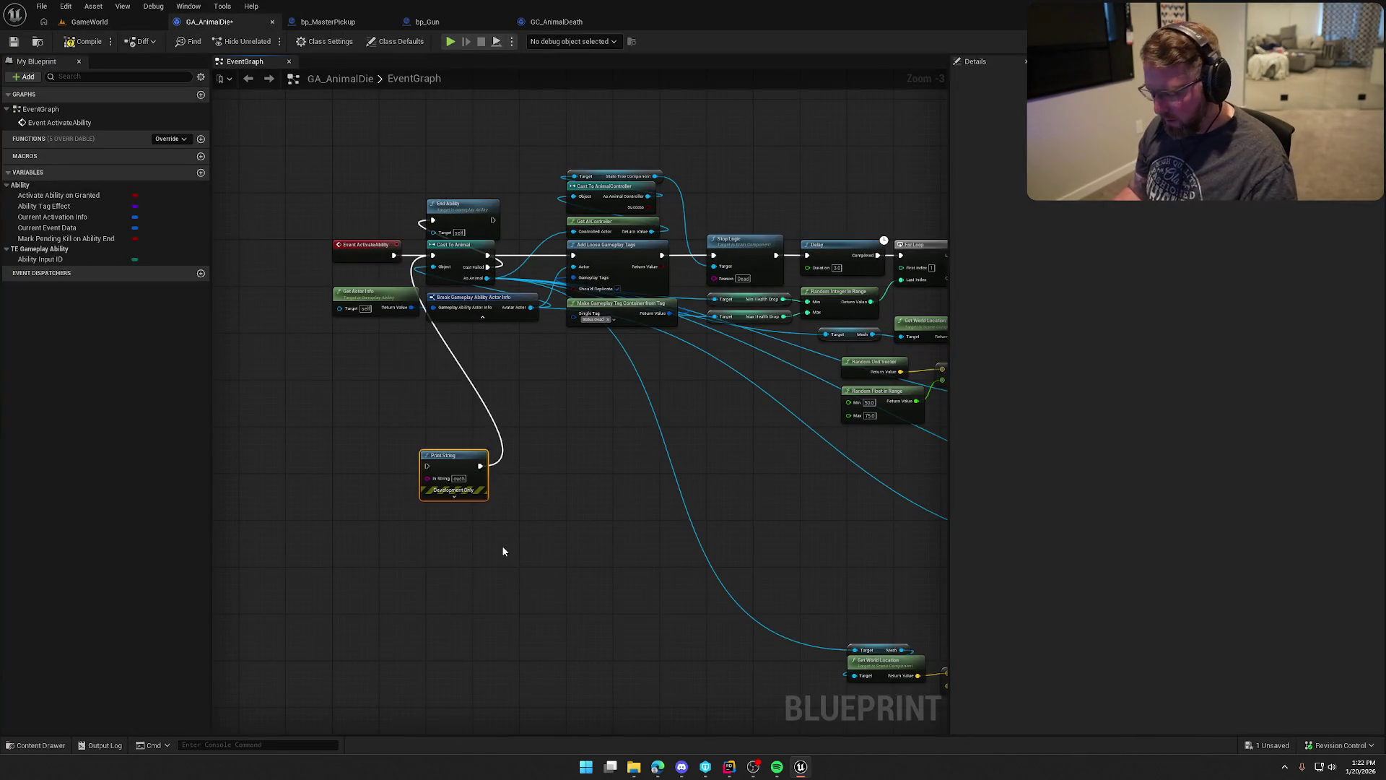
key(Delete)
scroll(522, 518, up, 3)
drag(532, 467, 382, 482)
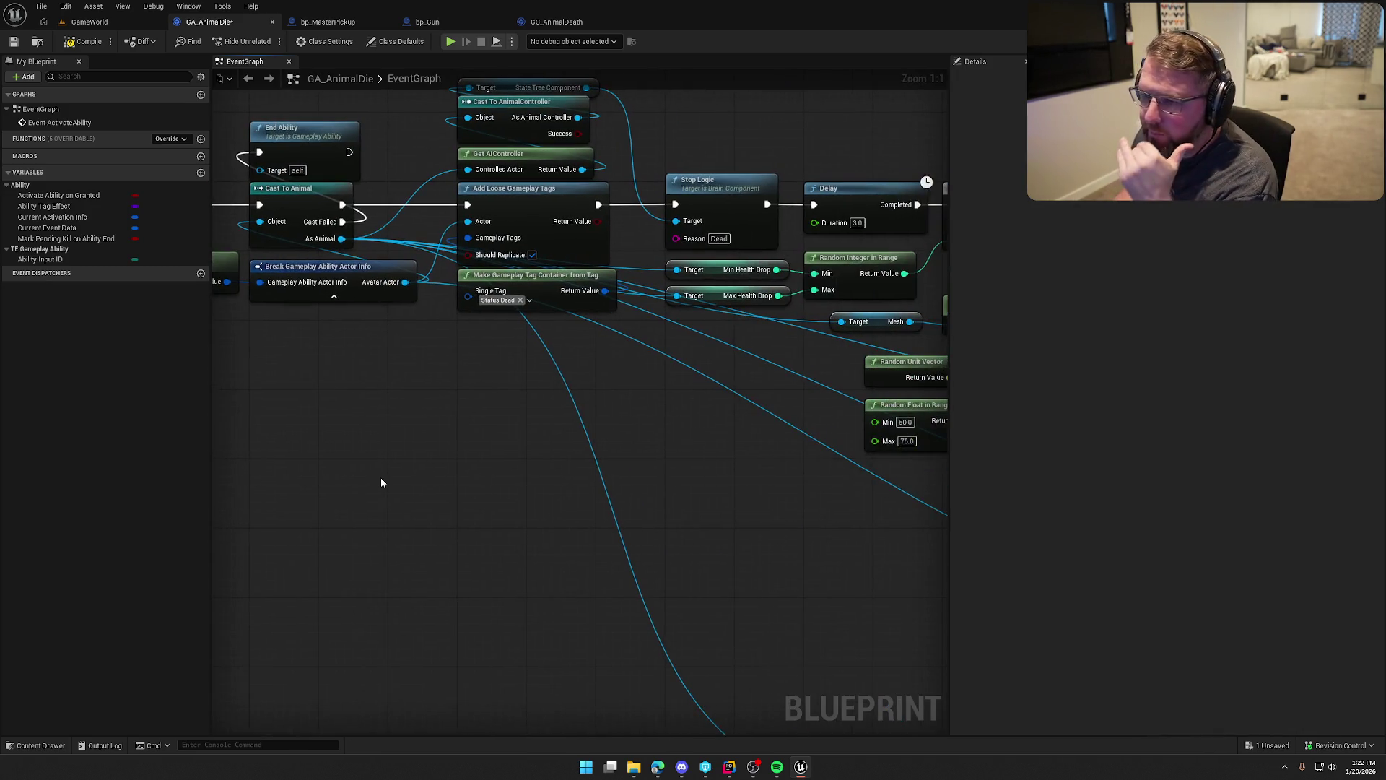
mouse_move(680, 443)
mouse_down()
mouse_move(595, 505)
mouse_move(517, 467)
mouse_move(514, 495)
mouse_move(374, 390)
mouse_move(467, 359)
mouse_up()
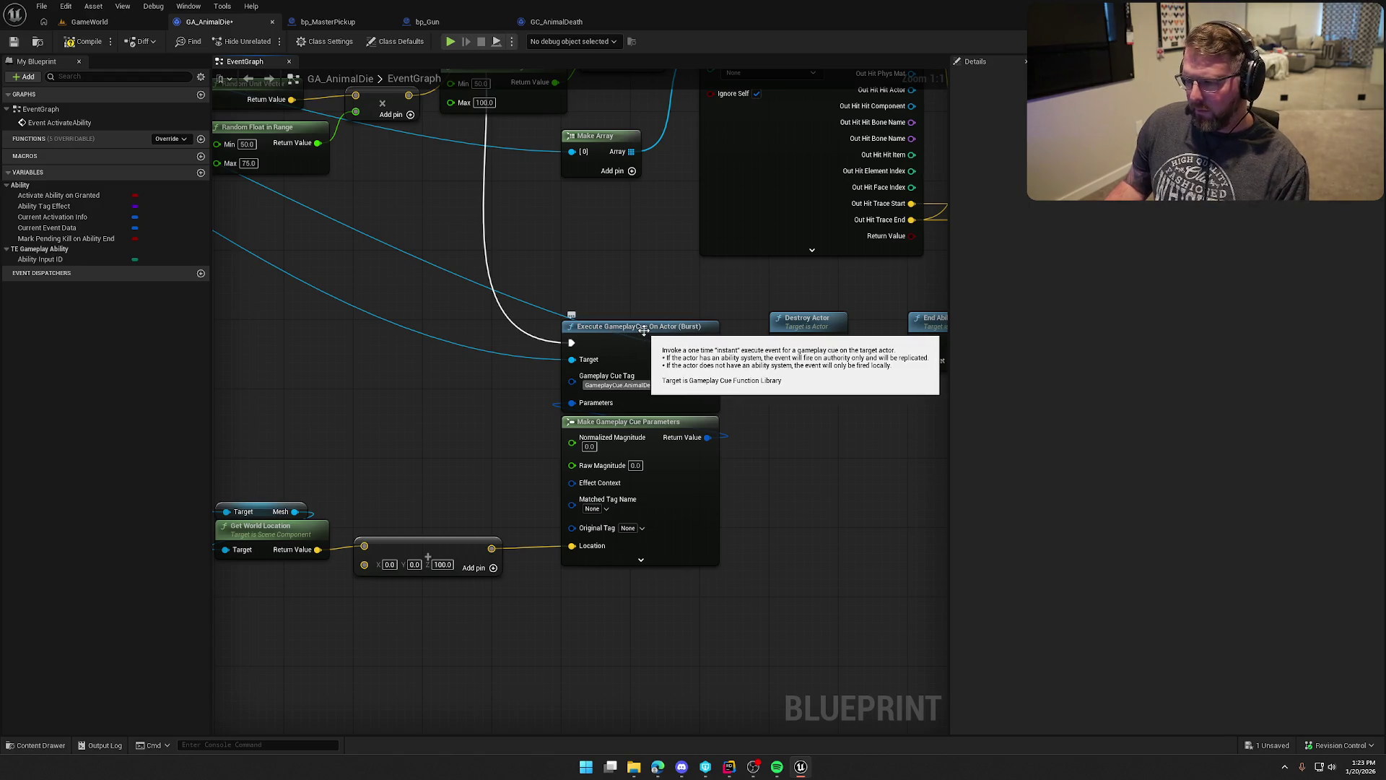
Search the node menu for 'execute gameplay cue' actions, then dismiss it without adding anything.
right_click(599, 259)
text(ex)
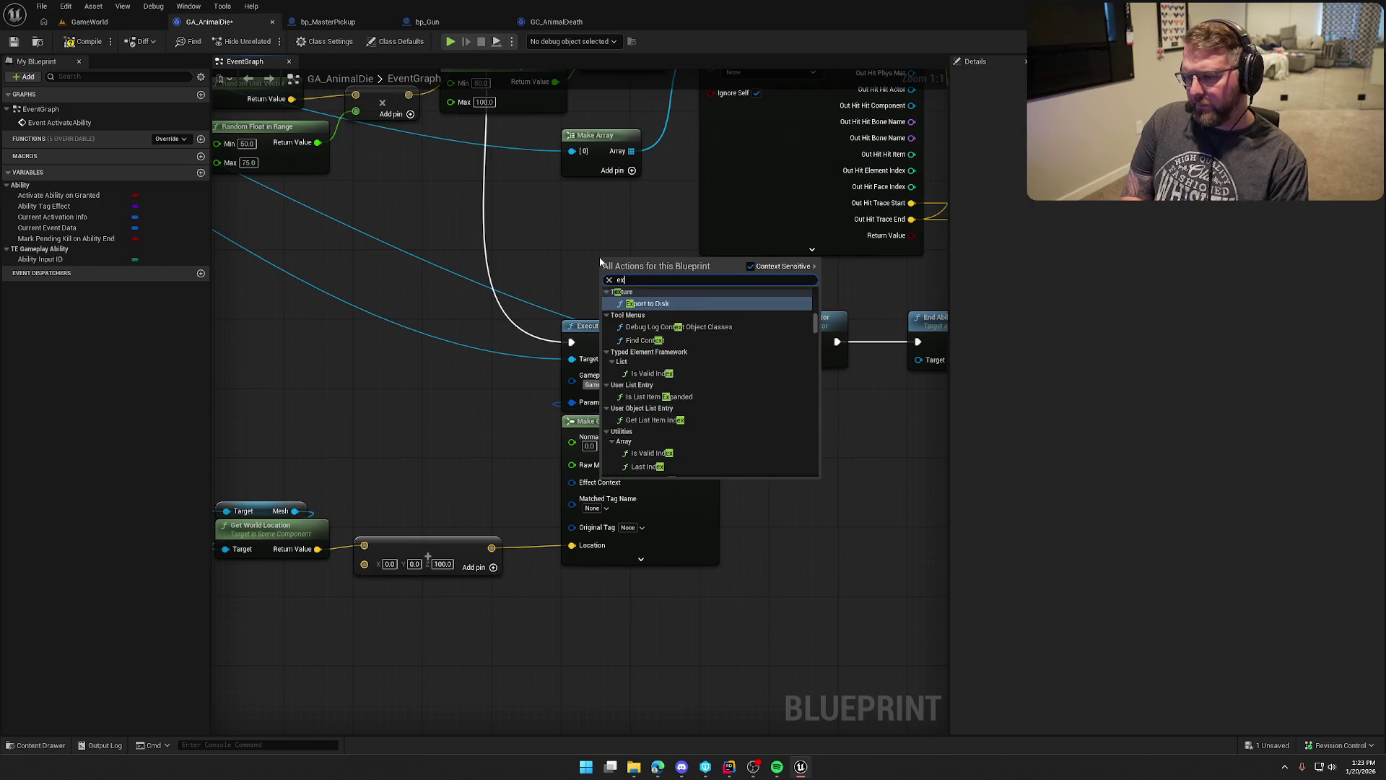
text(ecute gamep)
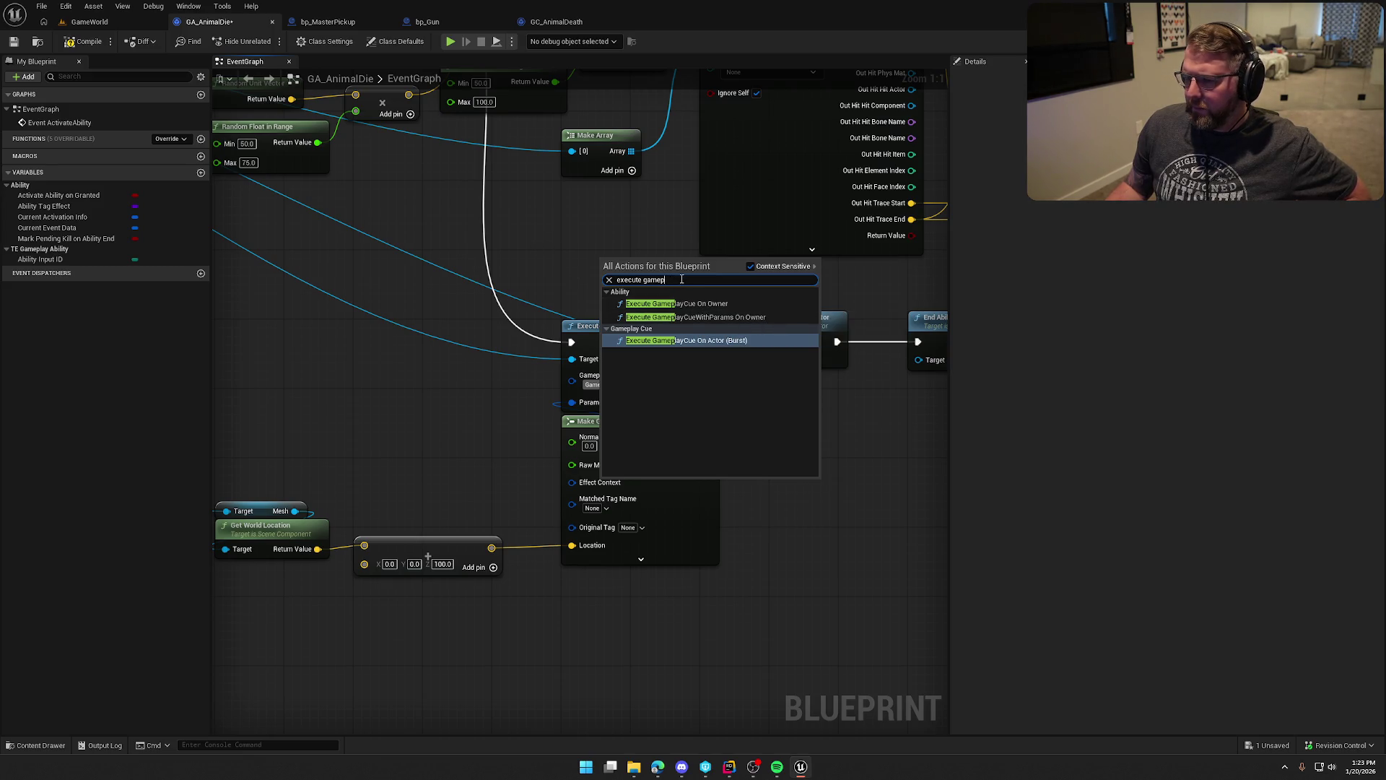
text(ga)
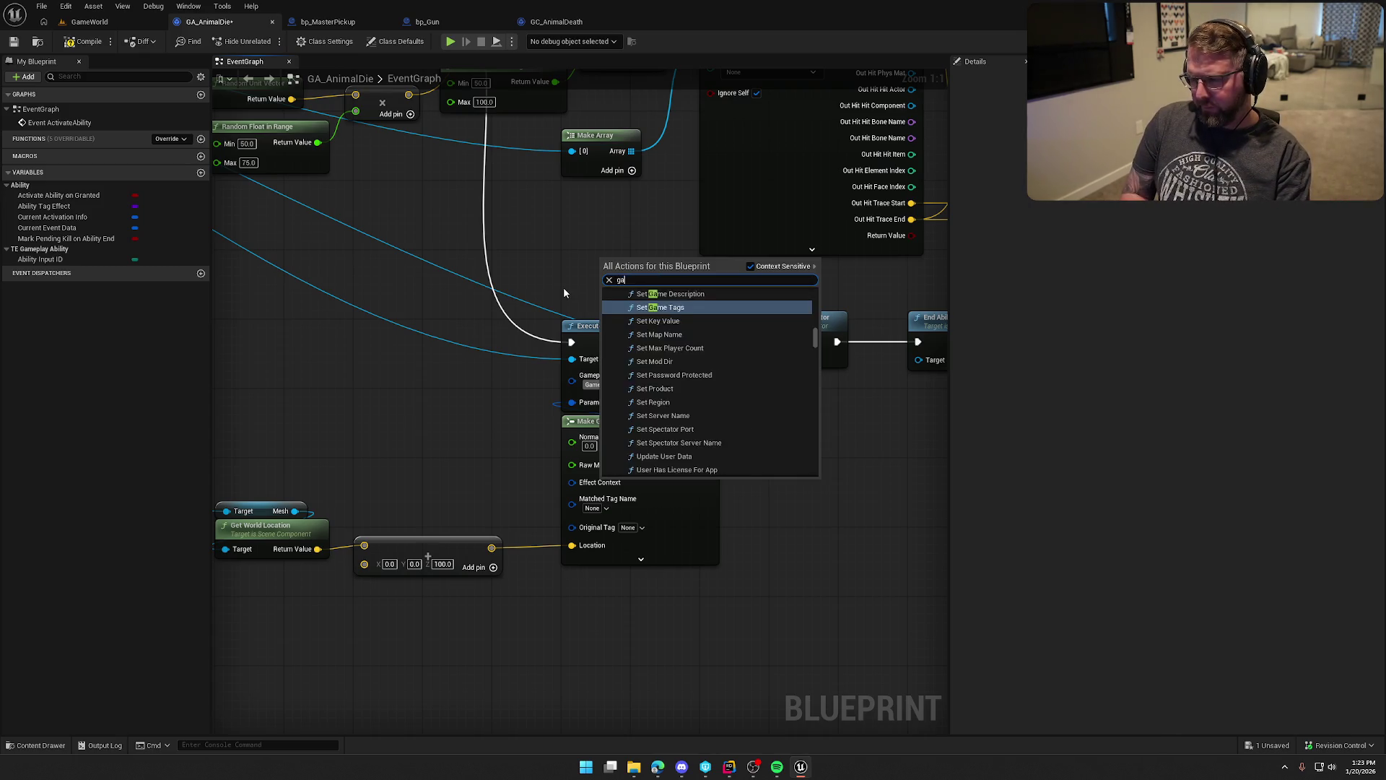
text(meplay cure)
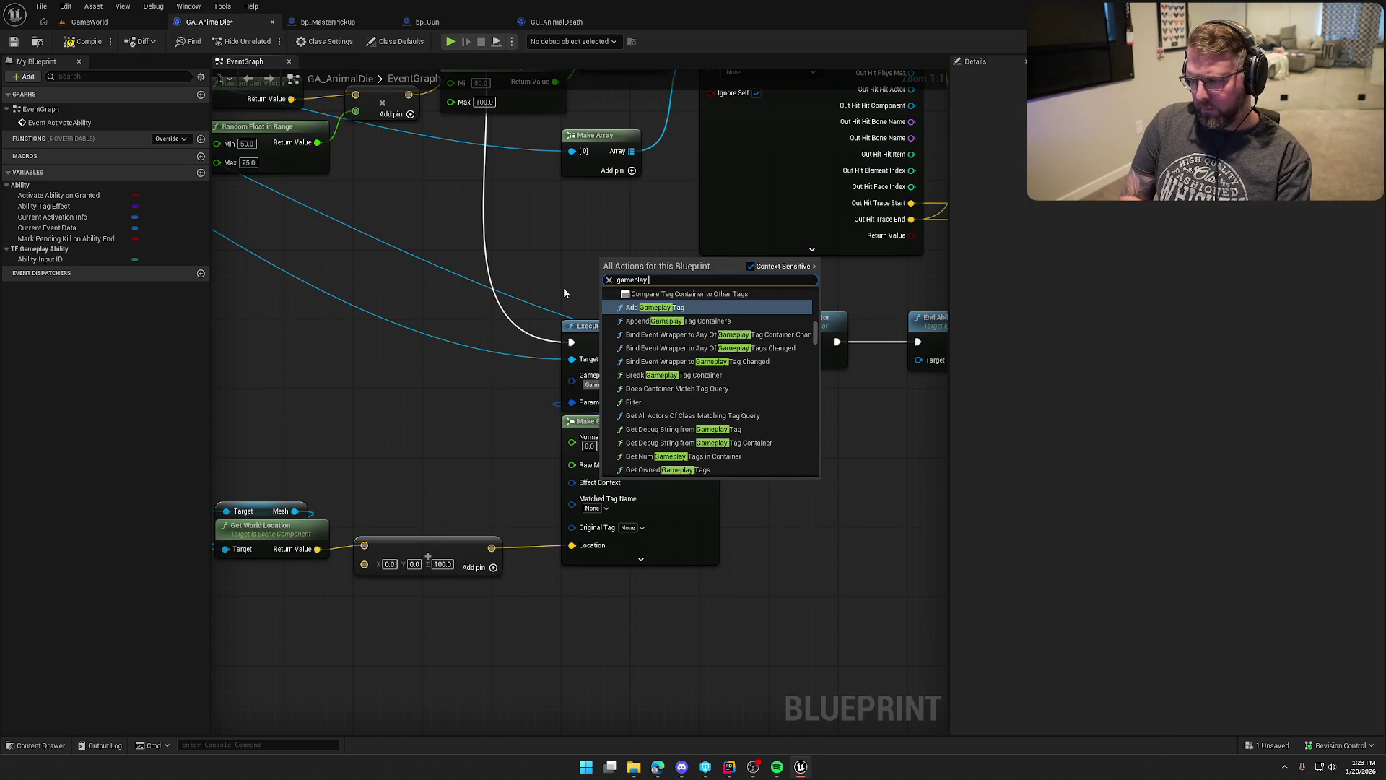
key(BackSpace)
key(BackSpace)
text(e)
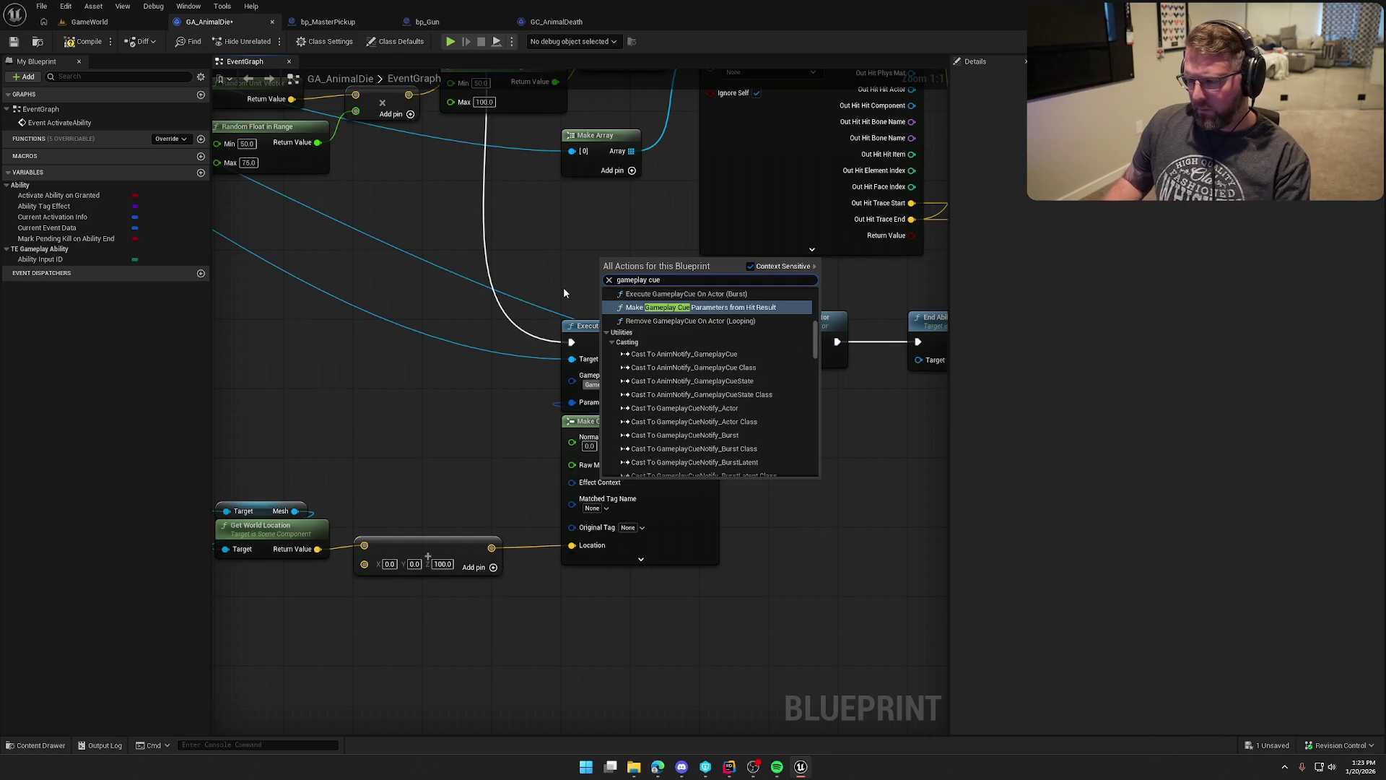
scroll(681, 417, down, 1)
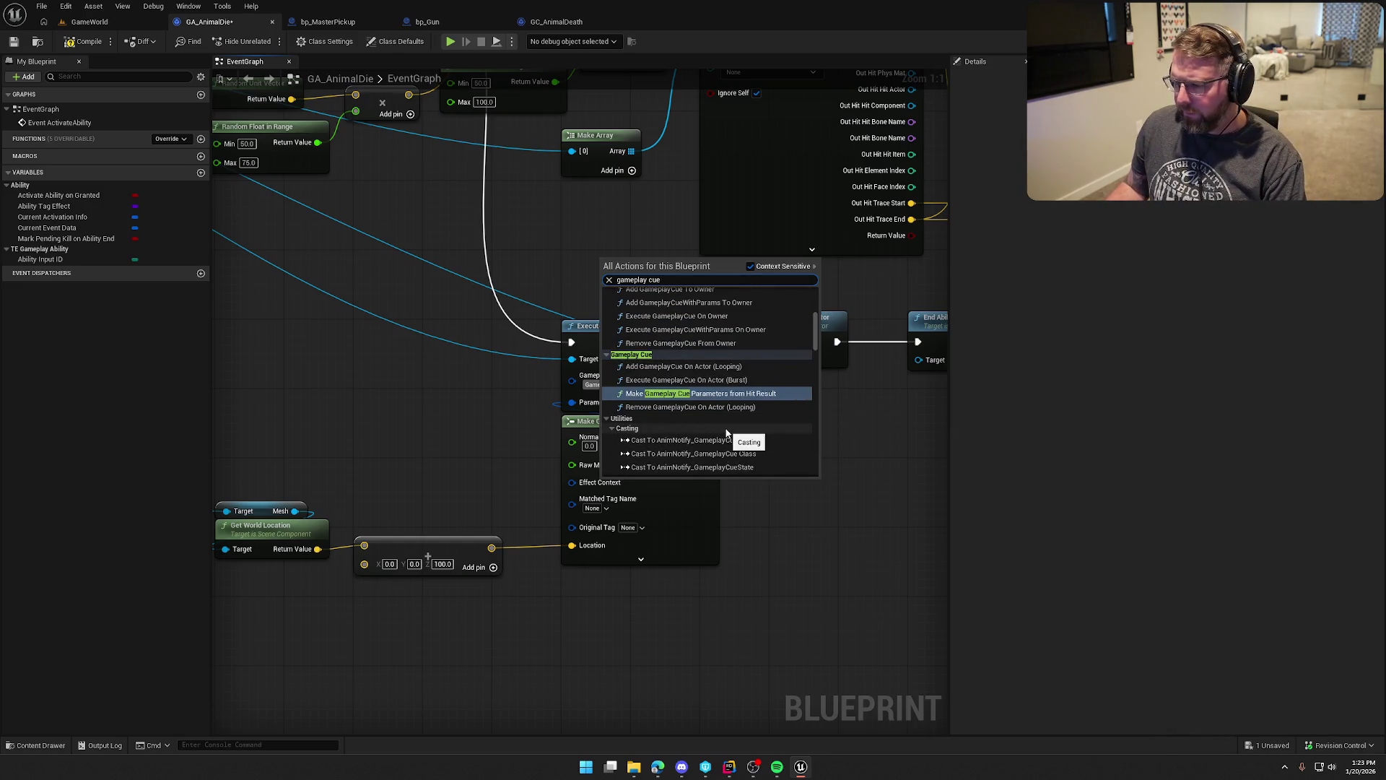
scroll(735, 439, up, 3)
scroll(737, 440, up, 1)
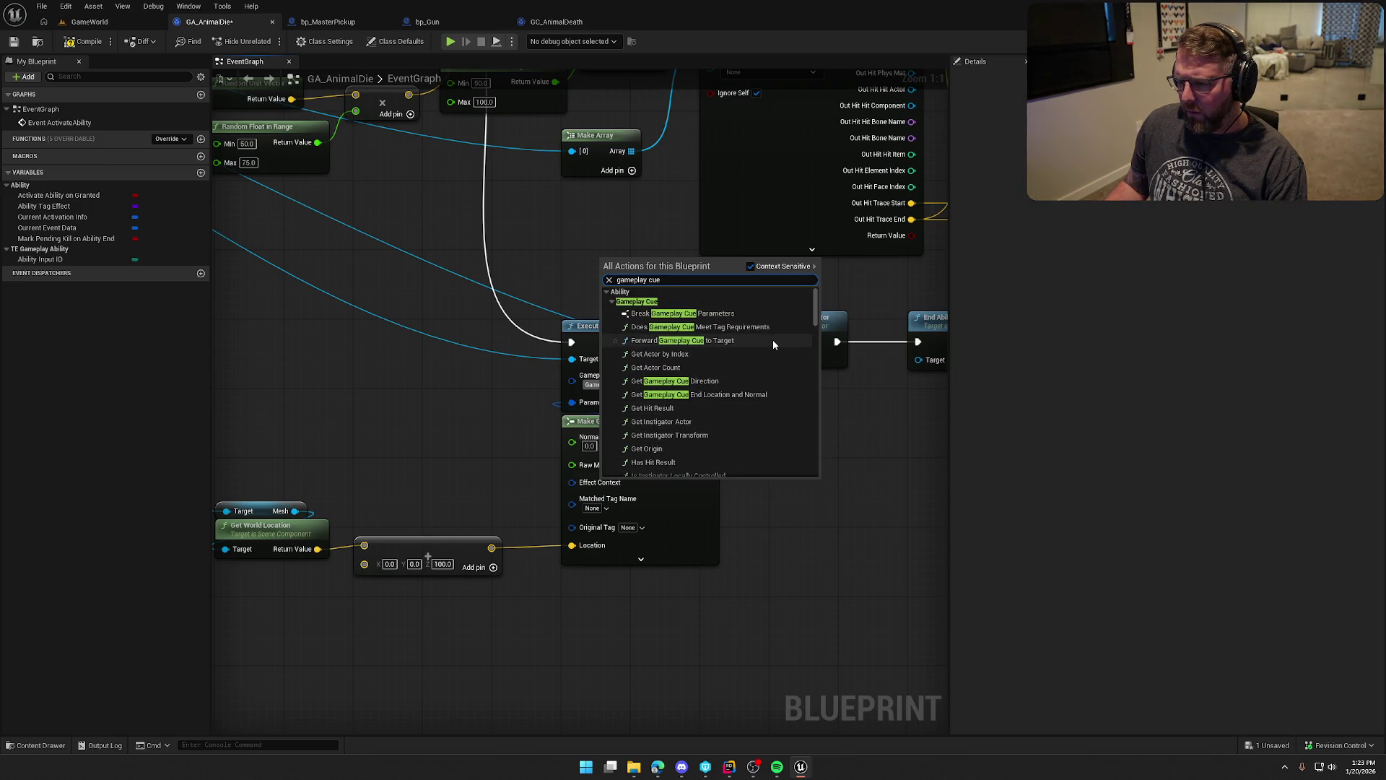
scroll(772, 352, down, 6)
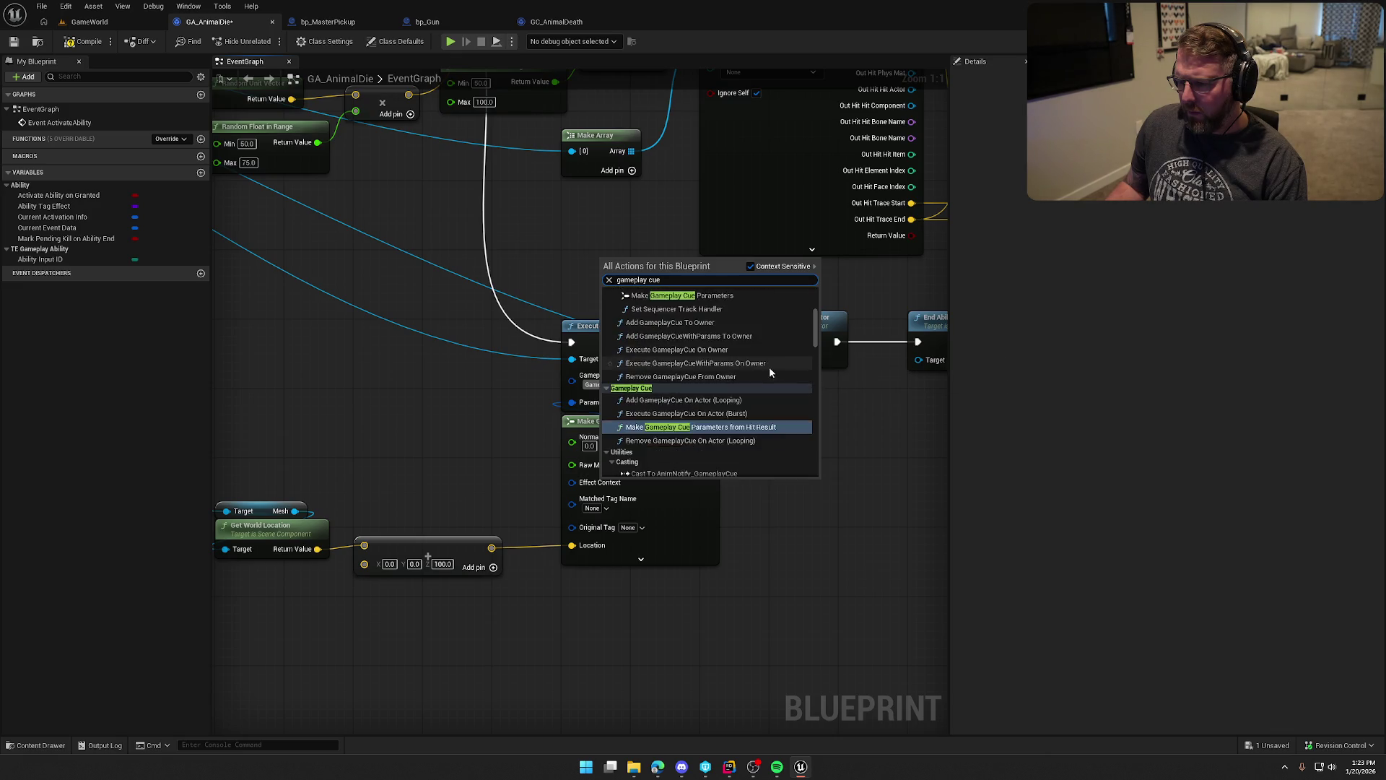
key(Escape)
Review GA_AnimalDie's class defaults and save it, then open the Tools menu over GameWorld.
click(397, 41)
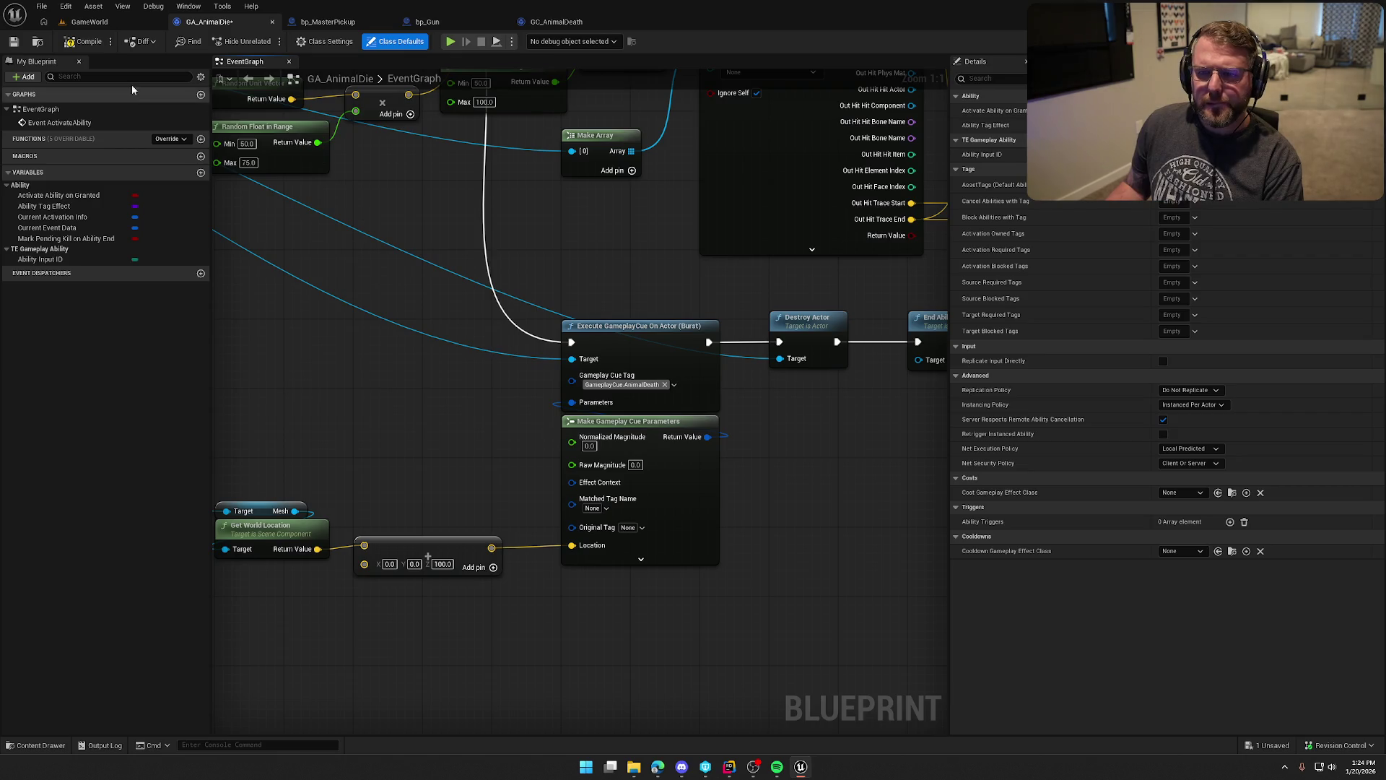
key(ctrl+s)
drag(410, 410, 476, 397)
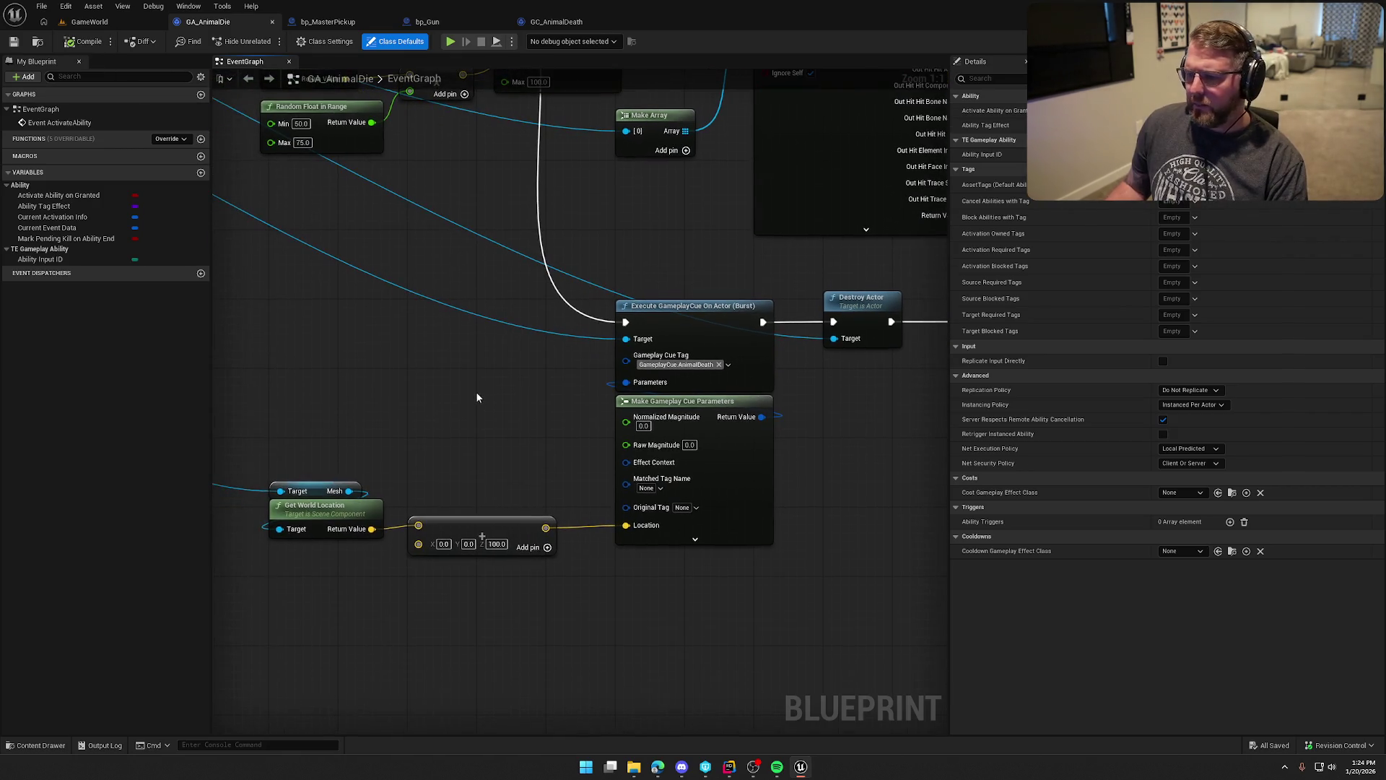
click(137, 22)
click(129, 7)
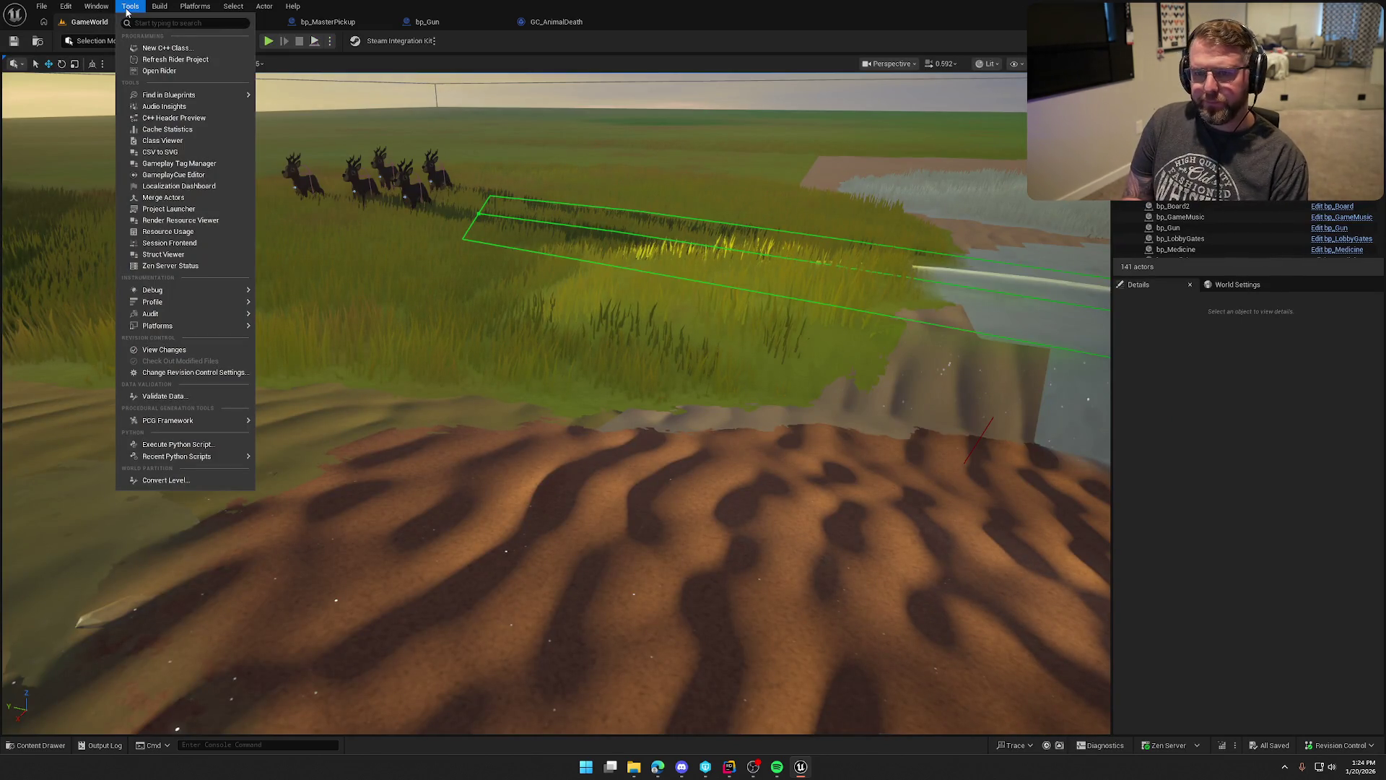
In the GameplayCue Editor, select GameplayCue.AnimalDeath and open its GC_AnimalDeath handler blueprint.
text(cue)
click(173, 35)
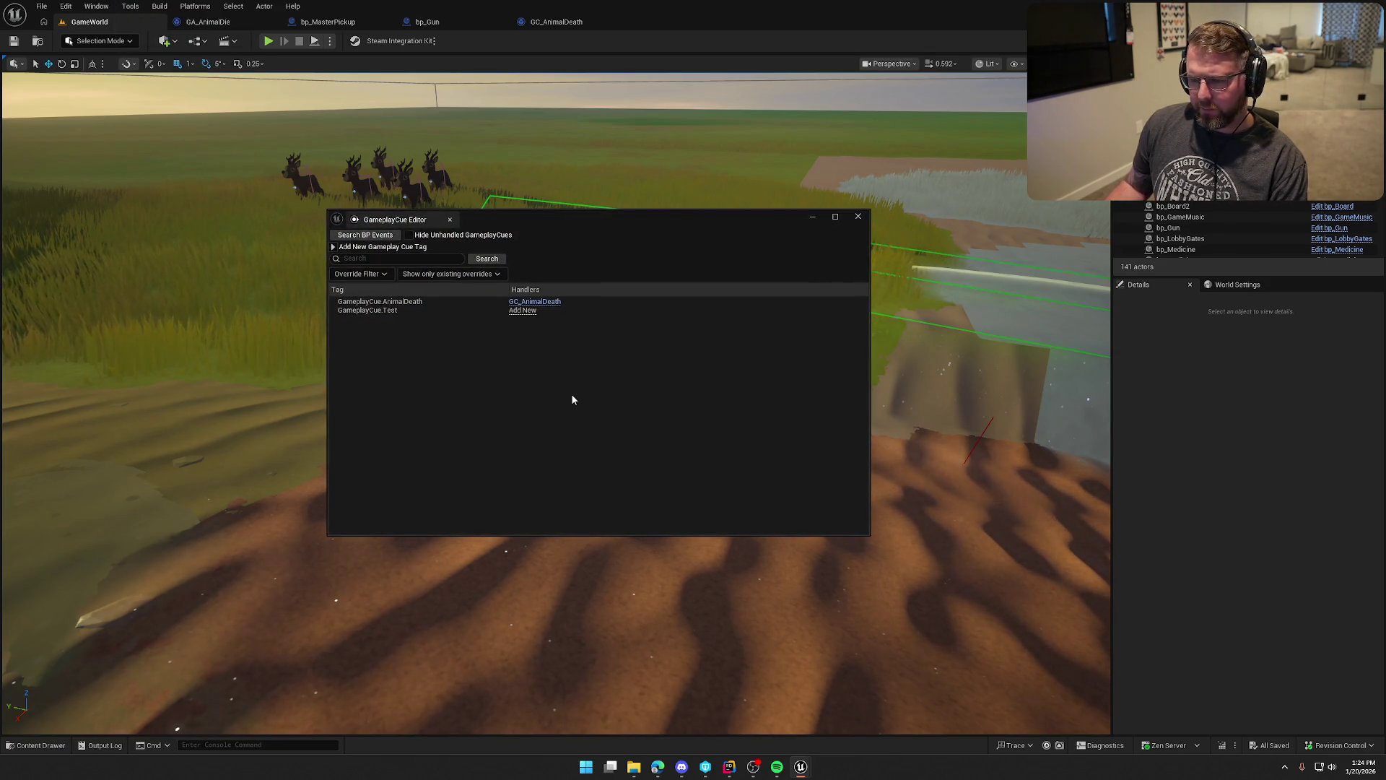
click(406, 302)
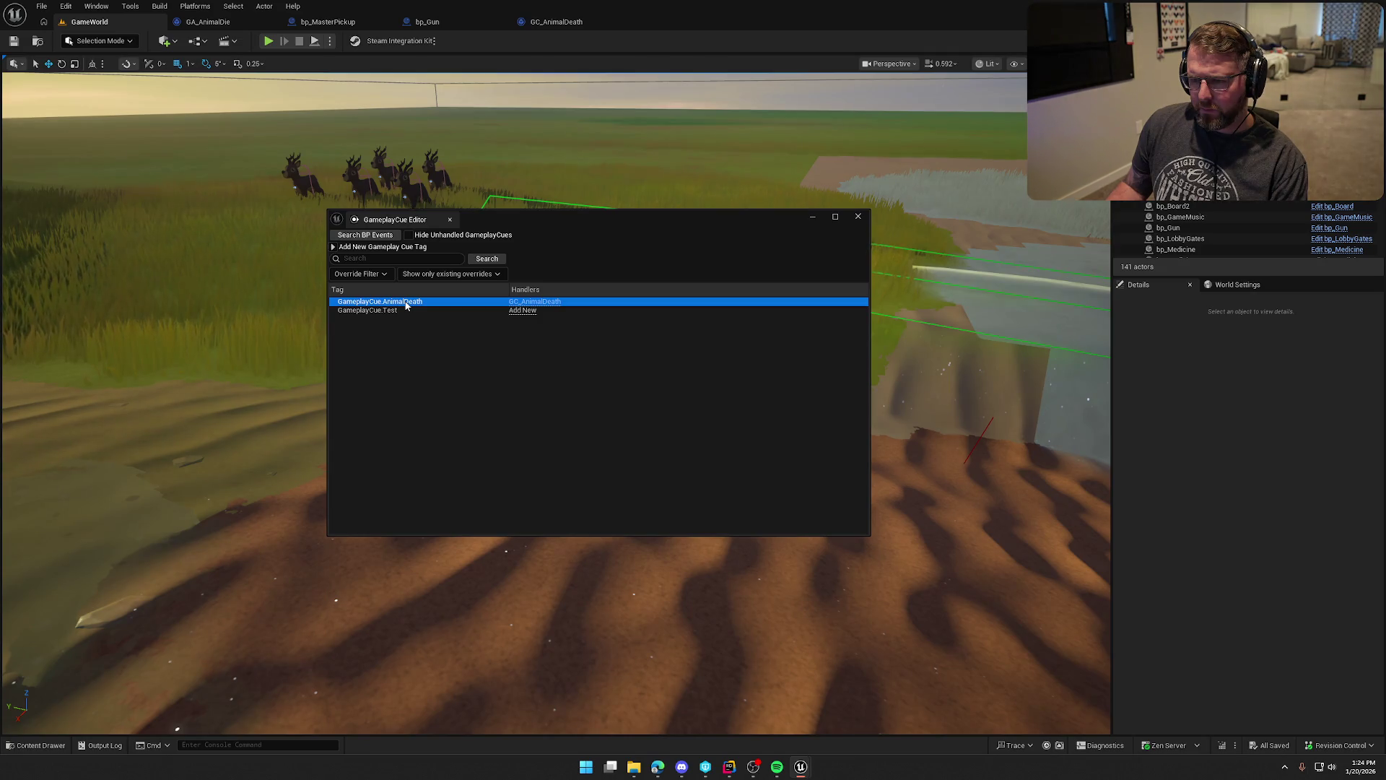
click(537, 301)
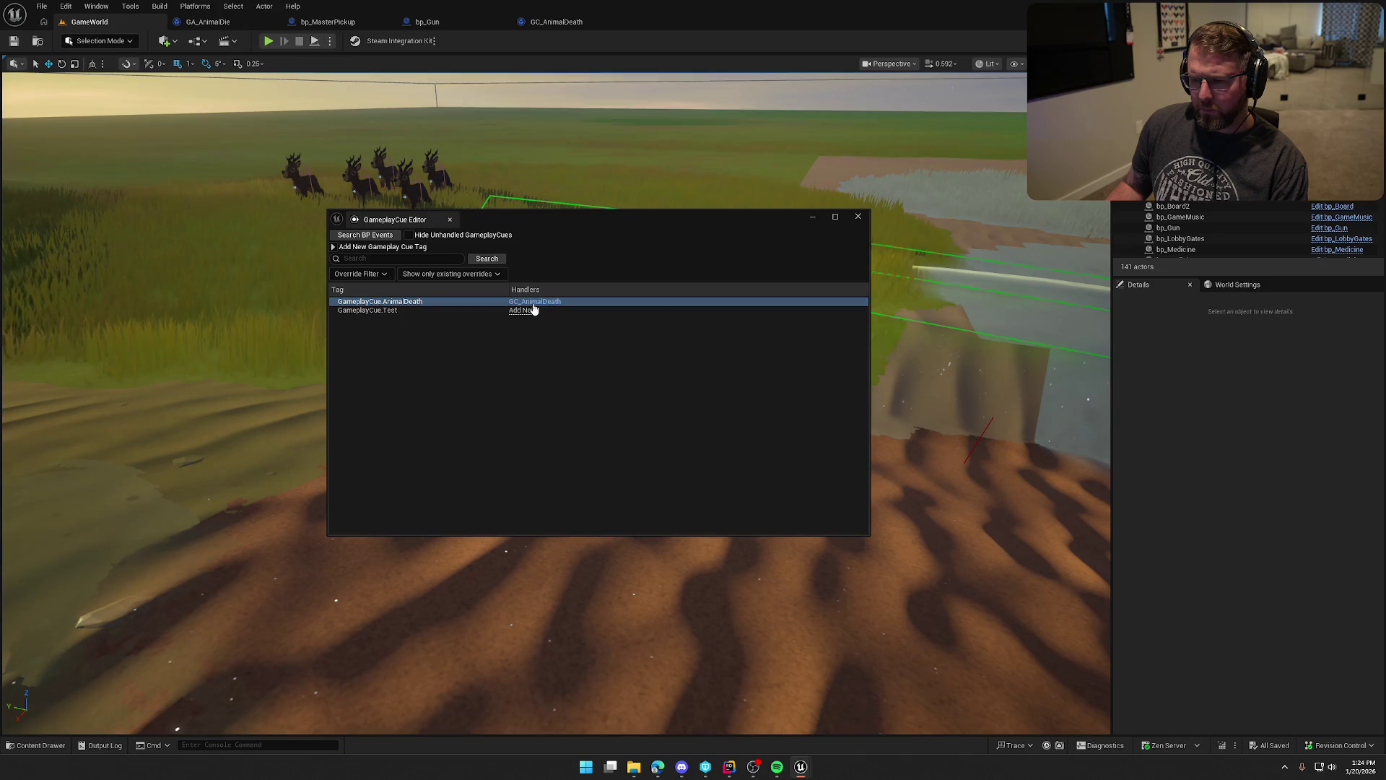
click(857, 216)
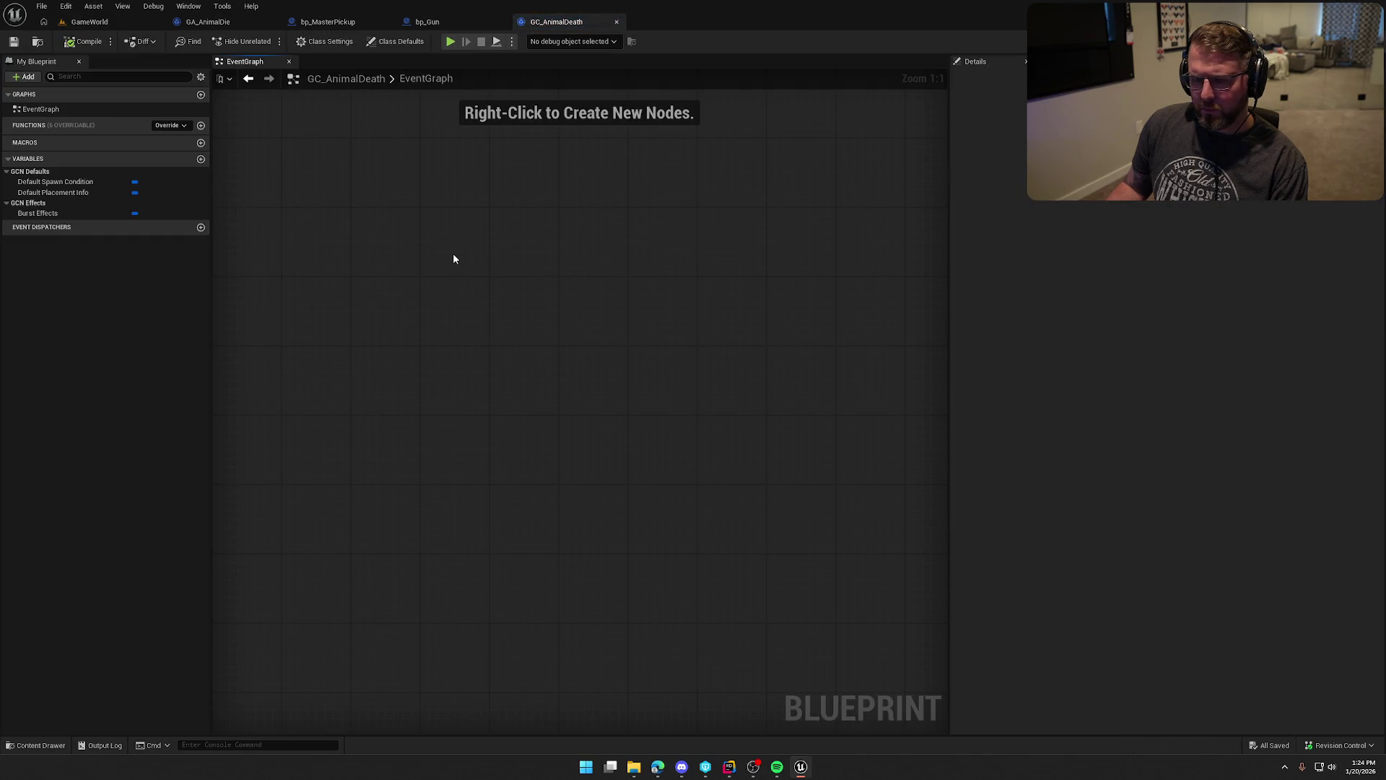
Inspect GC_AnimalDeath's Burst Particles and Sounds defaults, then return to GA_AnimalDie's graph.
click(395, 41)
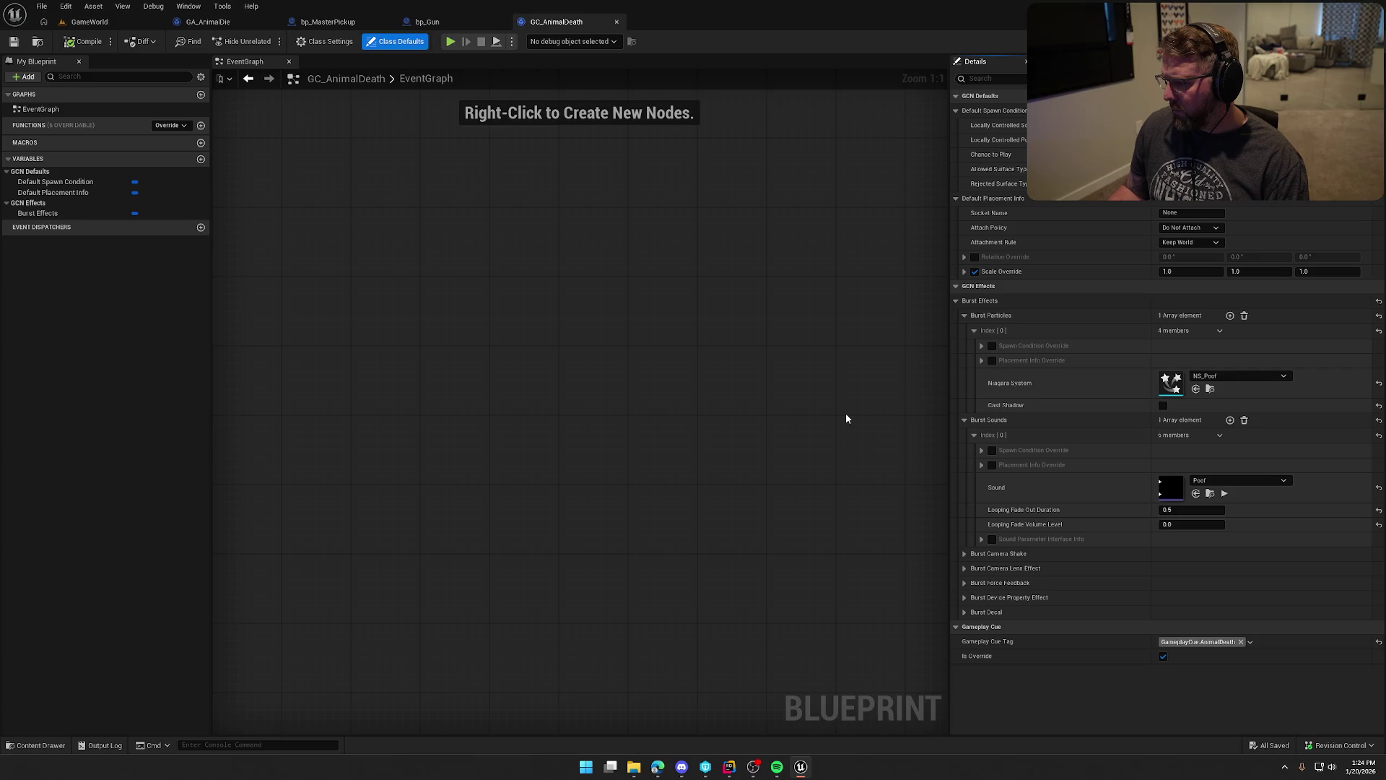
click(217, 22)
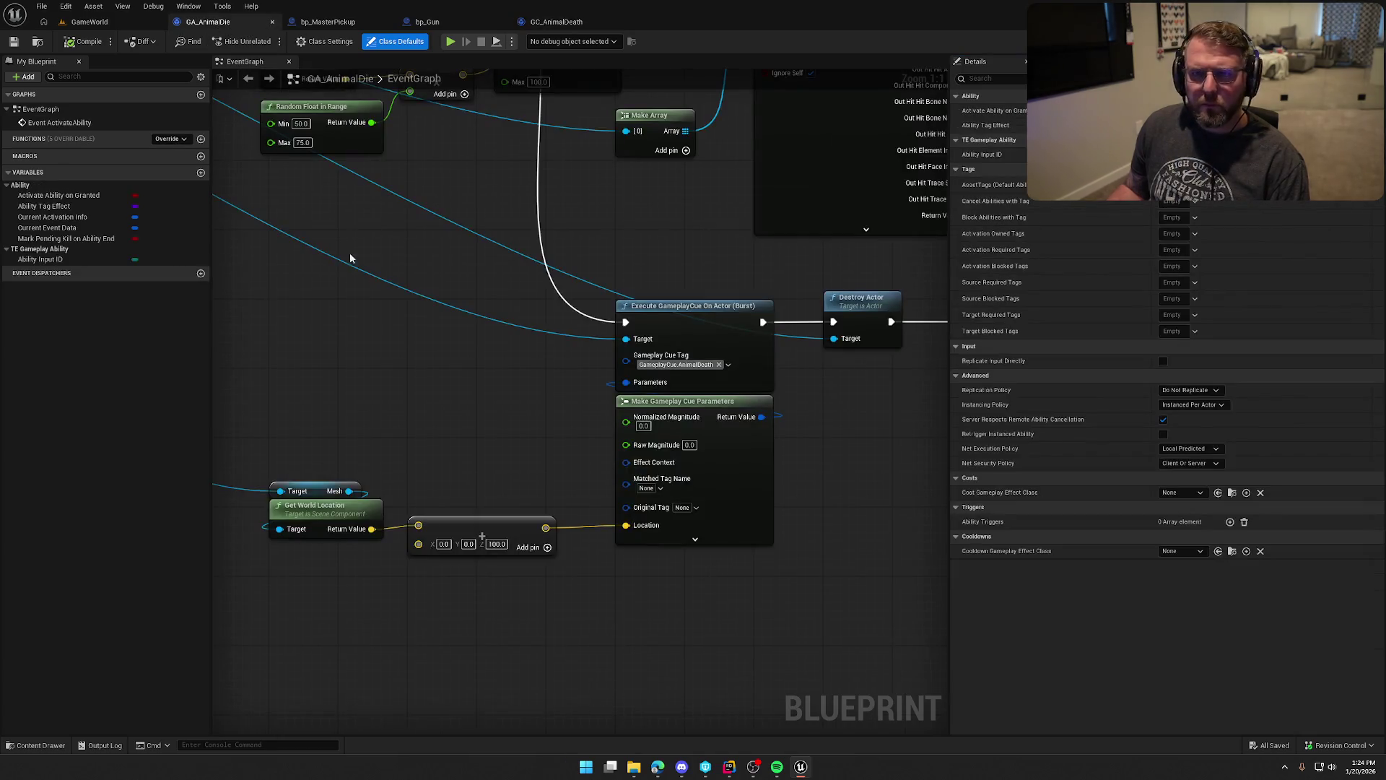
Expose Owner Actor on Break Gameplay Ability Actor Info, wire Avatar Actor to the cue Target, and compile.
drag(446, 359, 552, 506)
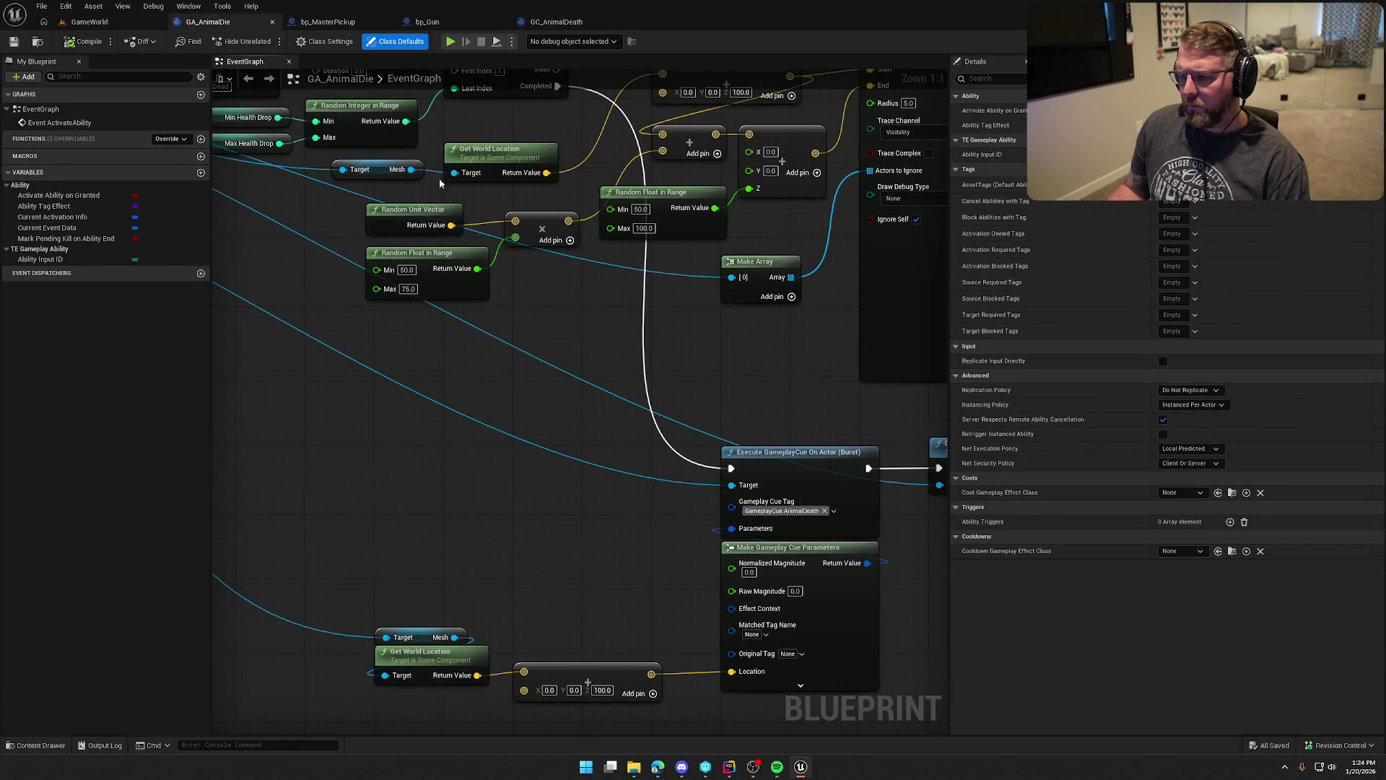
mouse_move(770, 469)
mouse_down()
mouse_move(620, 318)
mouse_move(567, 362)
mouse_move(757, 479)
mouse_move(780, 439)
mouse_up()
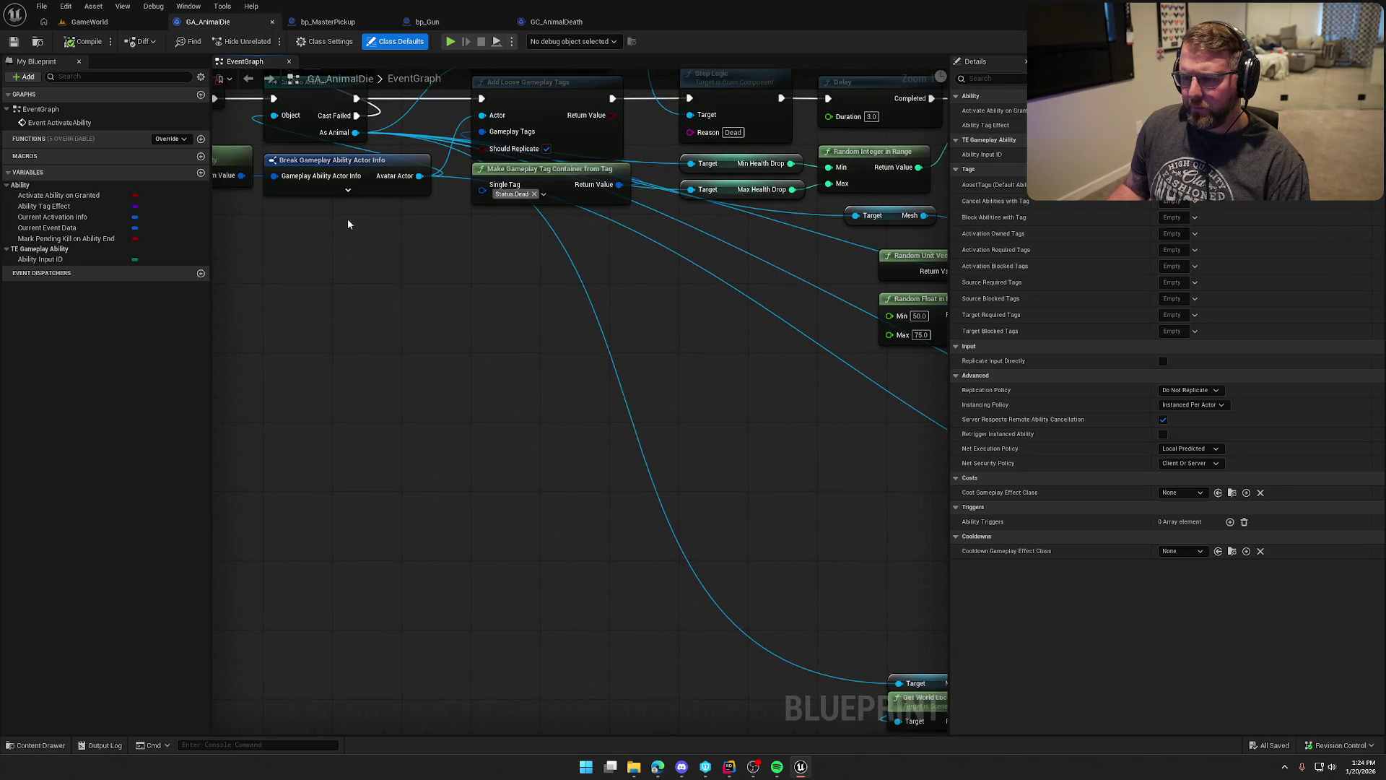
click(339, 174)
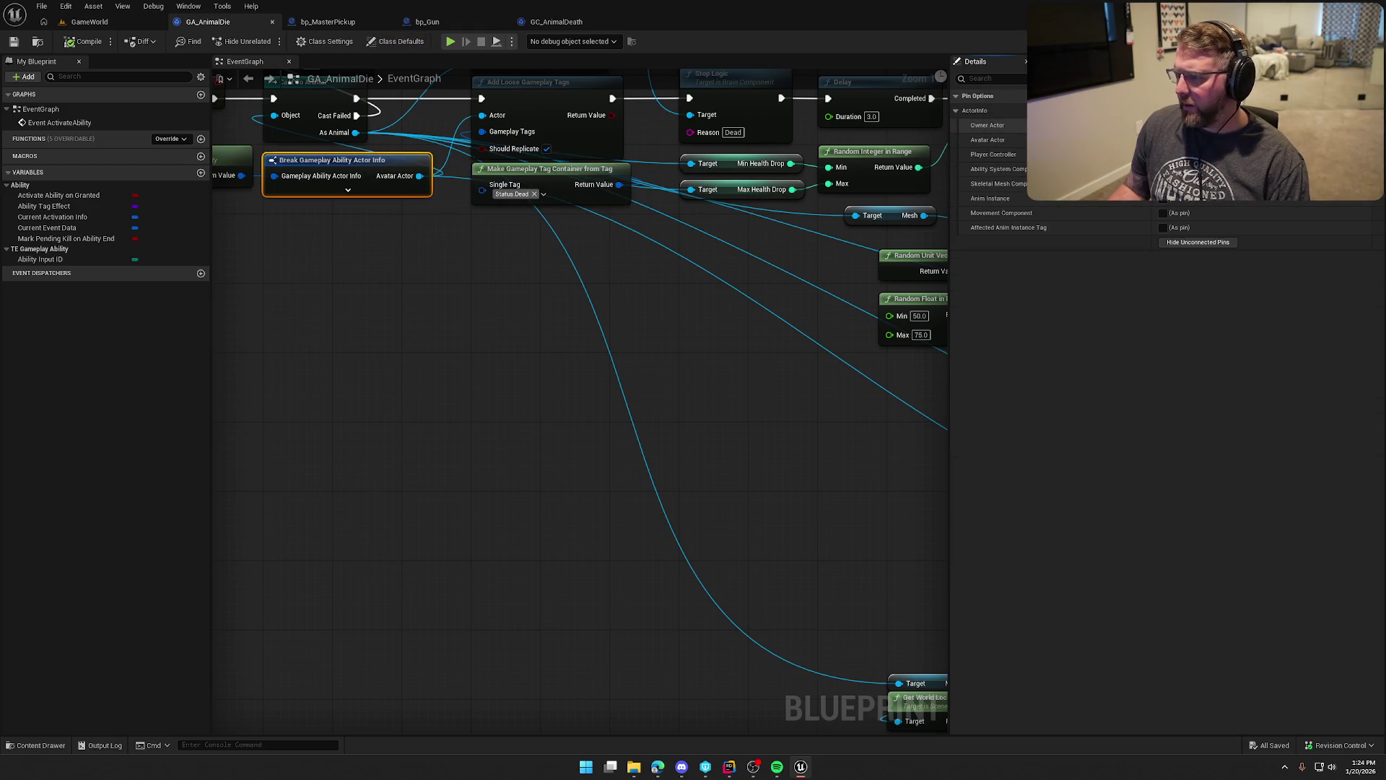
click(1162, 125)
mouse_move(420, 192)
mouse_down()
mouse_move(892, 485)
mouse_move(656, 529)
mouse_move(677, 533)
mouse_up()
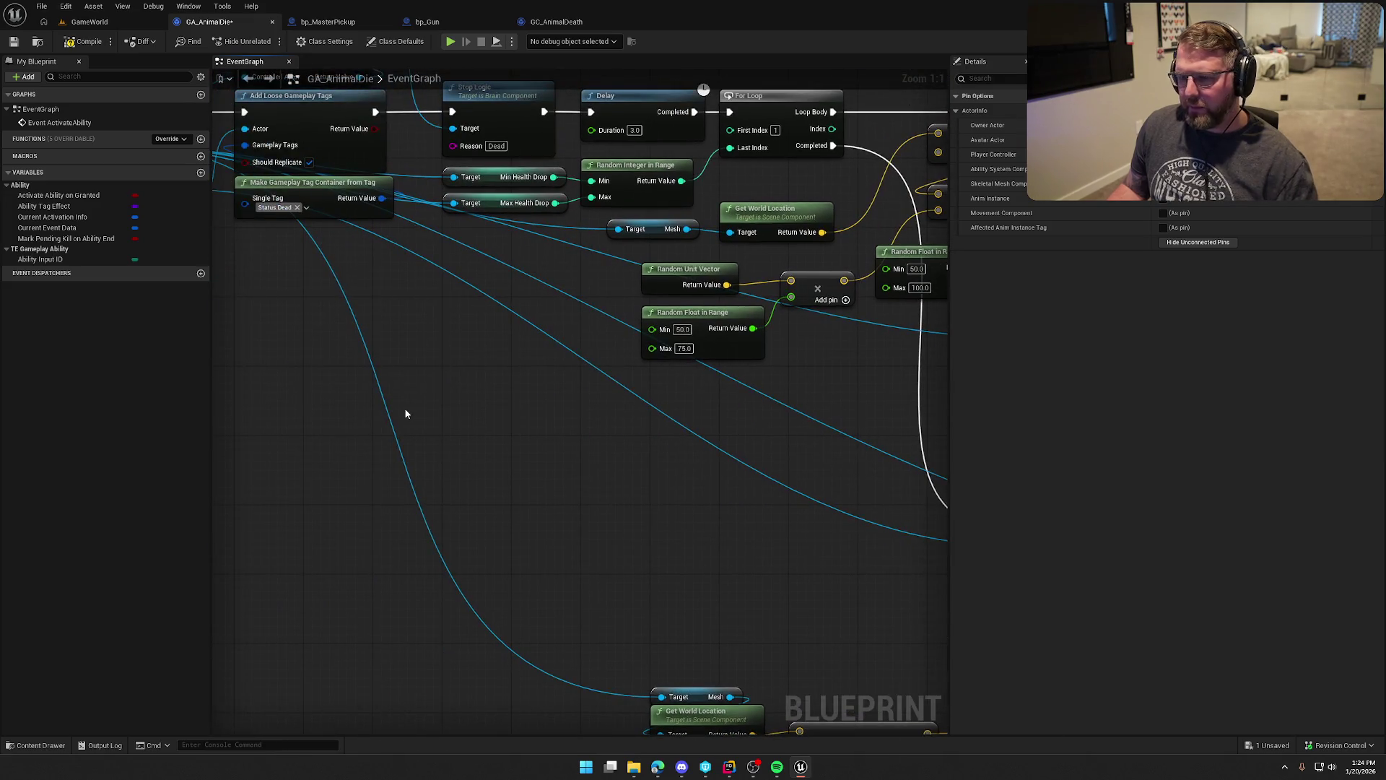
click(88, 42)
Start a Play-in-Editor session of the GameWorld level and bring the Client 1 window forward.
click(90, 22)
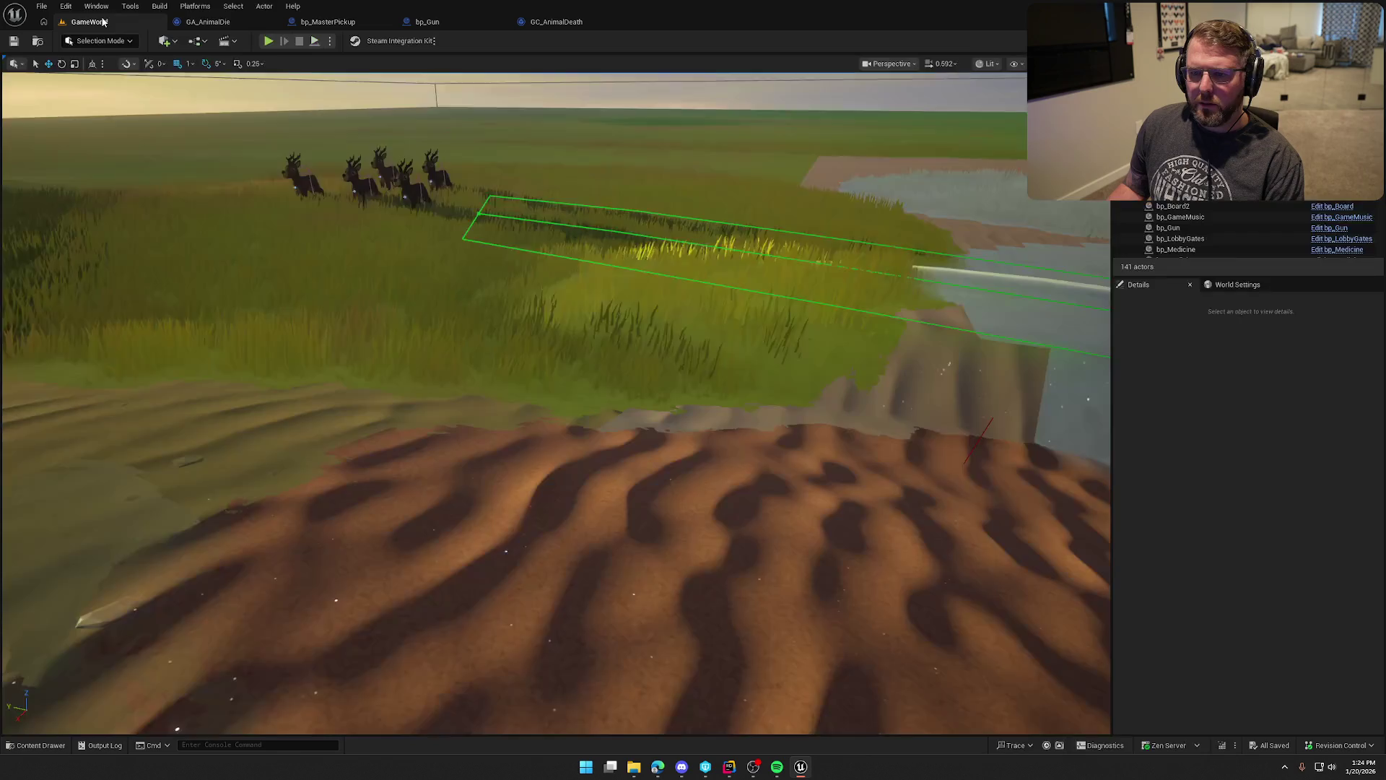
click(269, 42)
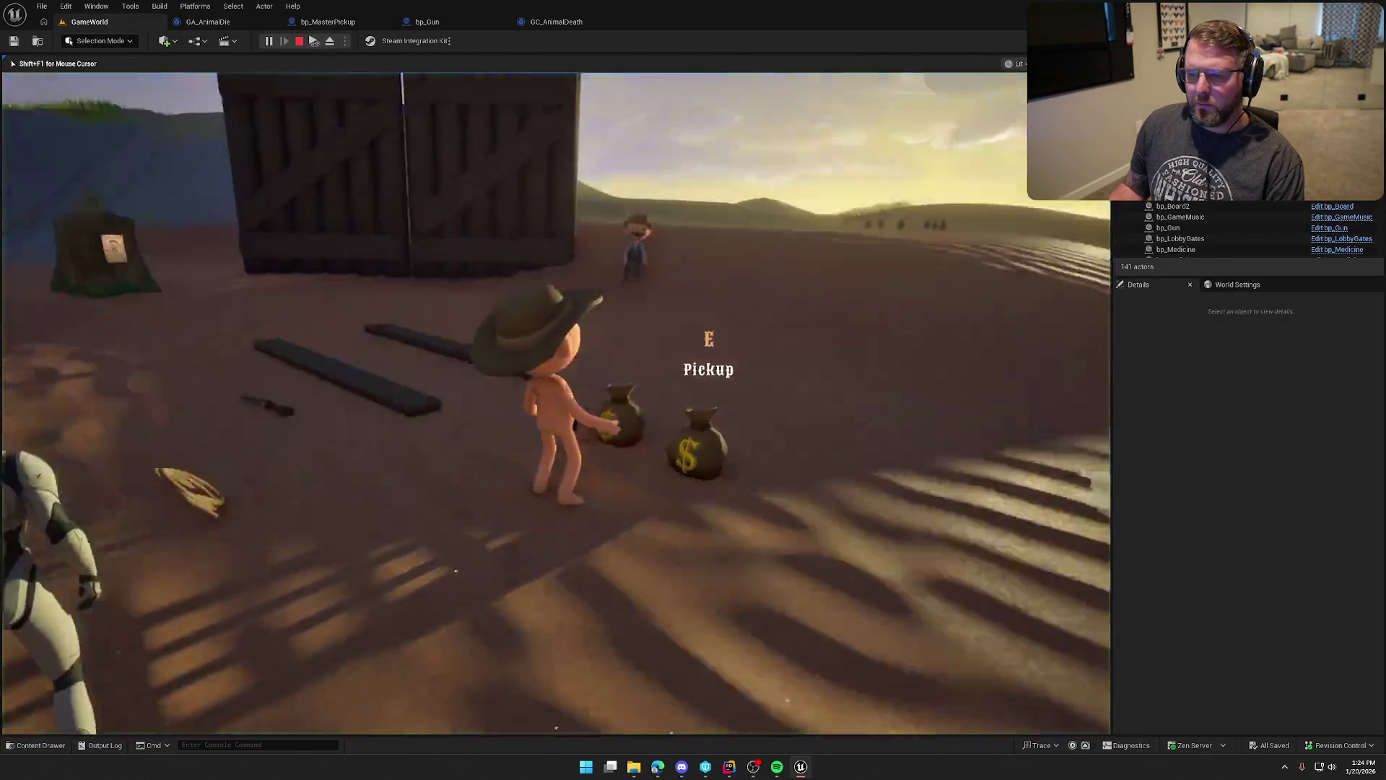
key(super)
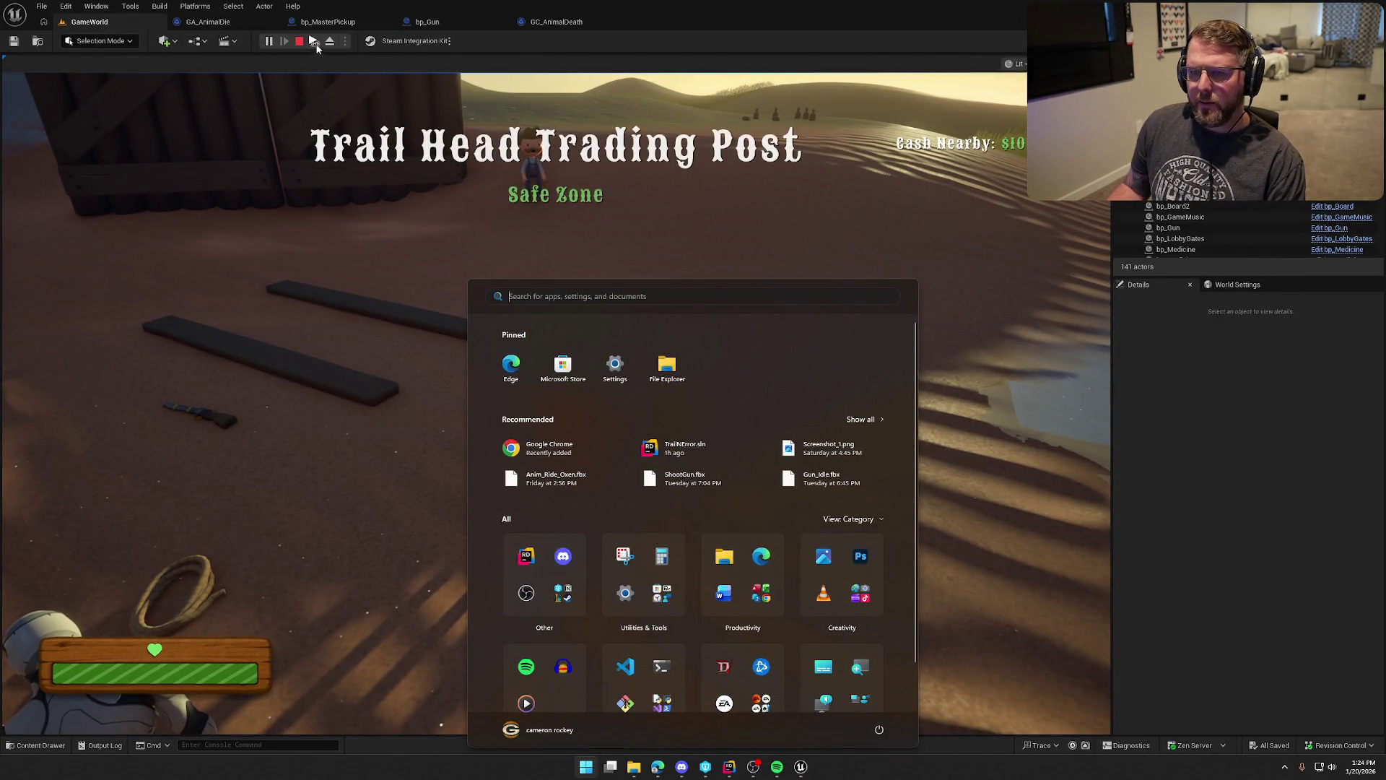
click(316, 44)
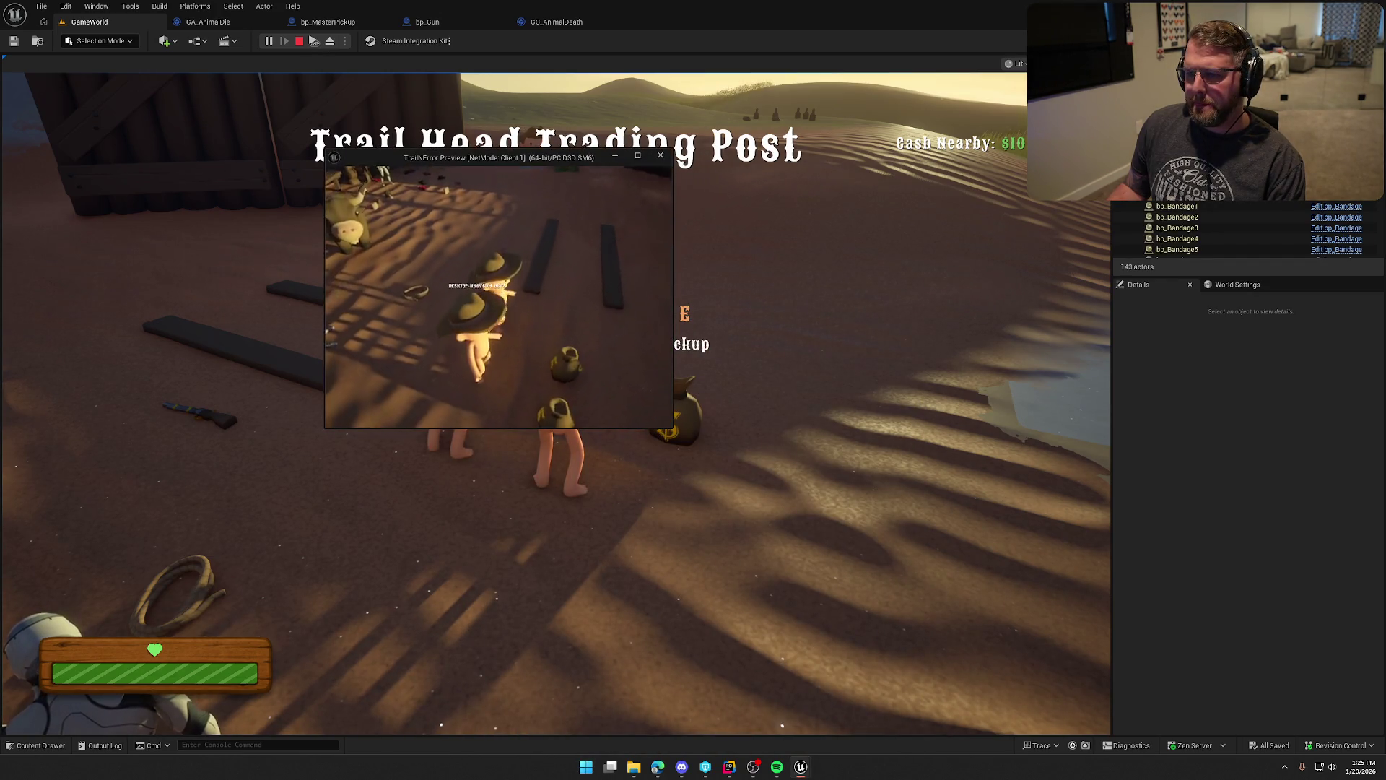
Run and sprint the client's character across the dunes and grass to the deer herd.
key(w)
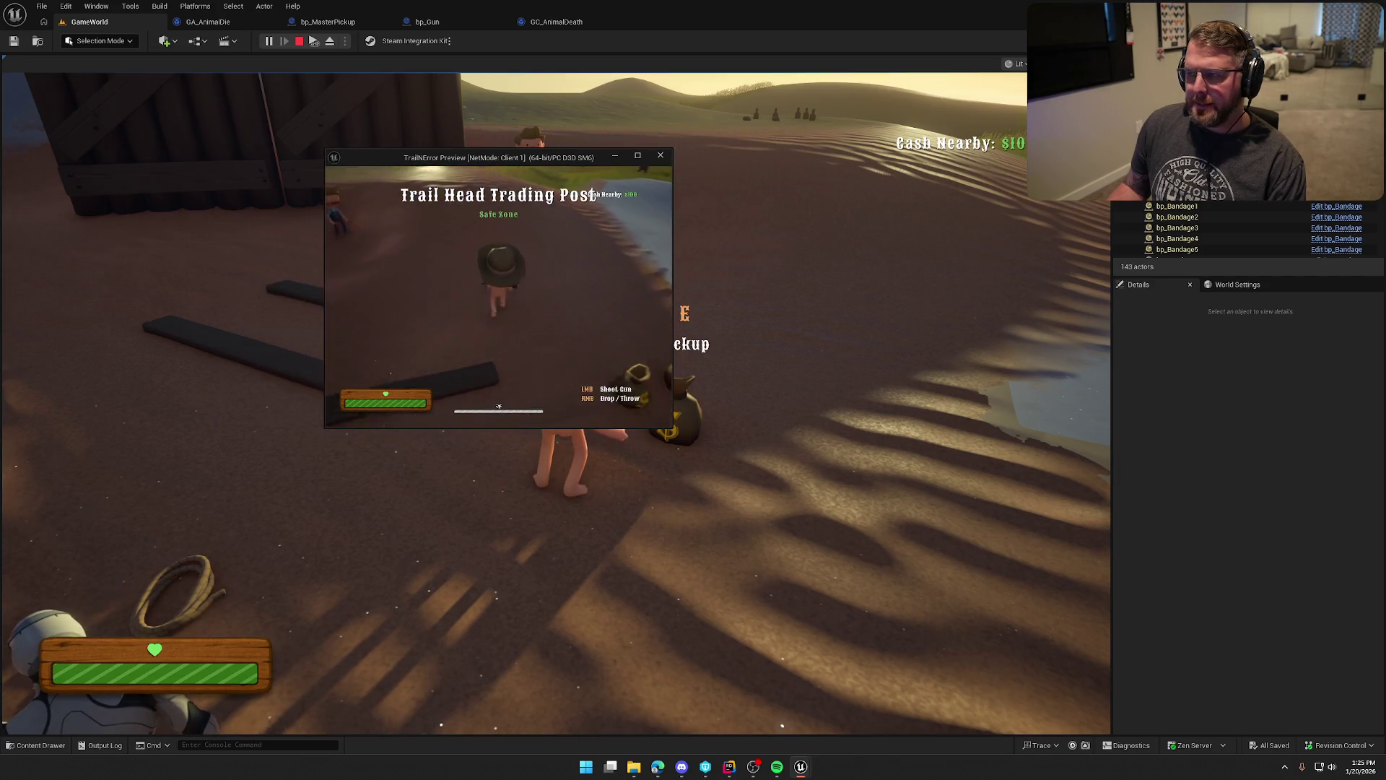
key(w)
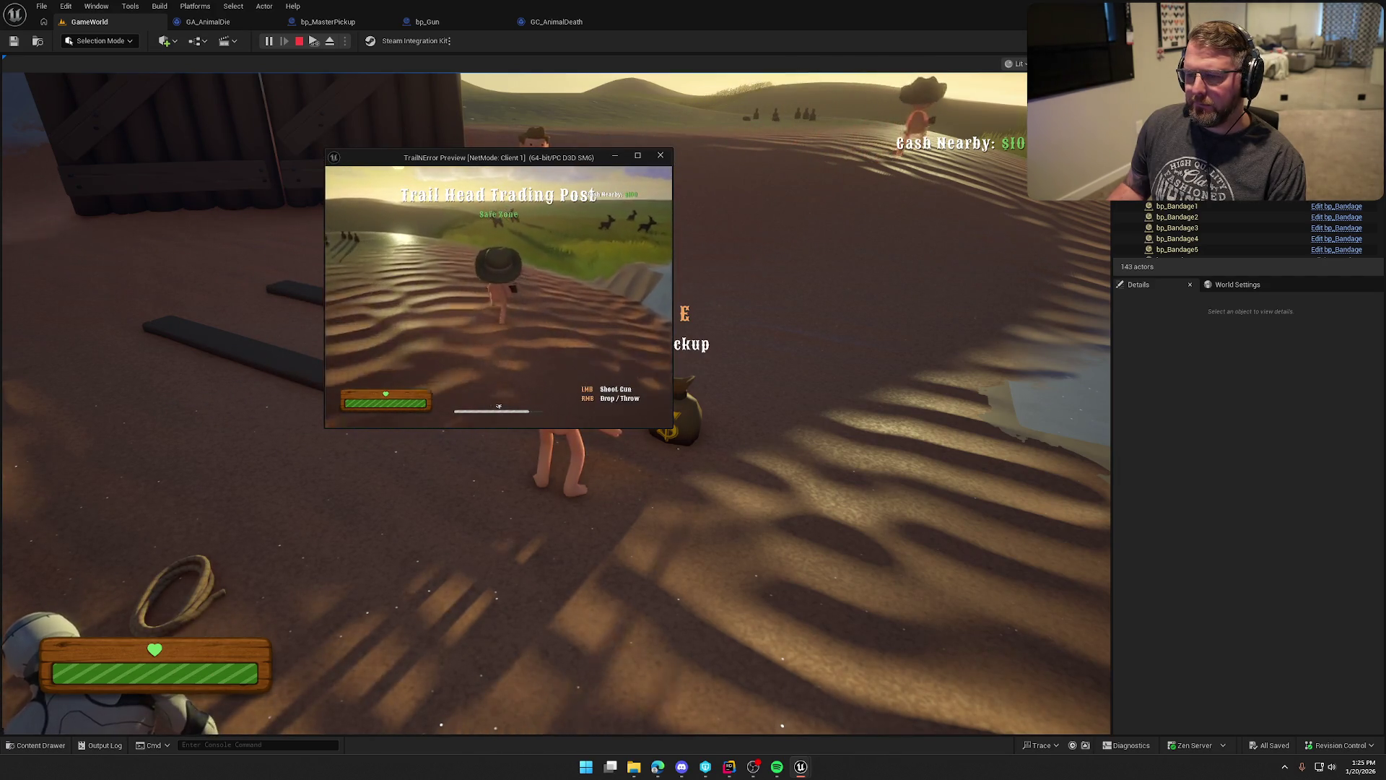
key(w)
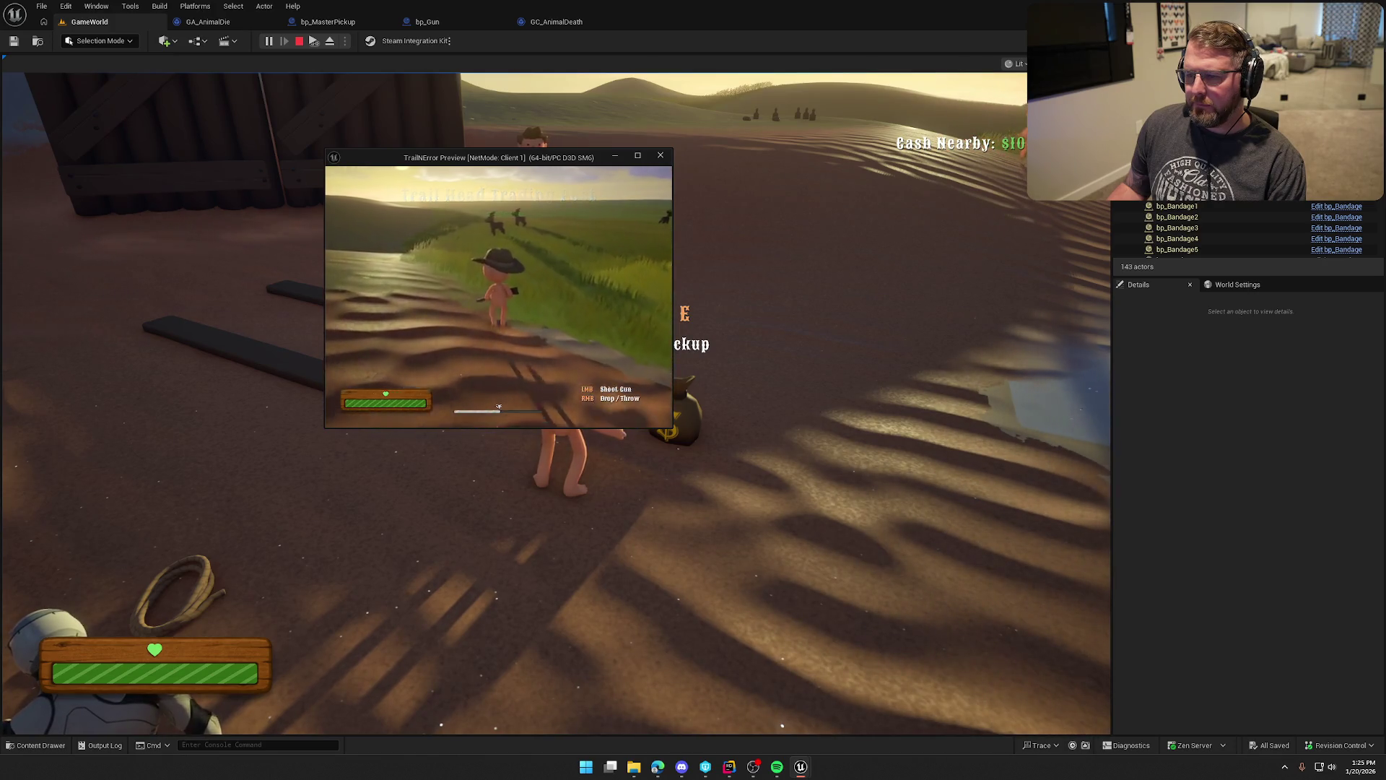
key(w)
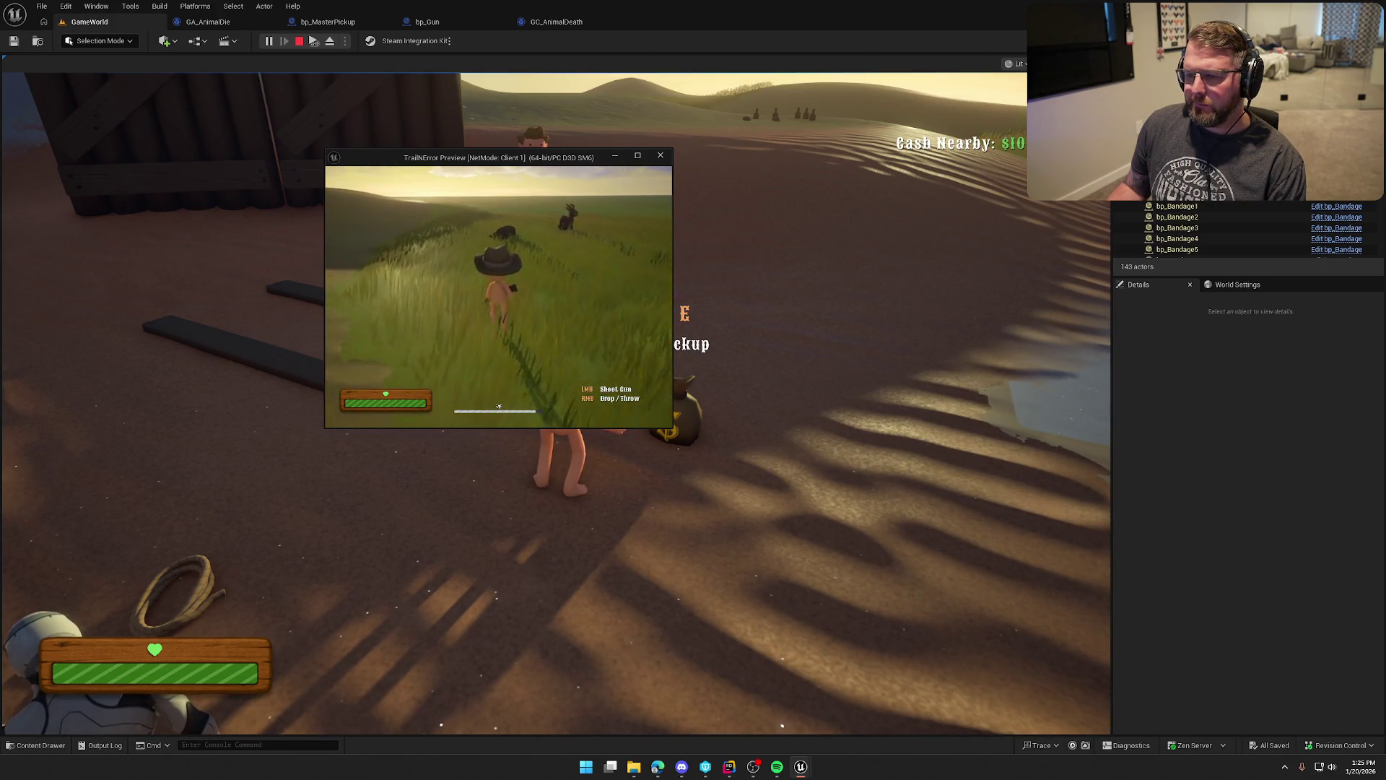
key(w)
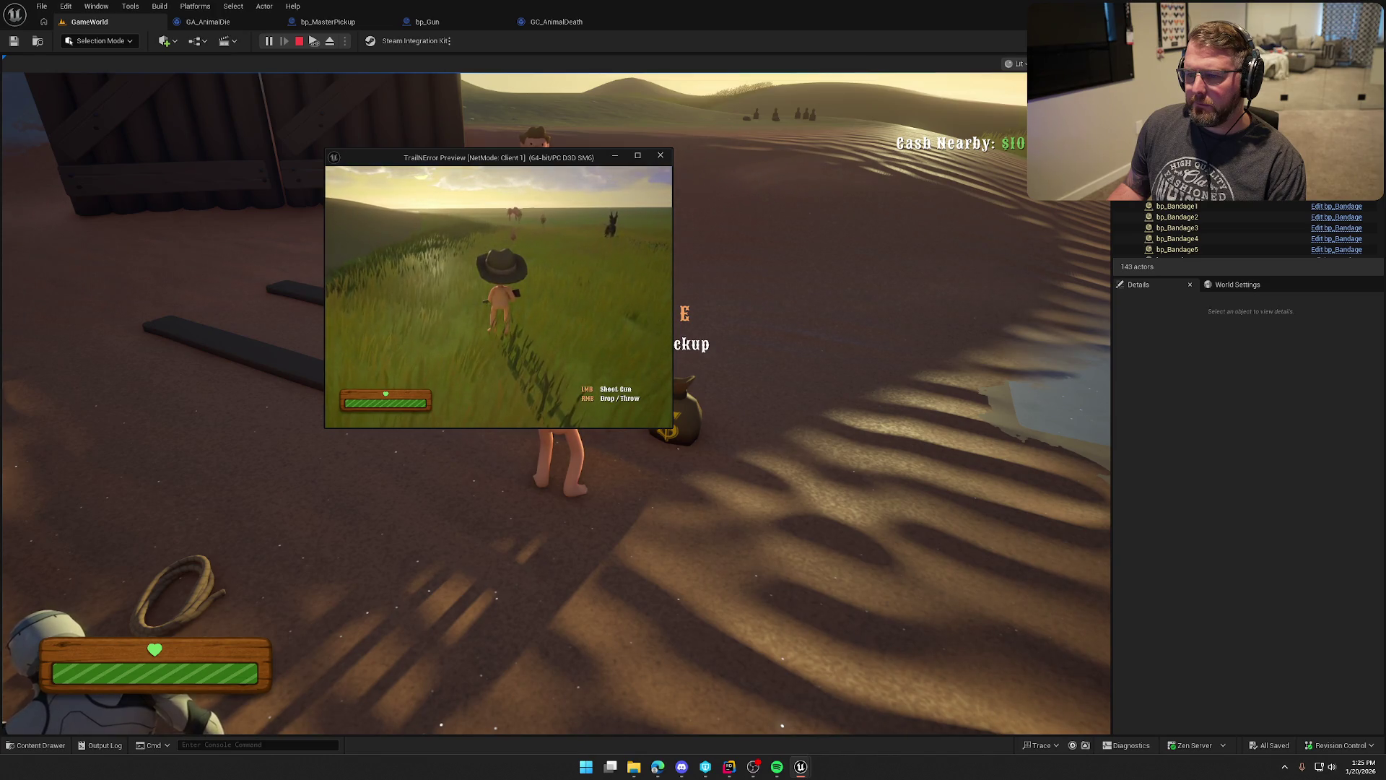
key(w)
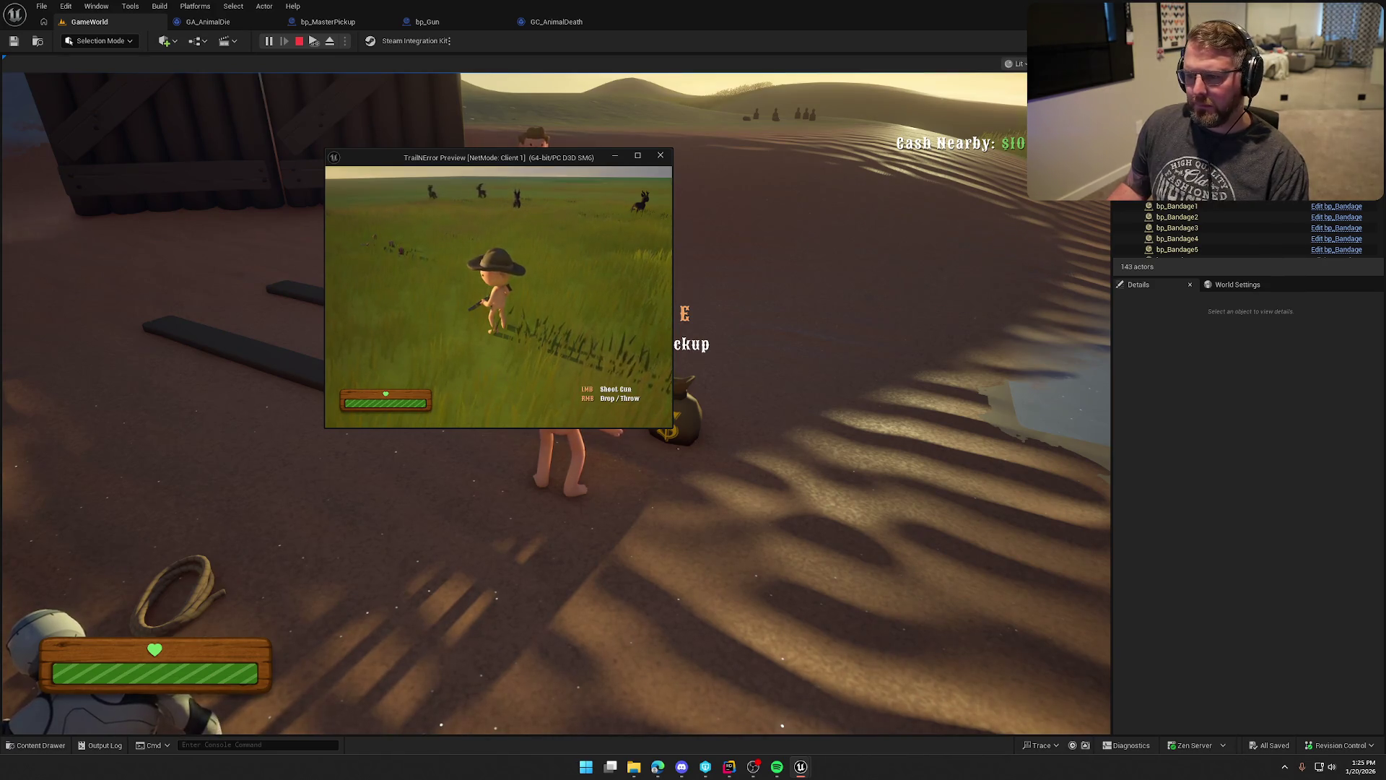
key(super)
click(722, 505)
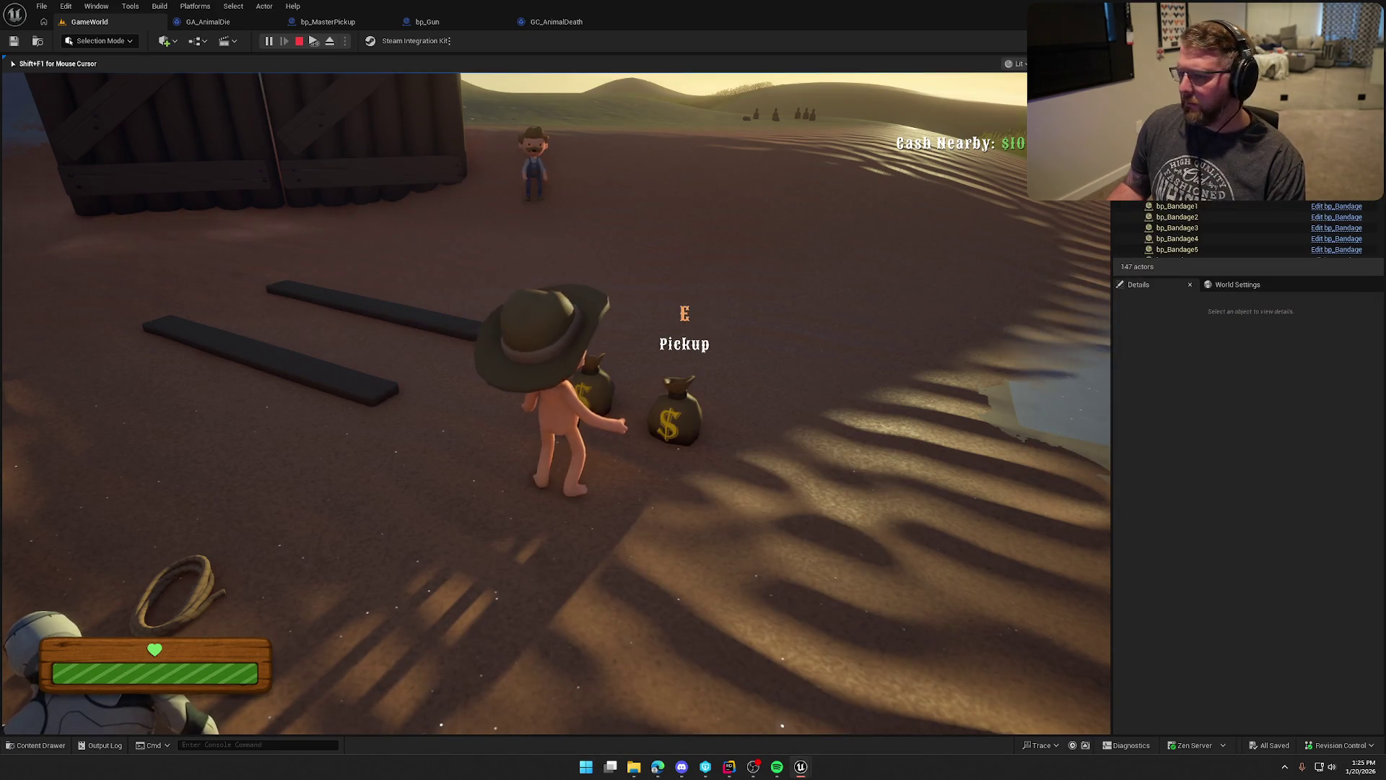
key(shift+w)
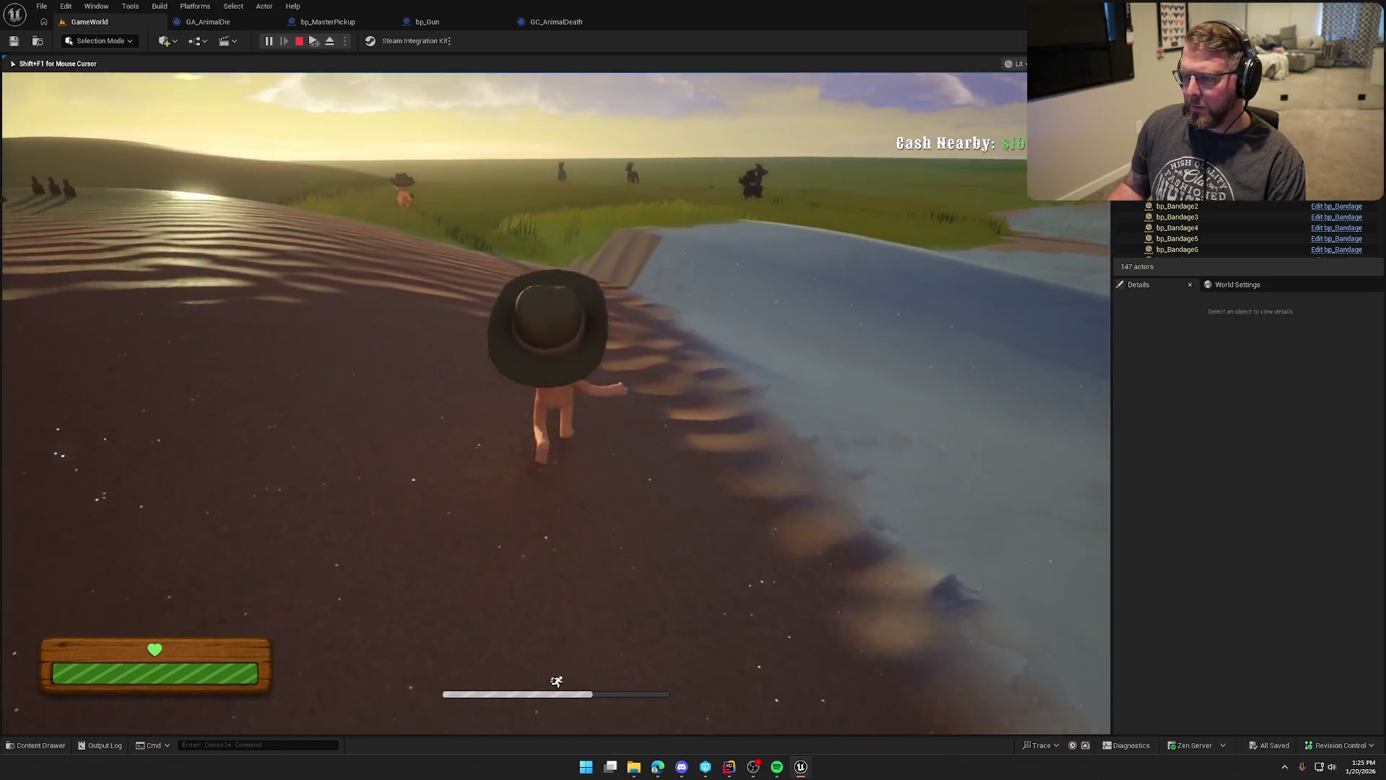
key(shift+w)
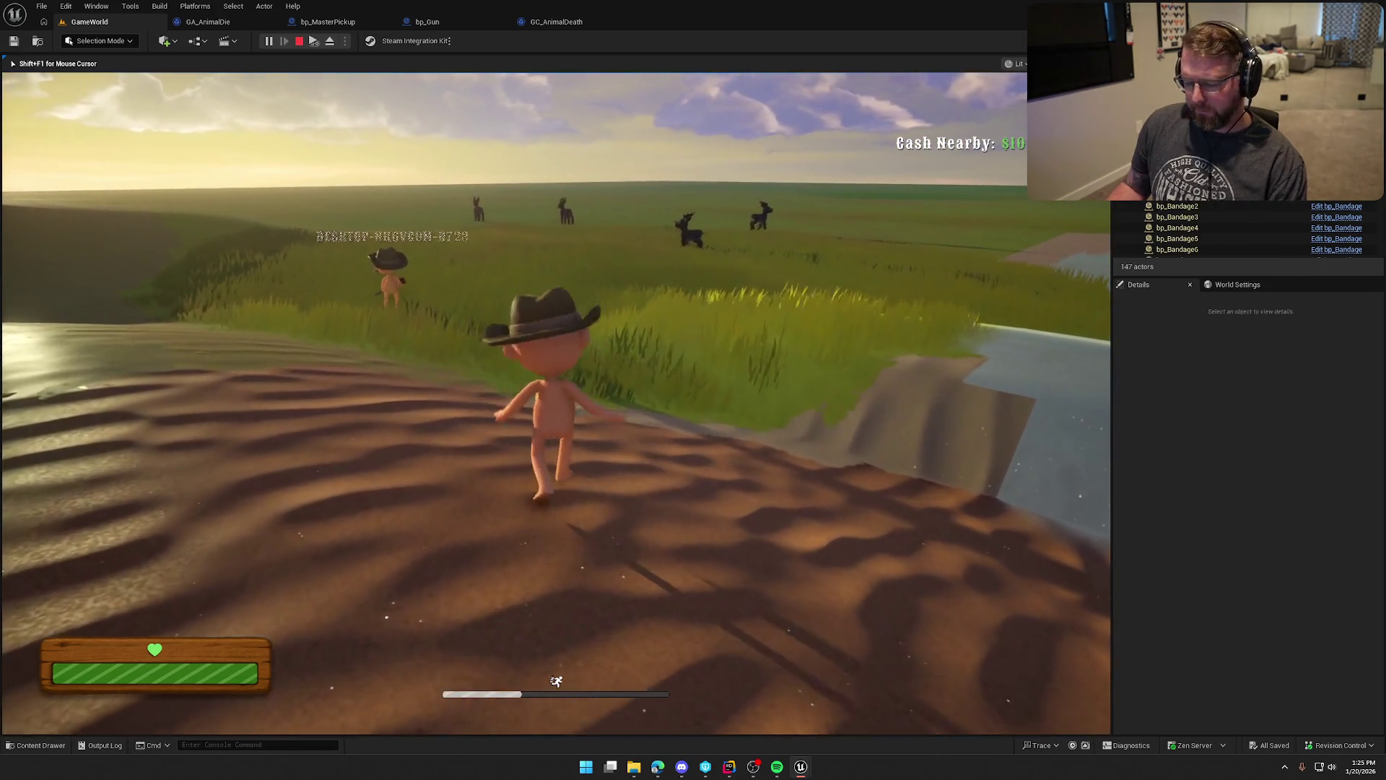
key(super)
key(super)
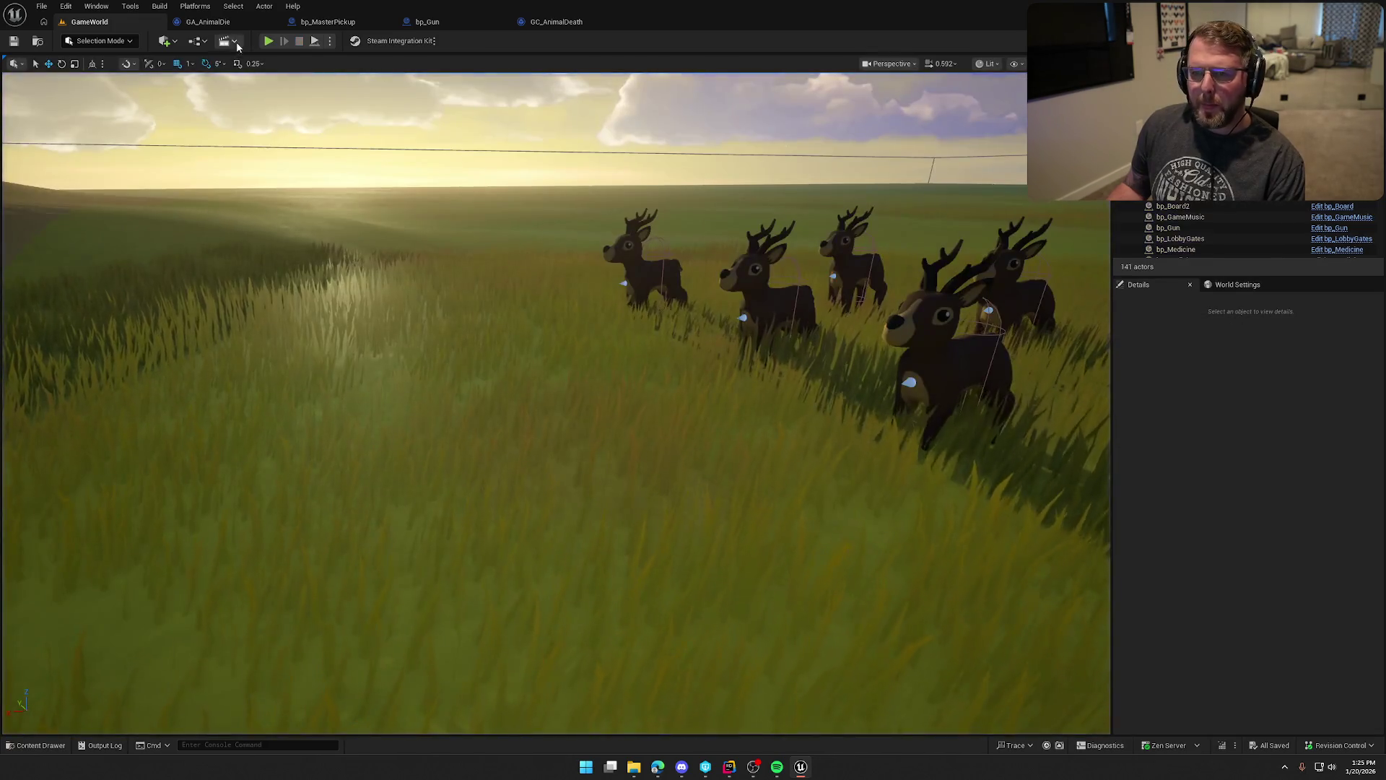
Stop play-testing and, in GA_AnimalDie, rewire Avatar Actor into the cue's Target input.
key(Escape)
drag(786, 463, 448, 377)
scroll(695, 414, down, 5)
scroll(621, 409, up, 3)
mouse_move(291, 239)
mouse_down()
mouse_move(462, 275)
mouse_move(648, 442)
mouse_move(854, 471)
mouse_up()
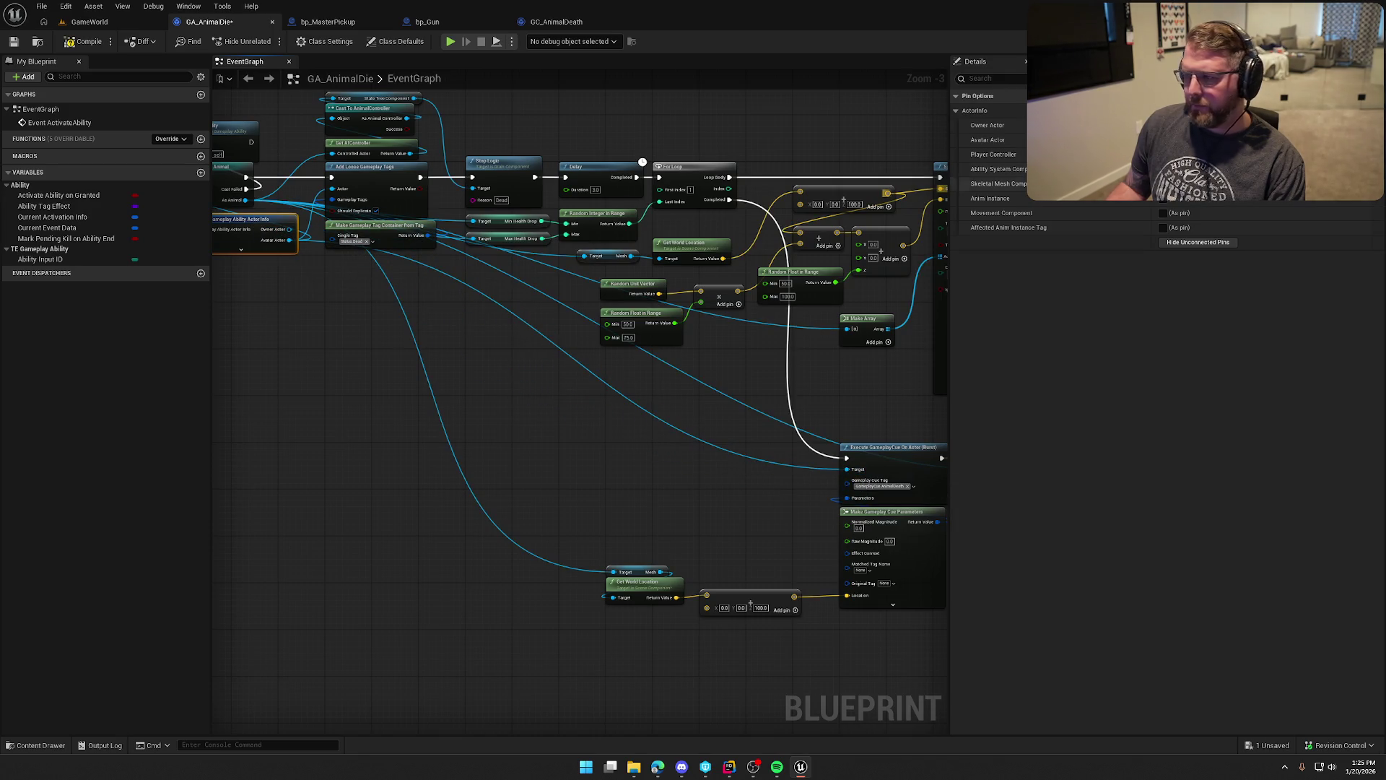
Remove the Owner Actor output from Break Gameplay Ability Actor Info.
click(1163, 125)
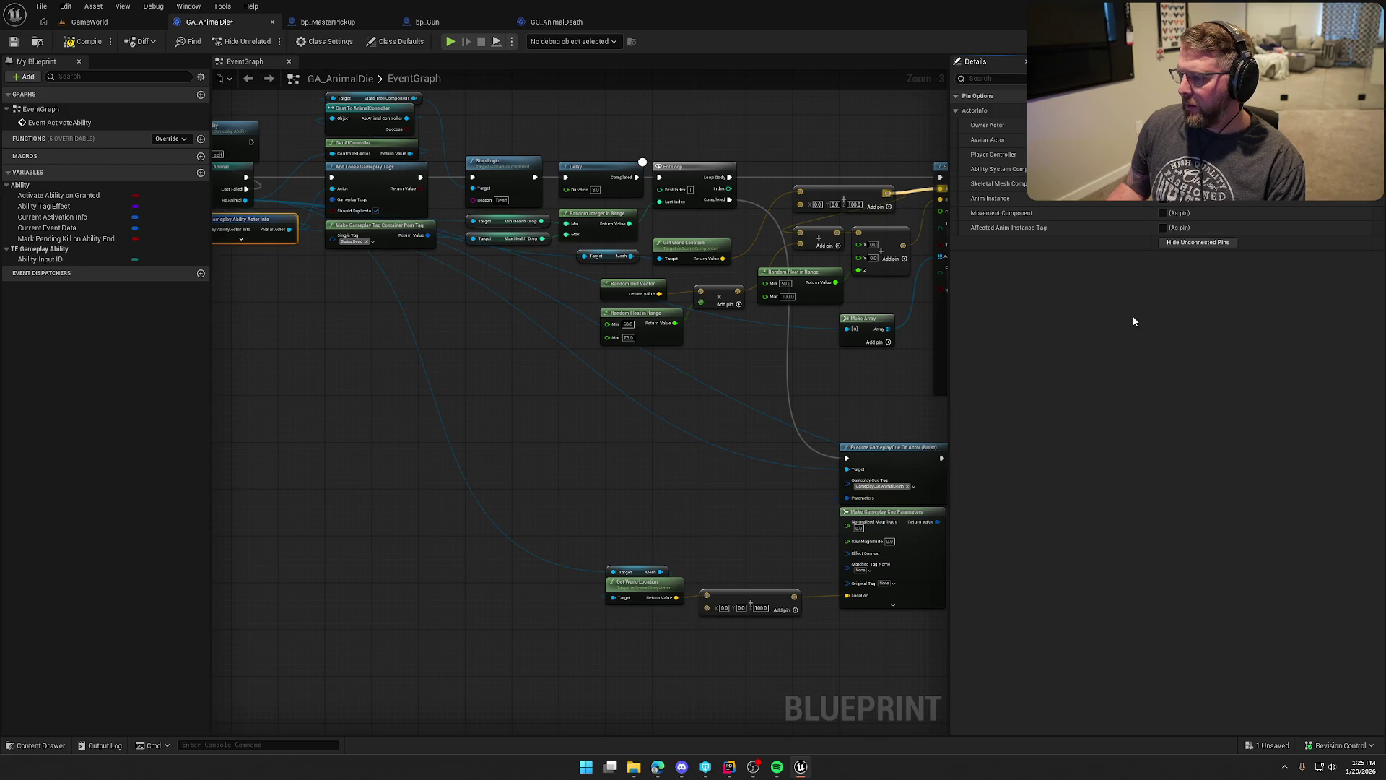
click(708, 392)
scroll(736, 427, up, 3)
Move Get World Location above the vector node feeding the cue parameters' Location.
drag(607, 391, 415, 303)
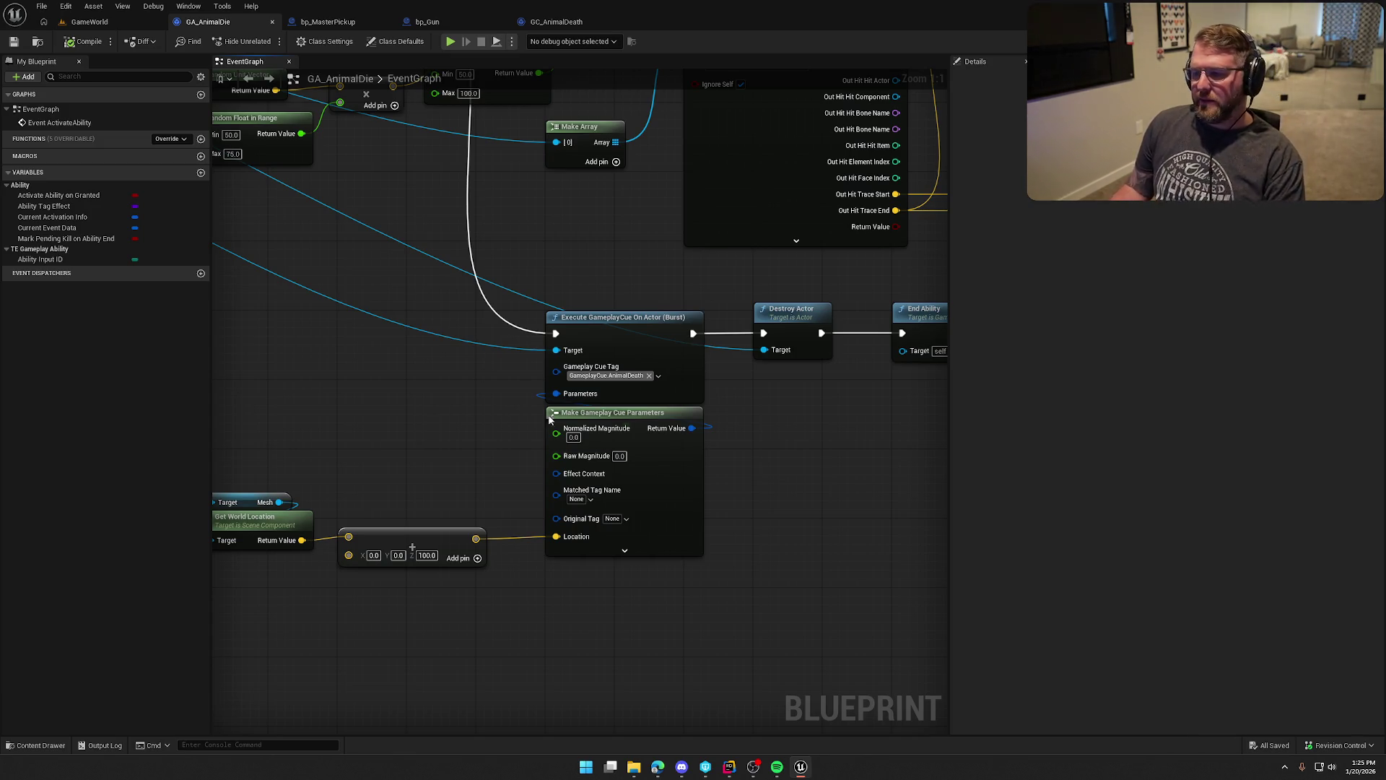
drag(500, 367, 520, 309)
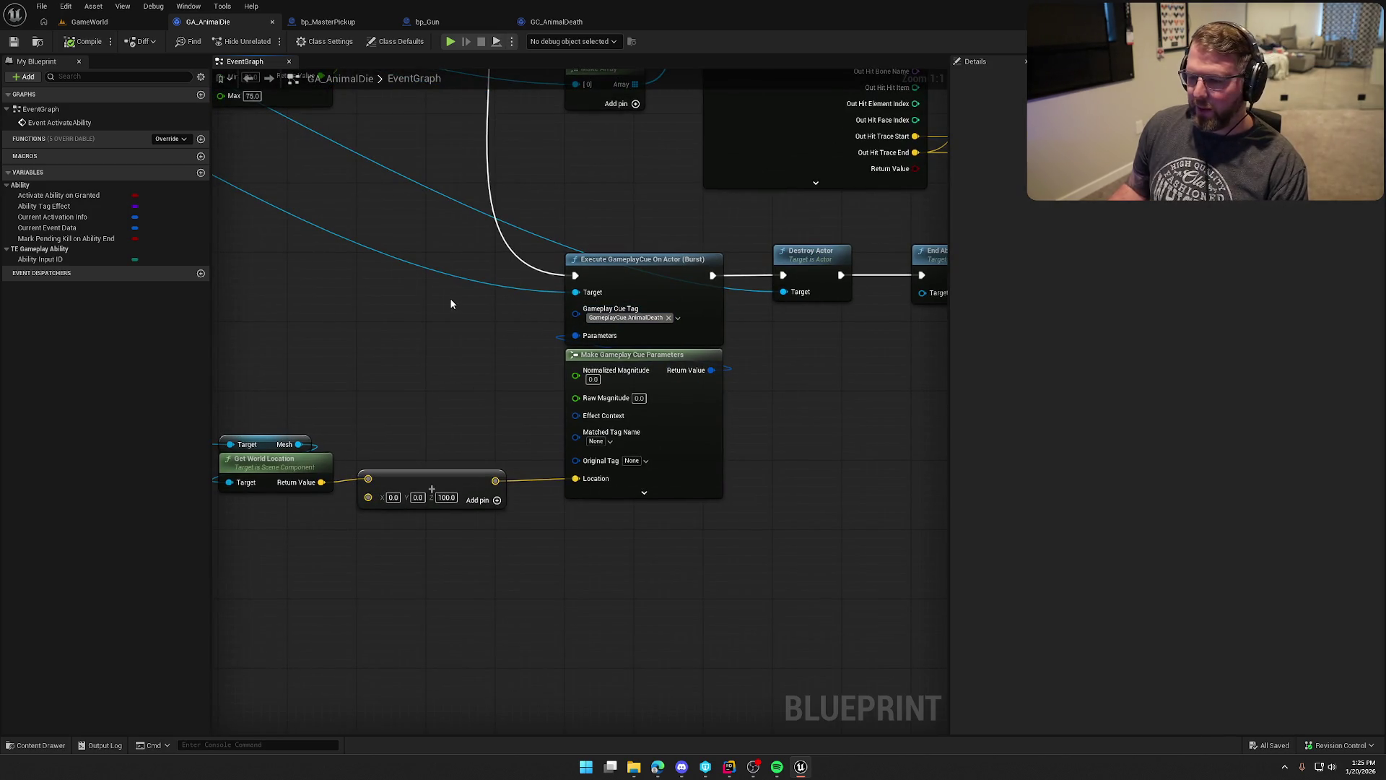
drag(451, 303, 625, 153)
mouse_move(405, 235)
mouse_down()
mouse_move(485, 311)
mouse_move(577, 277)
mouse_move(606, 294)
mouse_move(586, 281)
mouse_up()
mouse_move(678, 164)
mouse_down()
mouse_move(553, 234)
mouse_move(451, 252)
mouse_move(389, 303)
mouse_move(464, 305)
mouse_up()
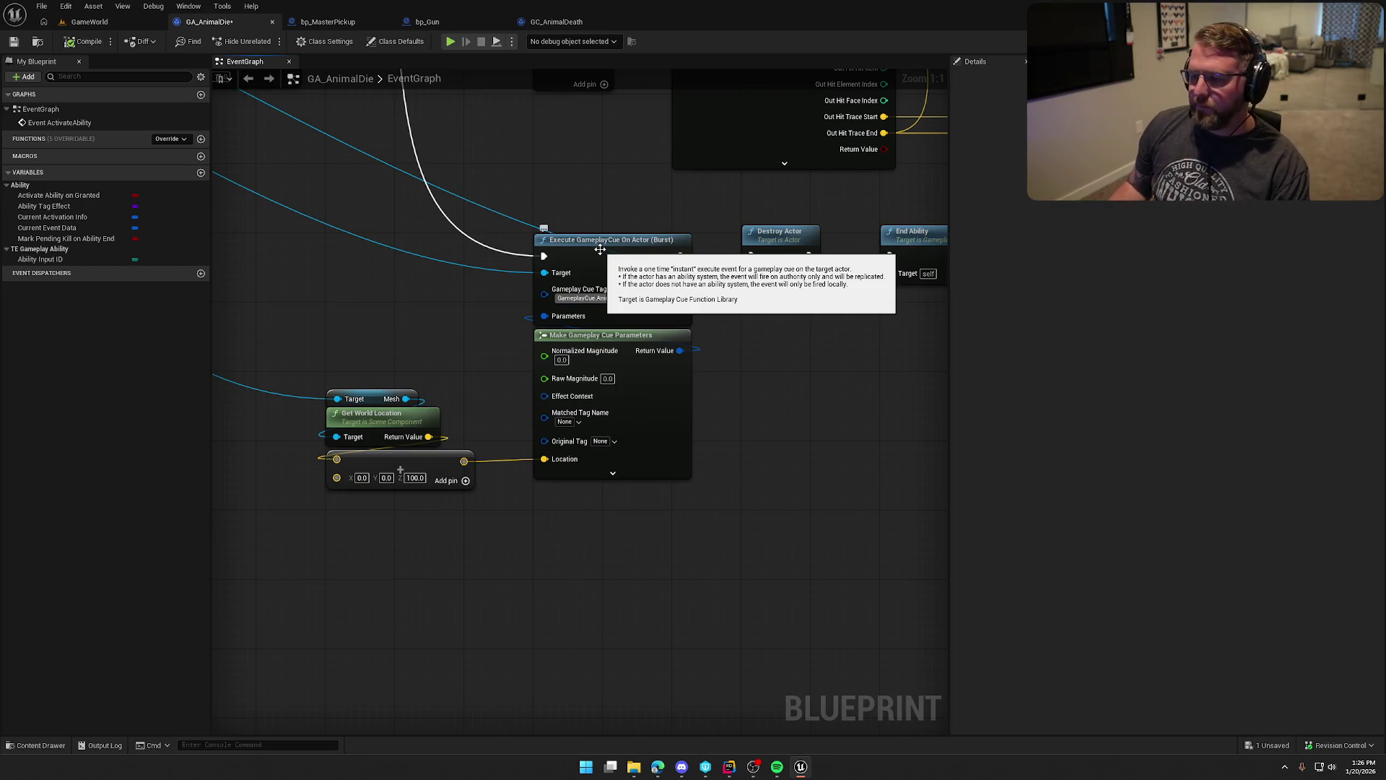
Select the Execute GameplayCue On Actor node that fires GameplayCue.AnimalDeath.
mouse_move(412, 293)
mouse_down()
mouse_move(470, 346)
mouse_move(814, 454)
mouse_move(930, 533)
mouse_up()
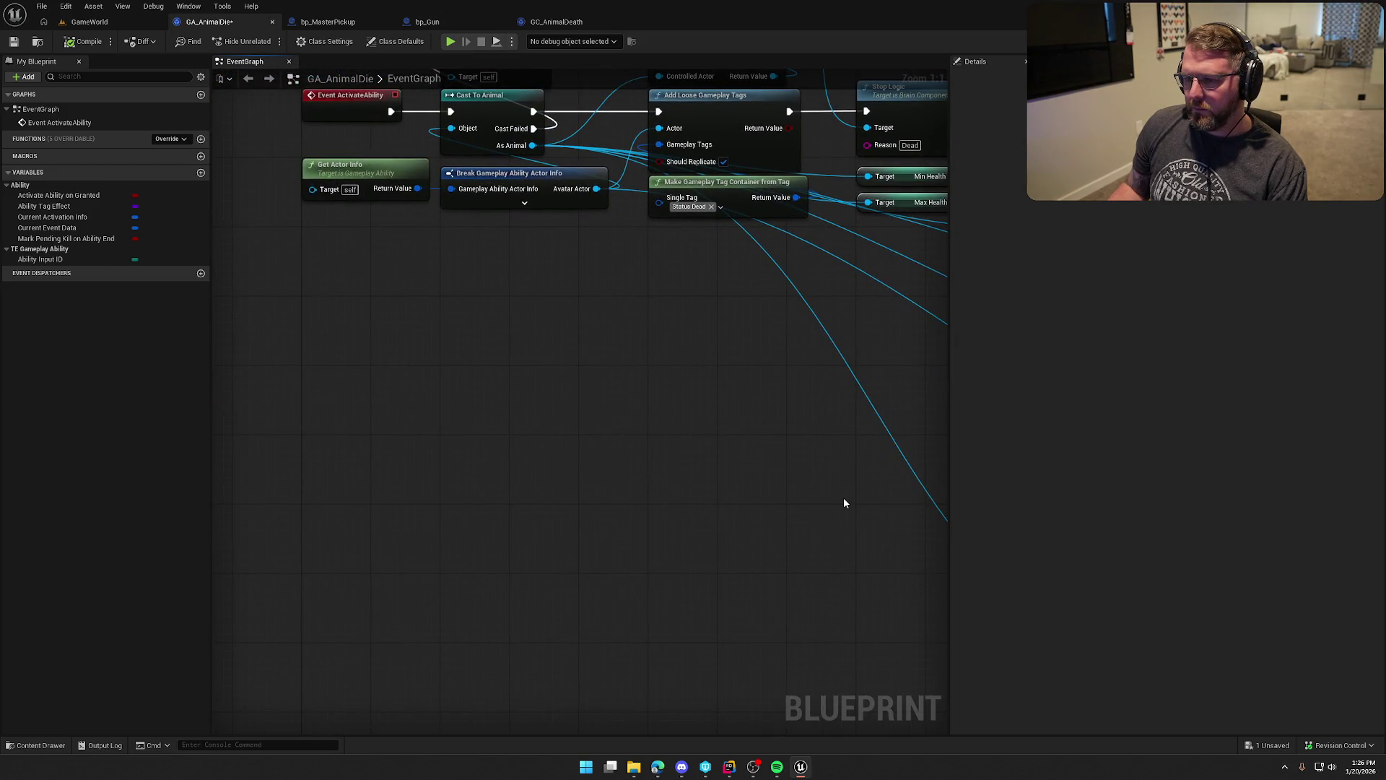
drag(843, 497, 828, 566)
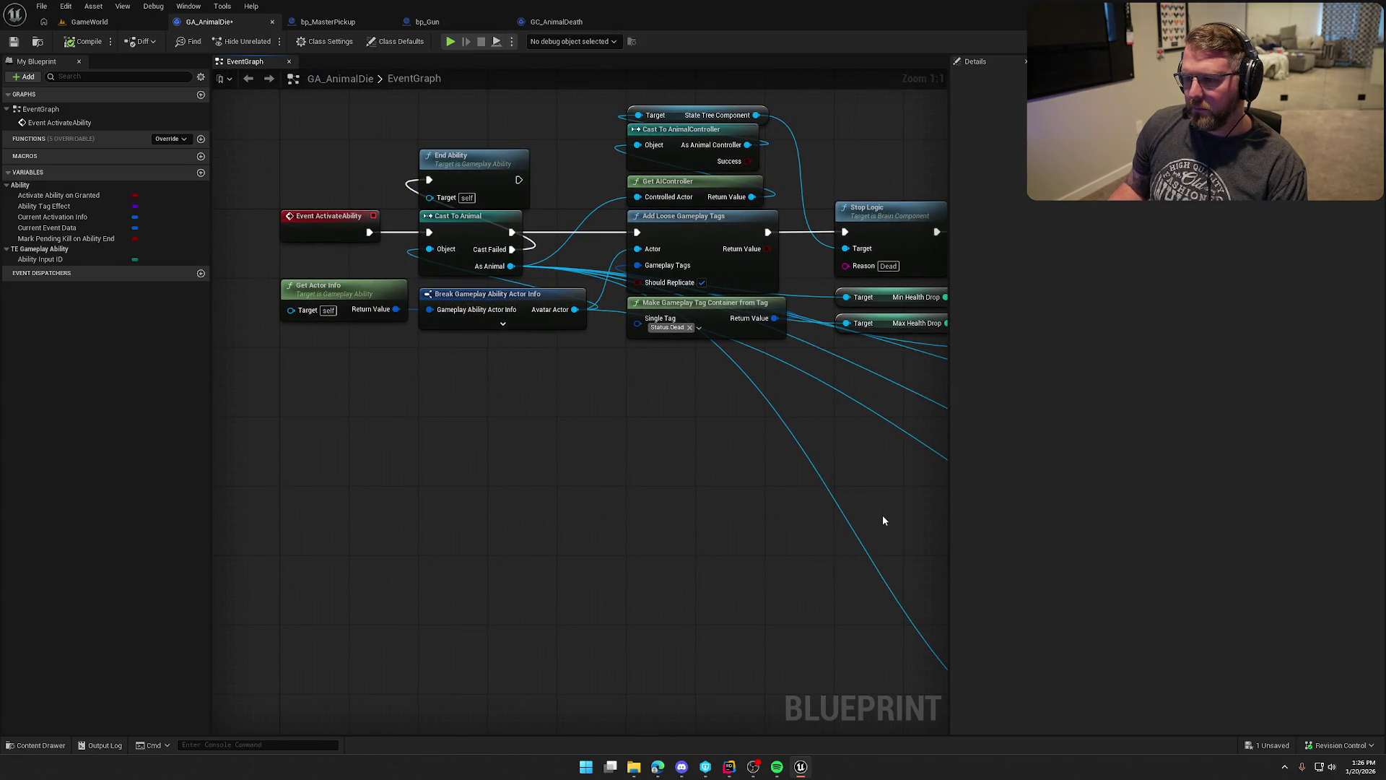
mouse_move(898, 517)
mouse_down()
mouse_move(438, 430)
mouse_move(334, 359)
mouse_move(354, 260)
mouse_up()
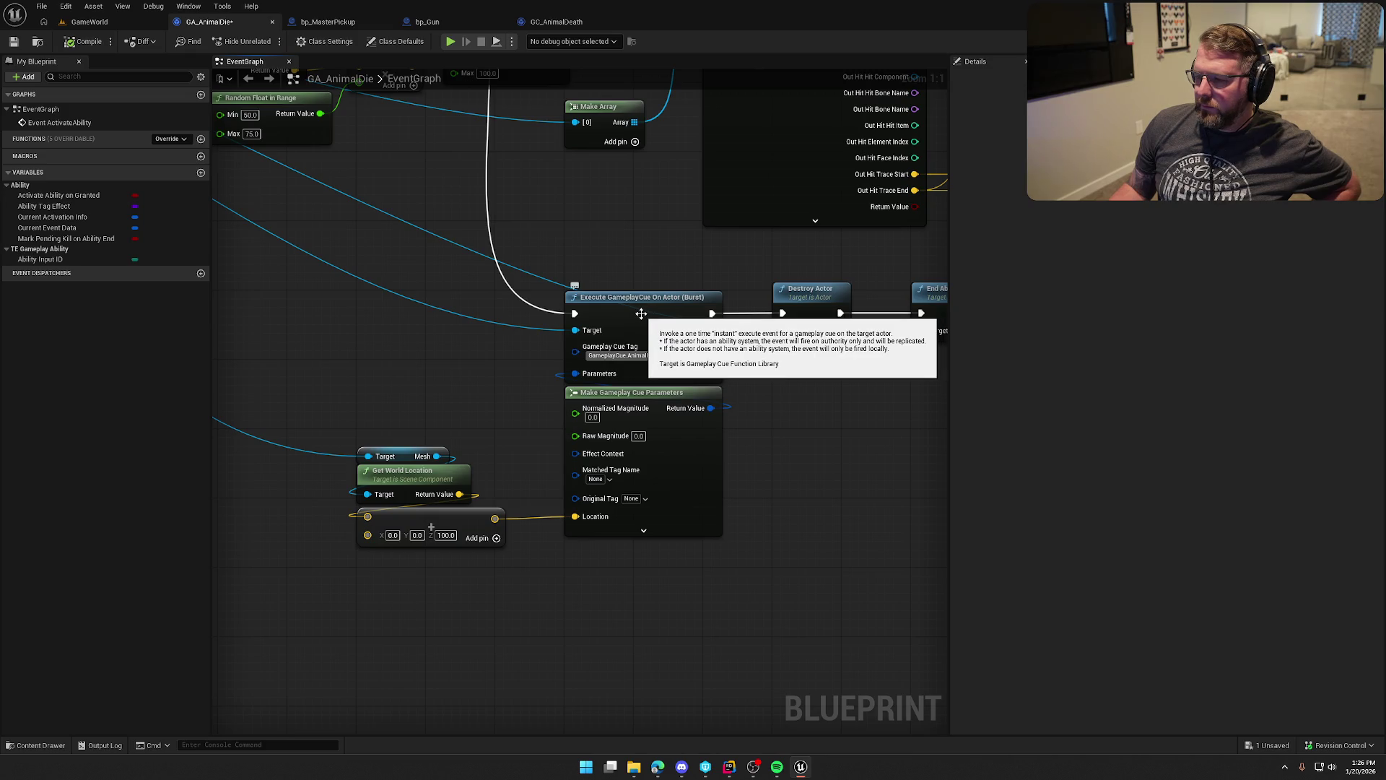
click(641, 313)
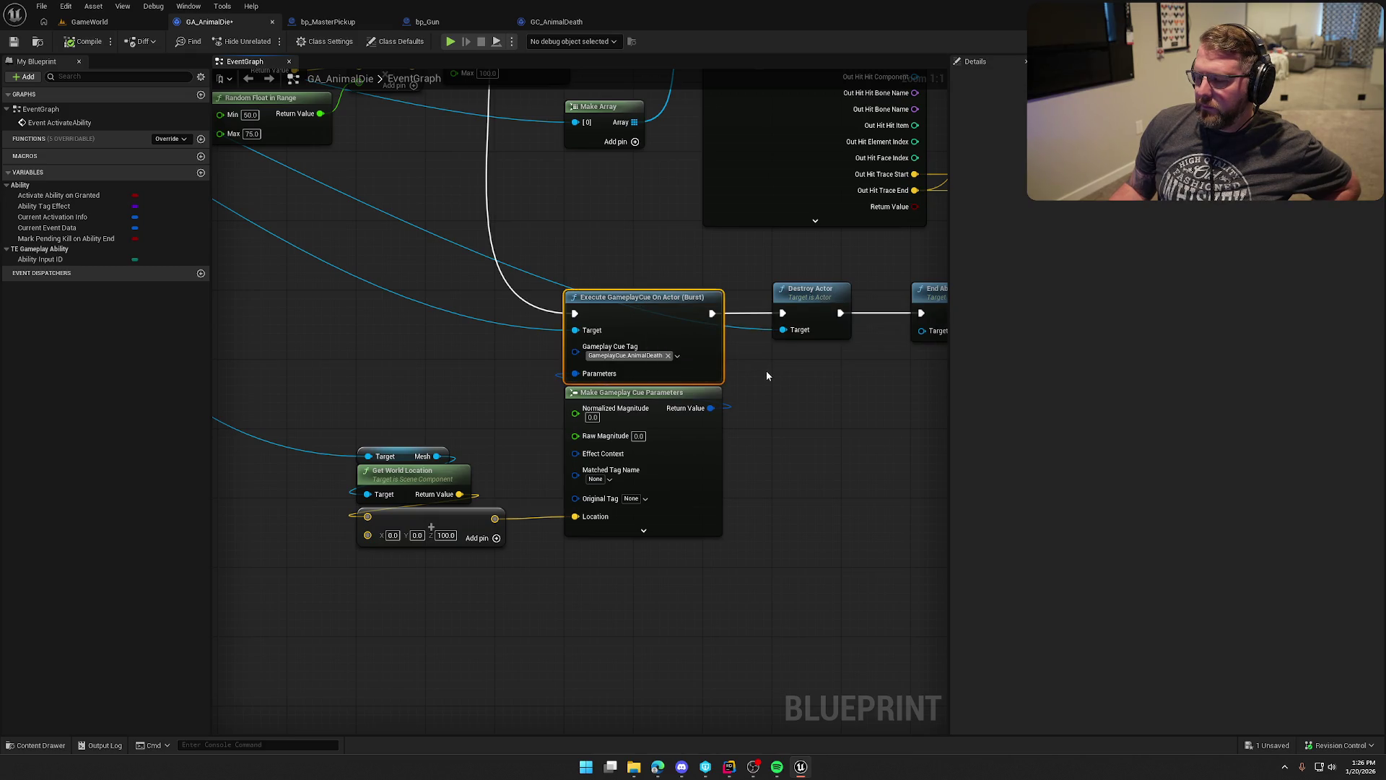
Expand Make Gameplay Cue Parameters and enable Replicate Location when Using Minimal Rep Proxy.
drag(778, 392, 821, 364)
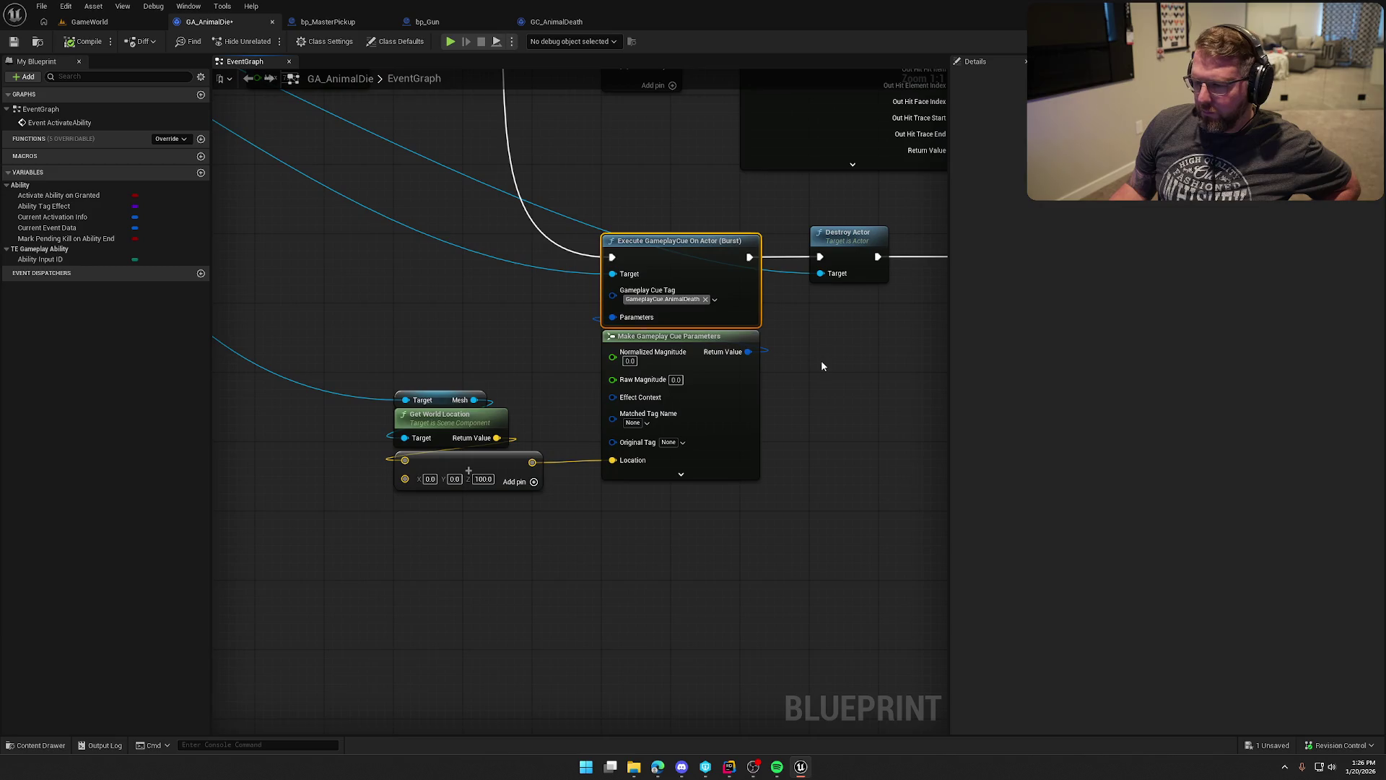
click(681, 475)
mouse_move(755, 569)
mouse_down()
mouse_move(879, 439)
mouse_move(471, 529)
mouse_up()
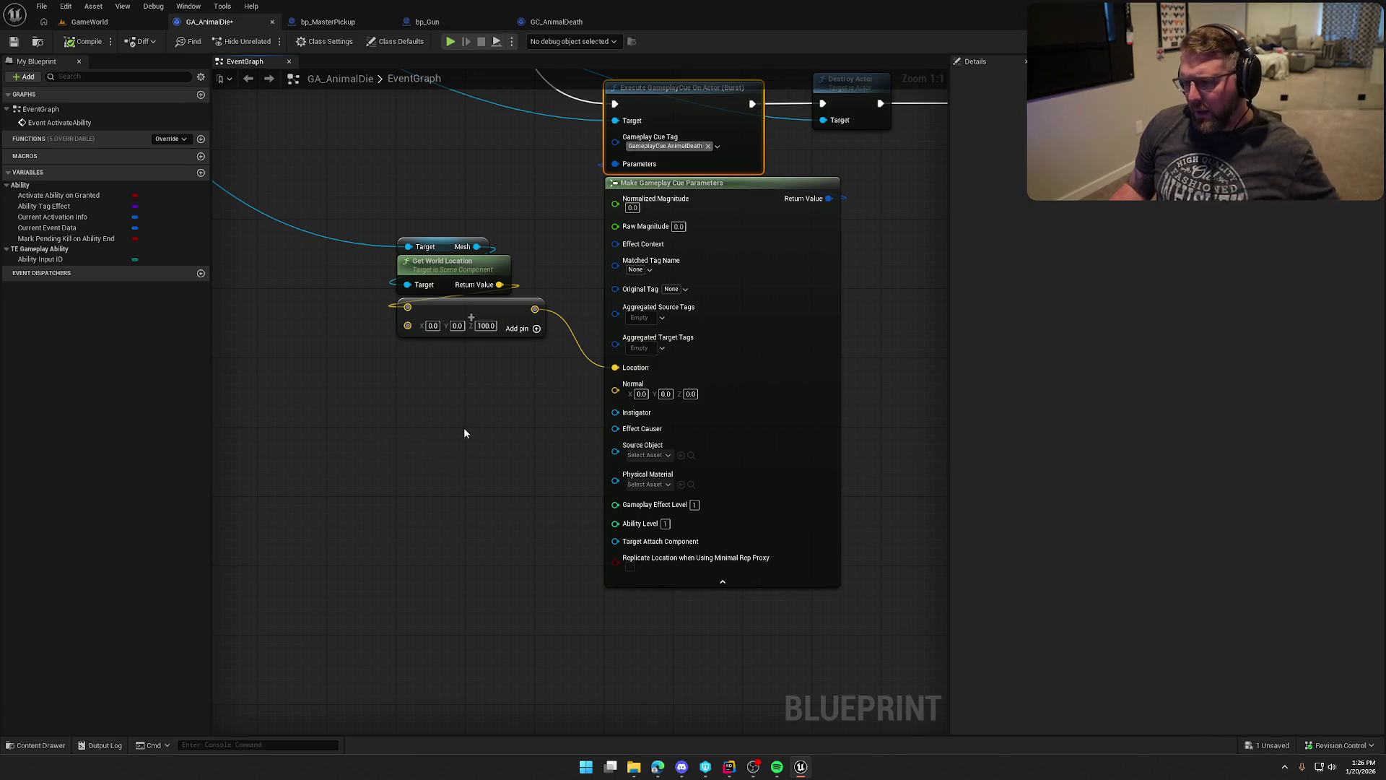
drag(459, 437, 514, 523)
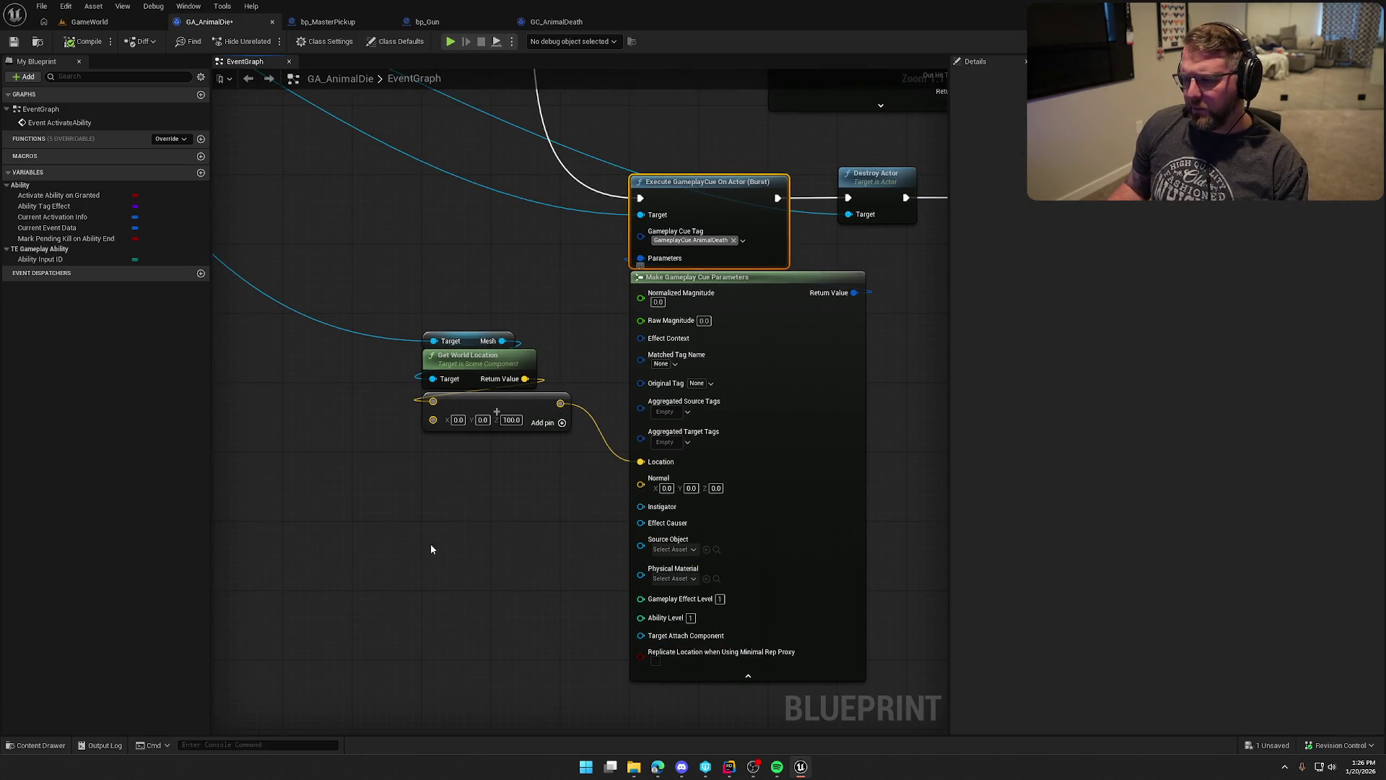
scroll(411, 533, down, 1)
mouse_move(412, 533)
mouse_down()
mouse_move(578, 516)
mouse_move(866, 675)
mouse_move(650, 566)
mouse_up()
scroll(866, 675, down, 2)
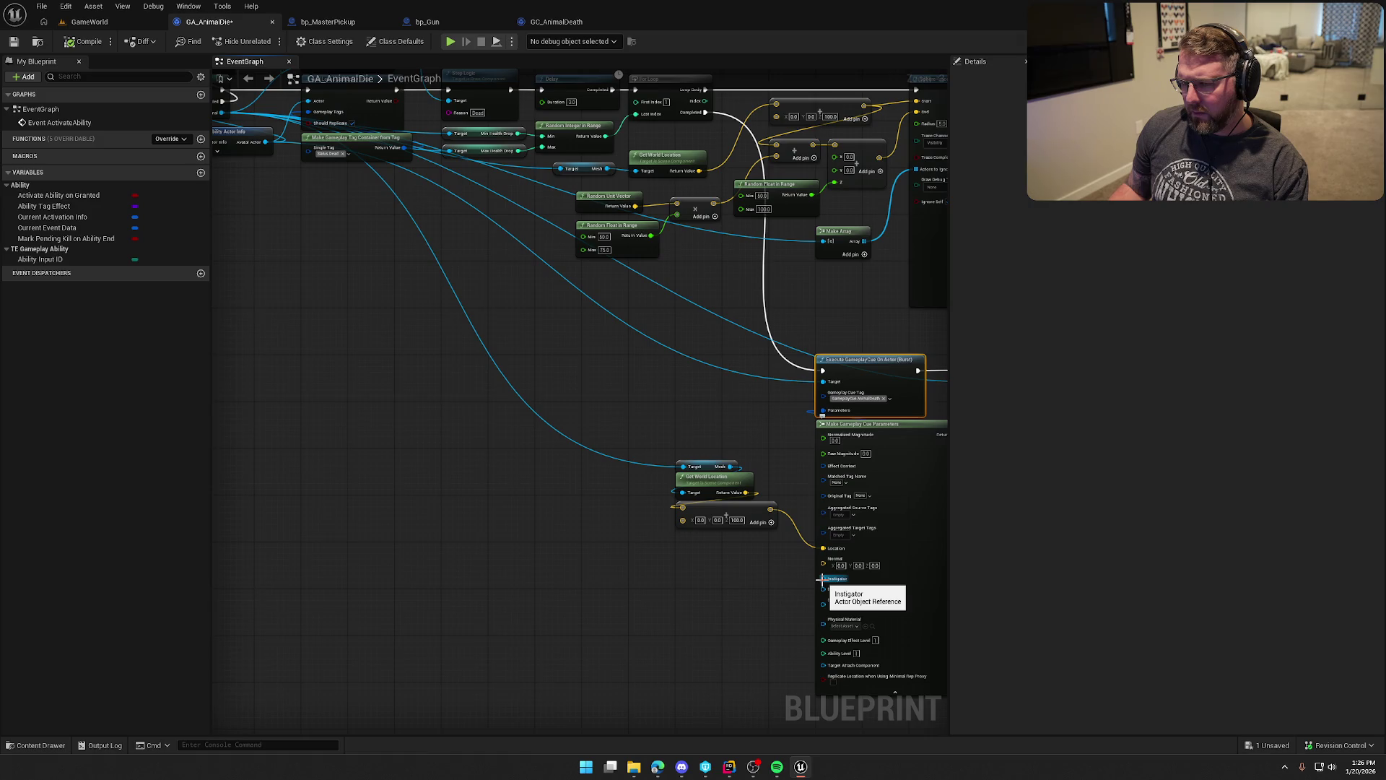
scroll(822, 607, up, 3)
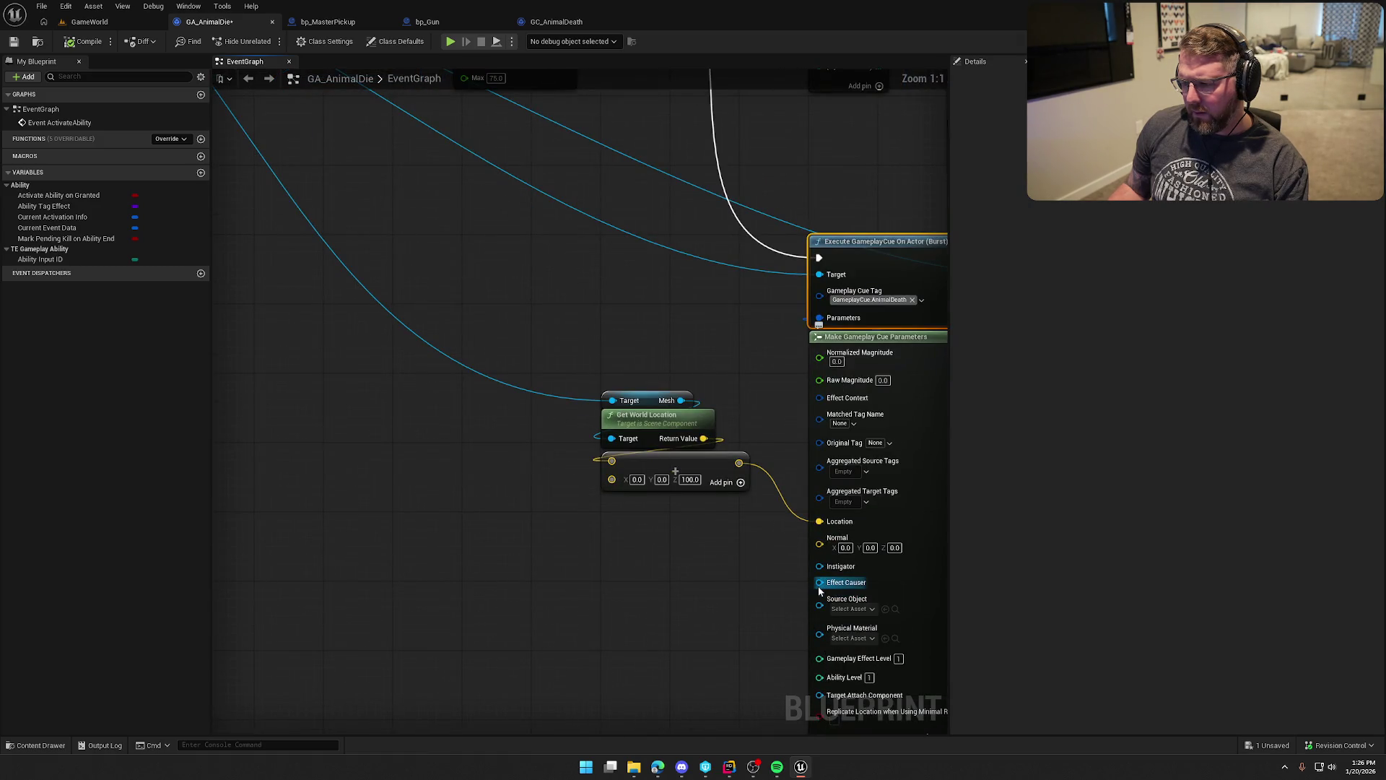
drag(821, 610, 528, 475)
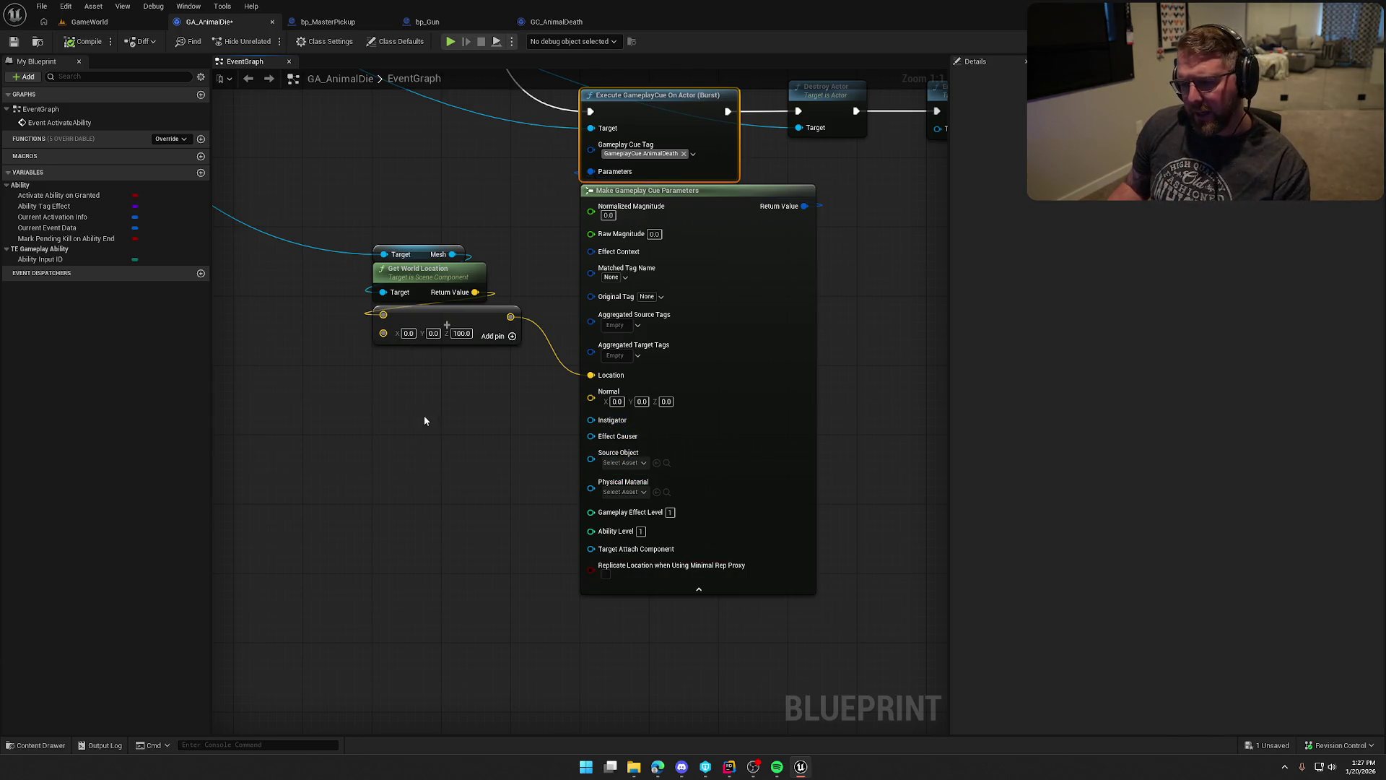
drag(426, 416, 519, 468)
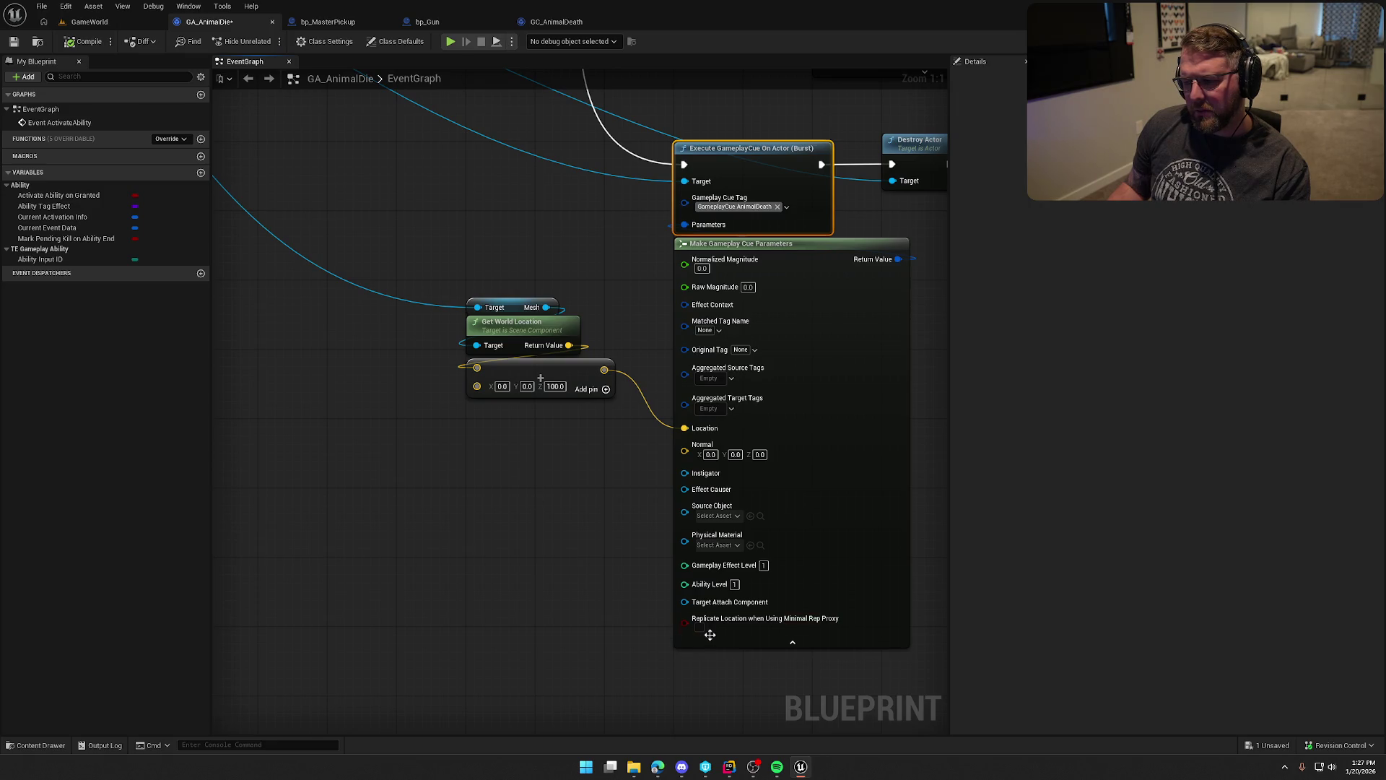
click(85, 22)
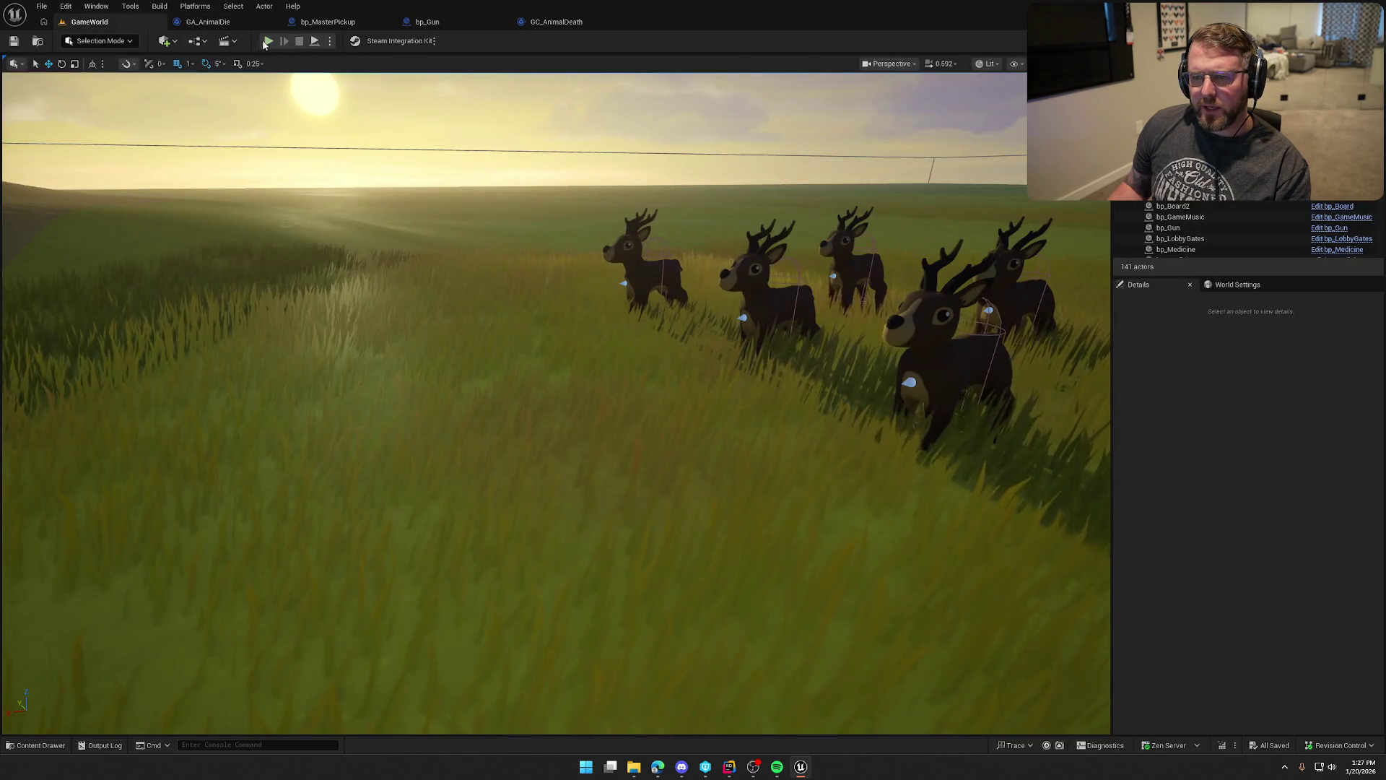
click(435, 253)
key(e)
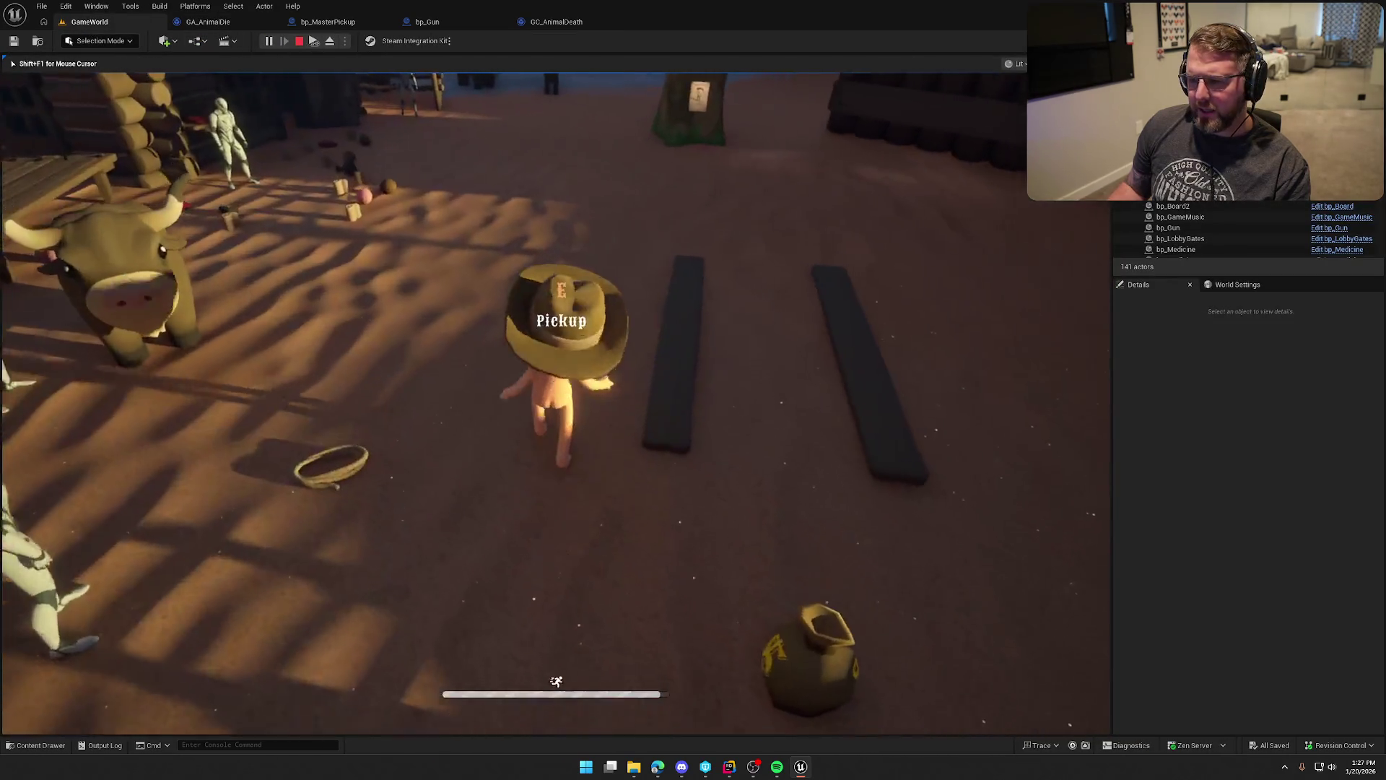
key(shift+w)
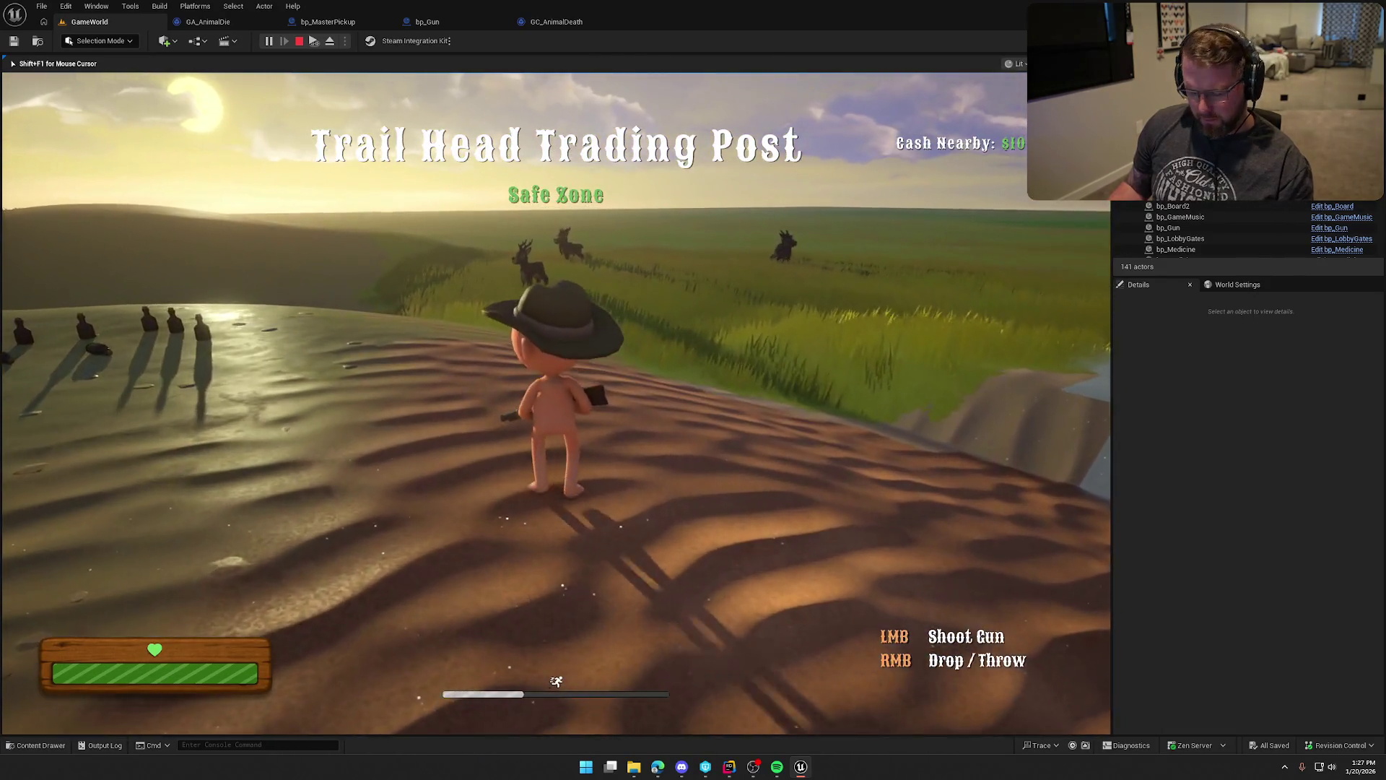
key(super)
click(266, 220)
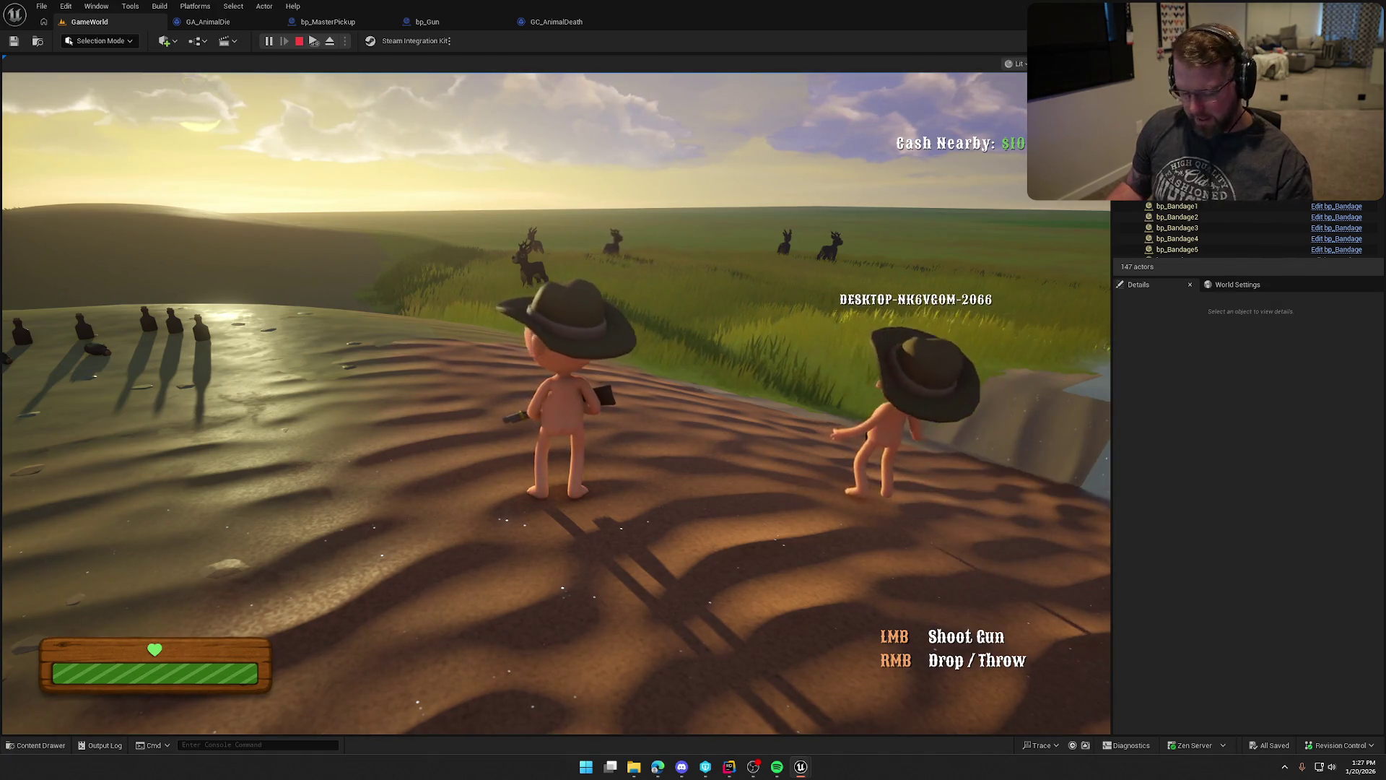
key(super)
key(super)
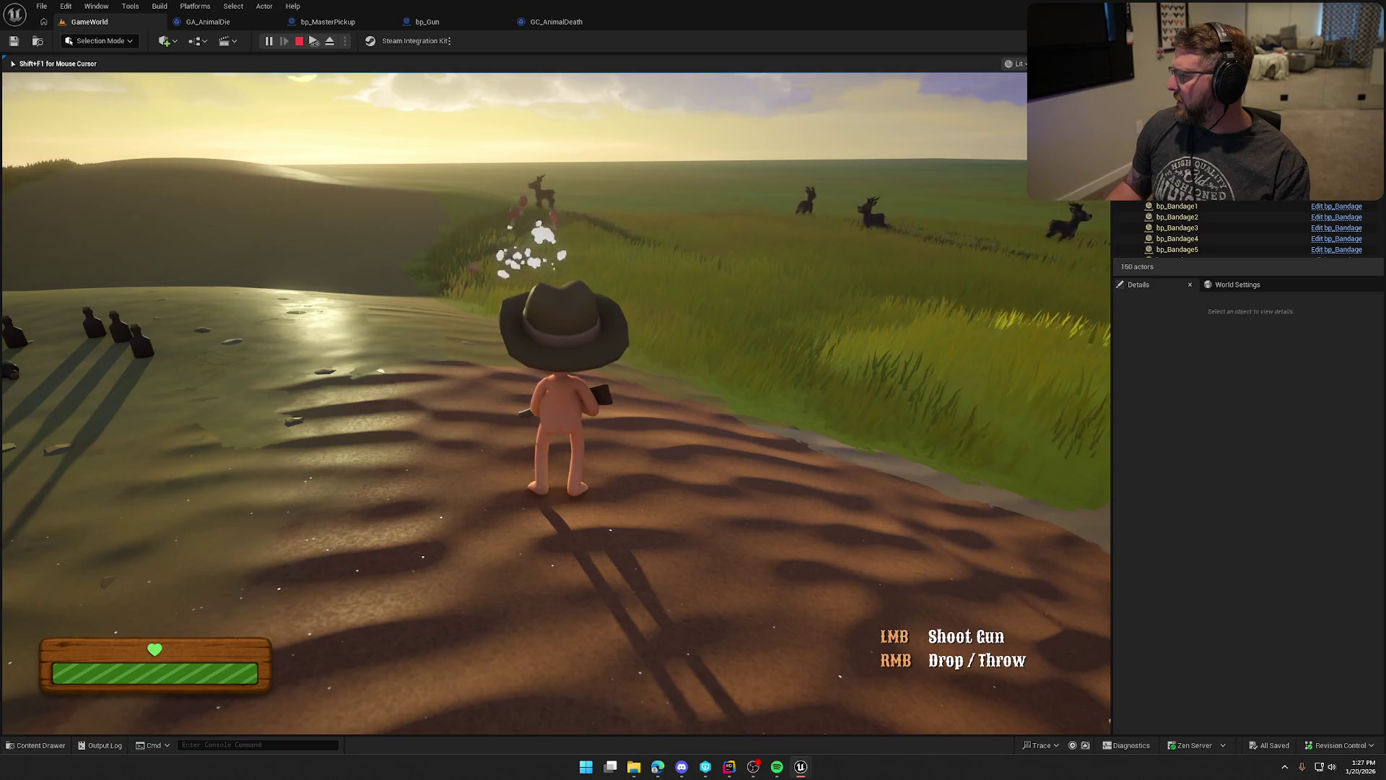
key(super)
key(super)
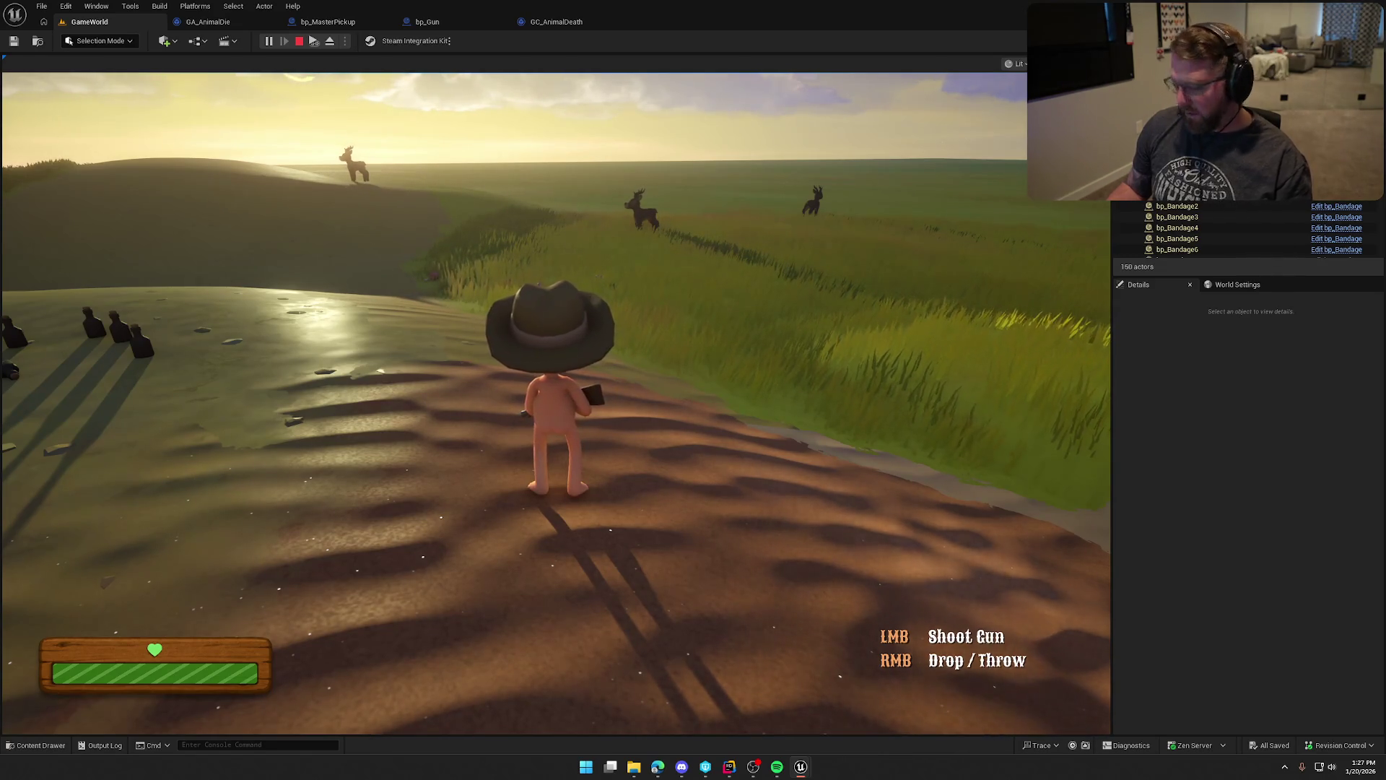
key(super)
click(814, 186)
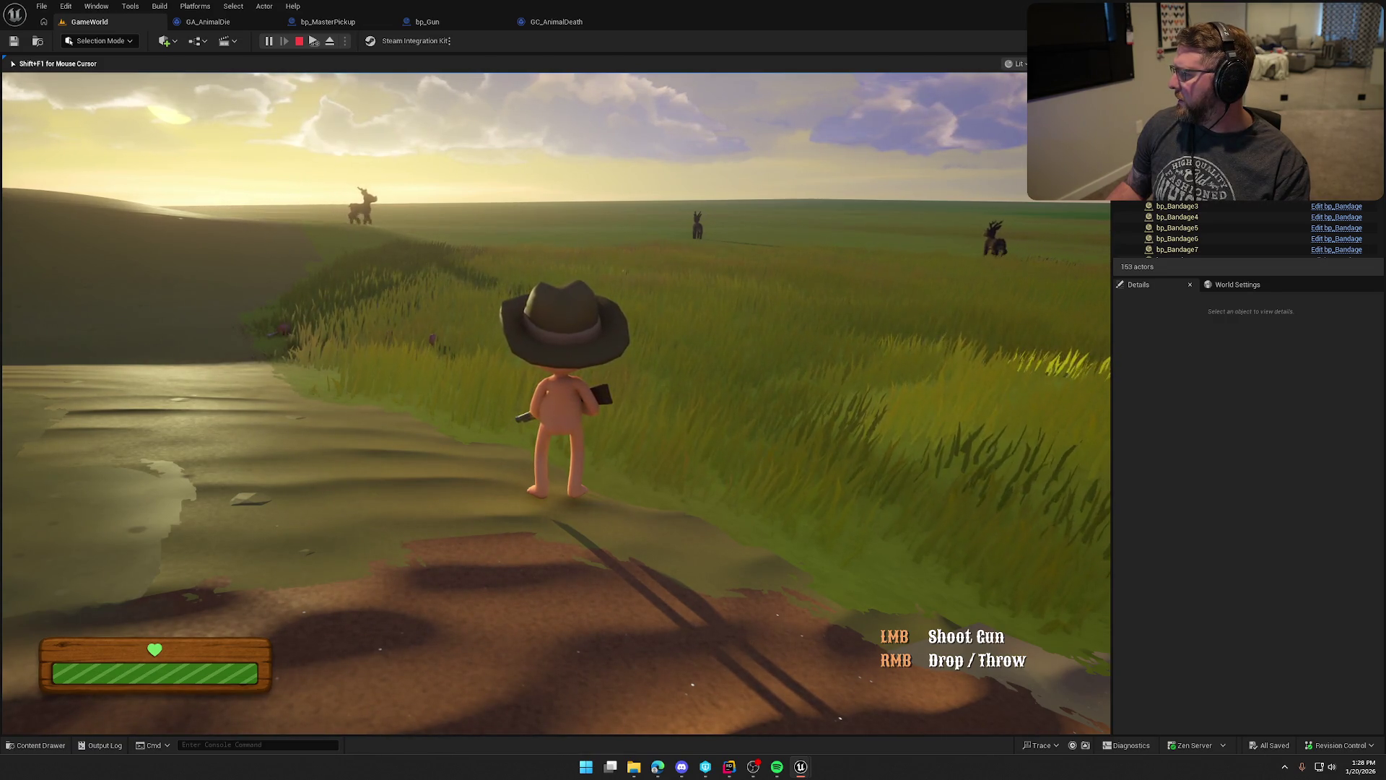
key(Escape)
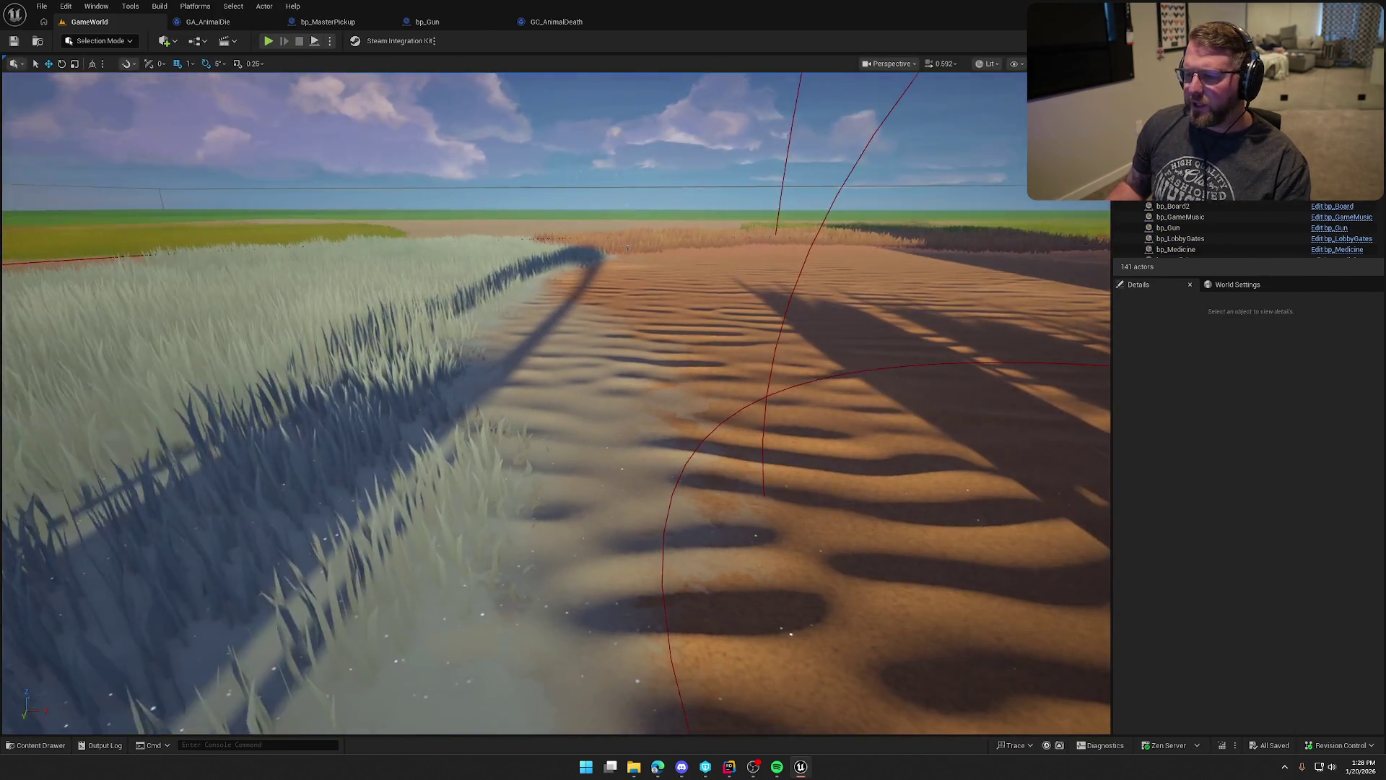
In GA_AnimalDie, collapse Make Gameplay Cue Parameters back to its basic pins.
mouse_move(555, 404)
mouse_down()
mouse_move(506, 376)
mouse_move(520, 433)
mouse_up()
mouse_move(841, 317)
mouse_down()
mouse_move(841, 339)
mouse_move(840, 317)
mouse_up()
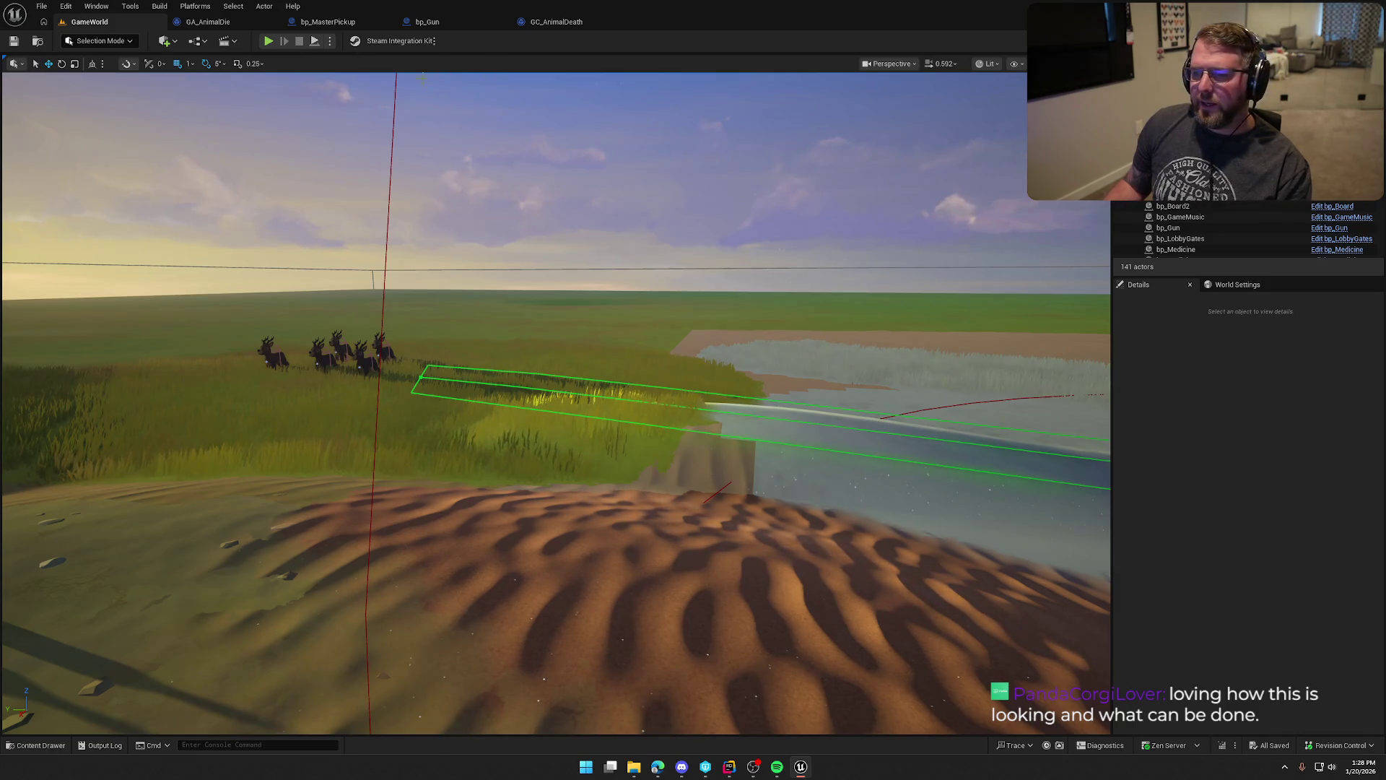
click(208, 22)
scroll(465, 149, up, 3)
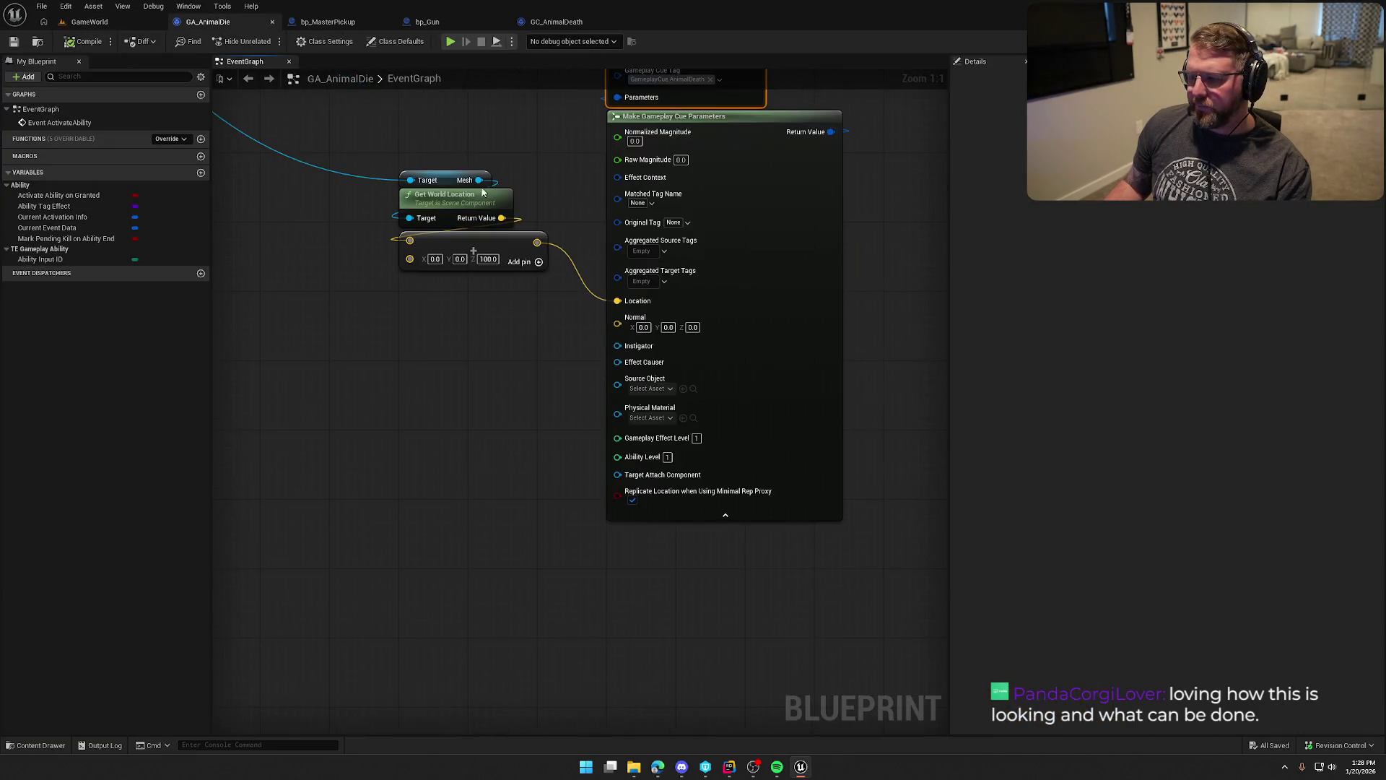
drag(557, 451, 488, 368)
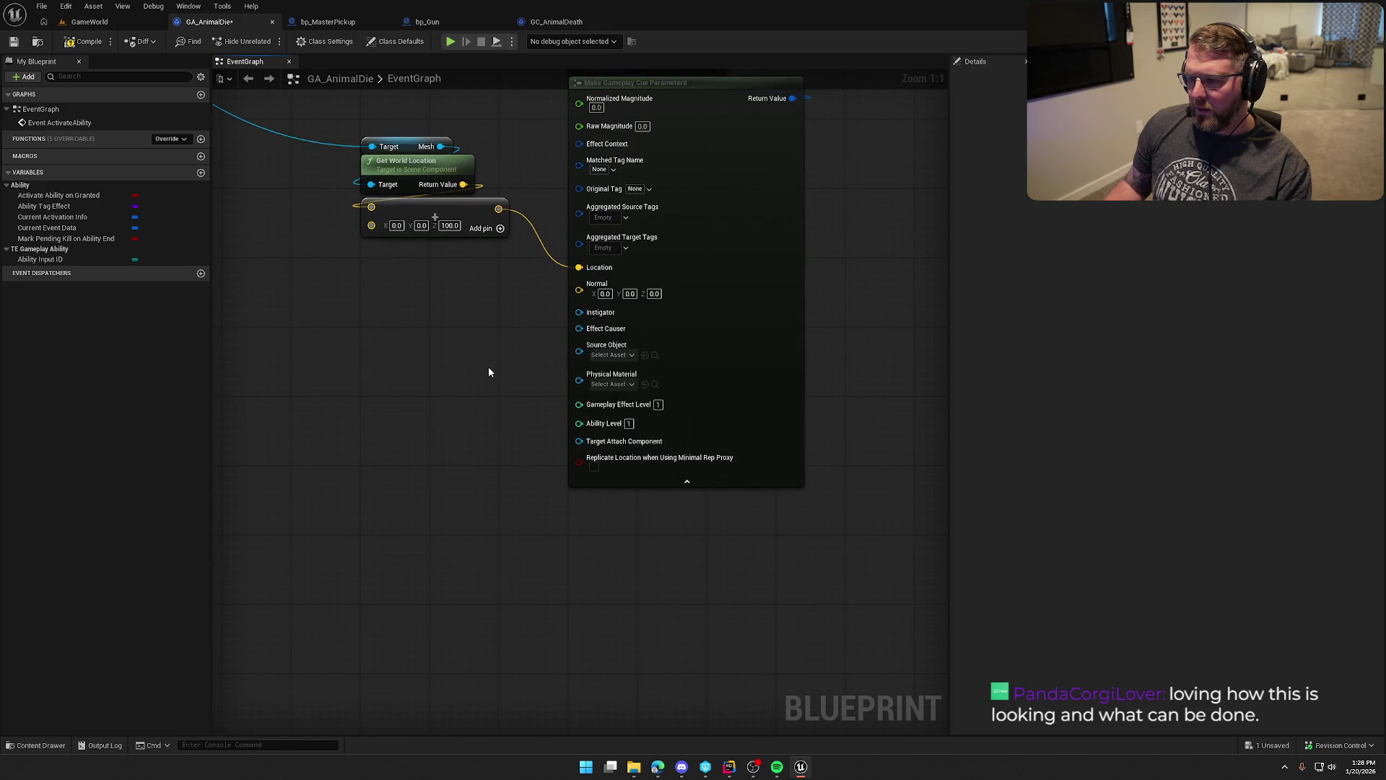
drag(533, 314, 542, 444)
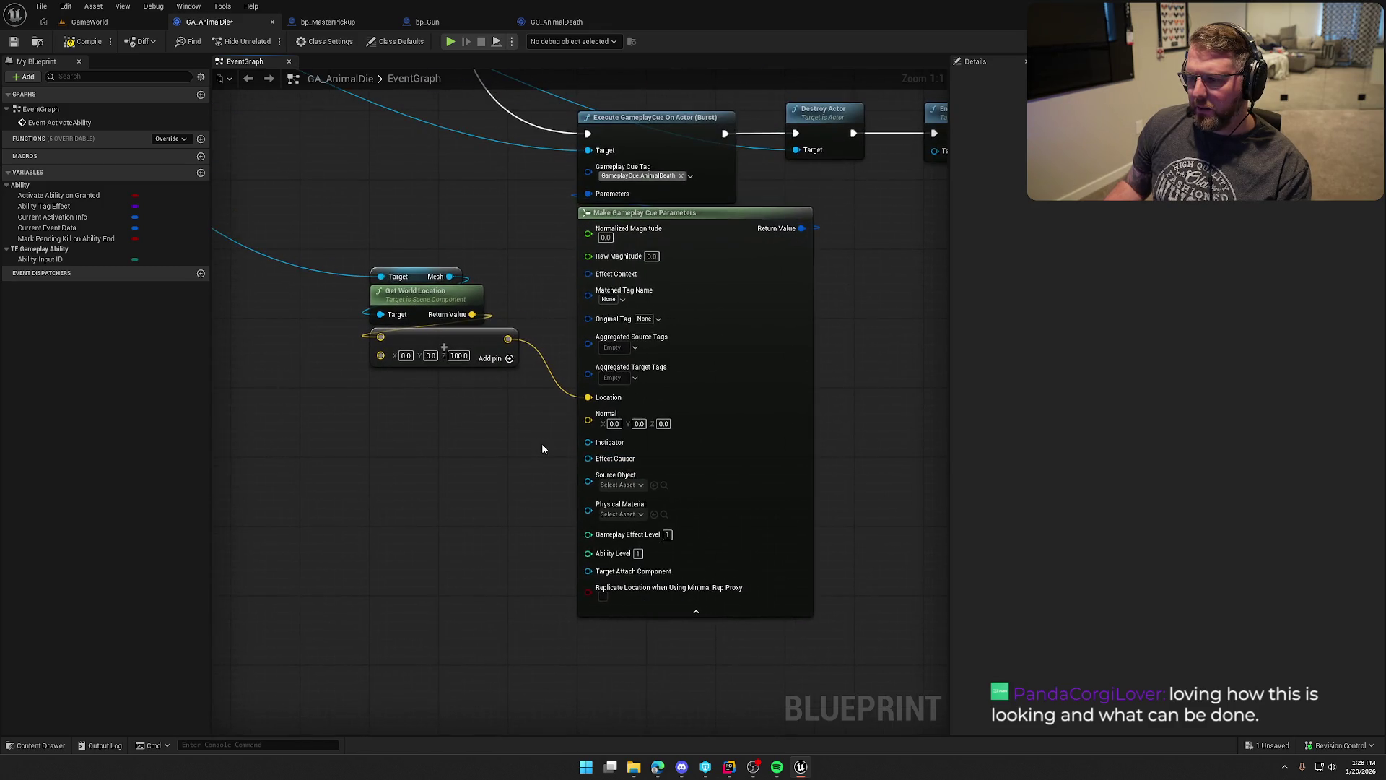
click(696, 611)
drag(599, 176, 630, 311)
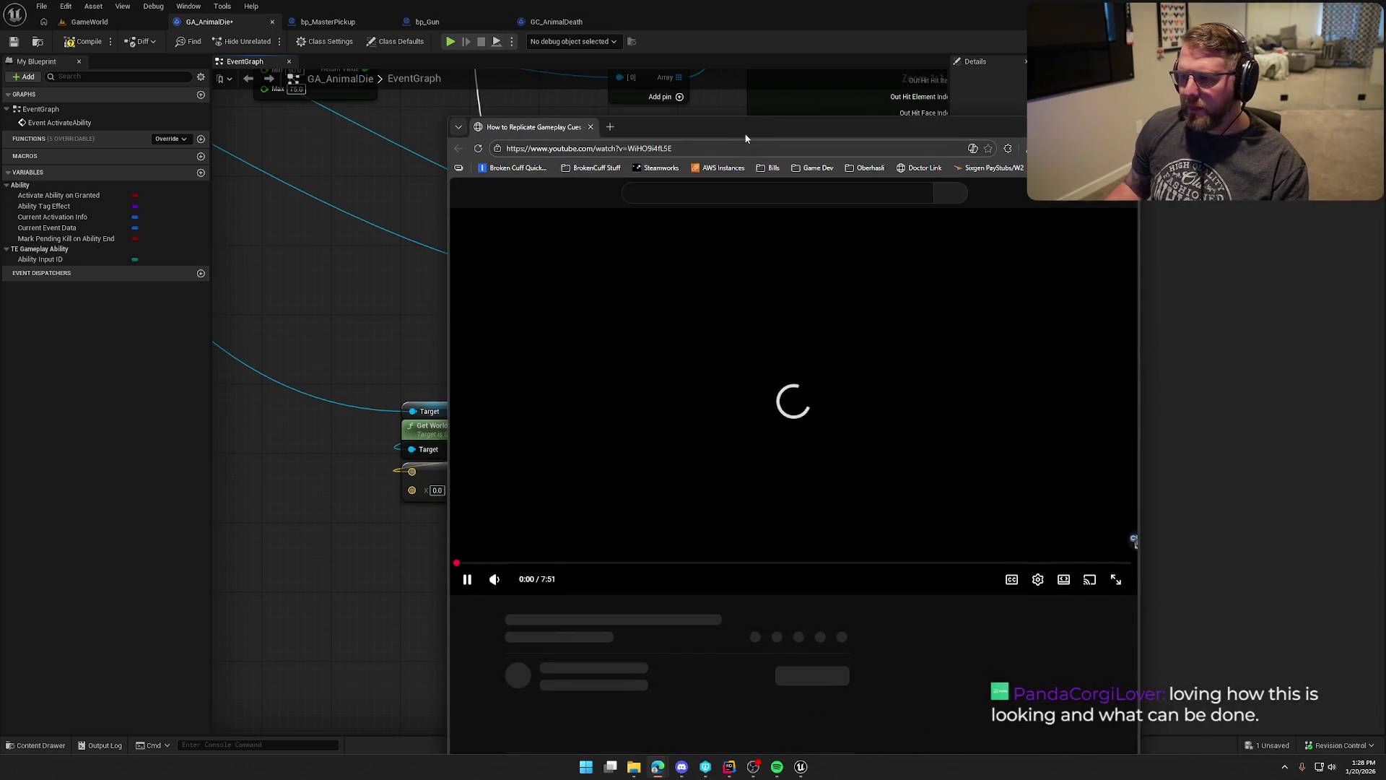
Maximize the browser and get the How to Replicate Gameplay Cues tutorial playing.
double_click(743, 133)
mouse_move(47, 675)
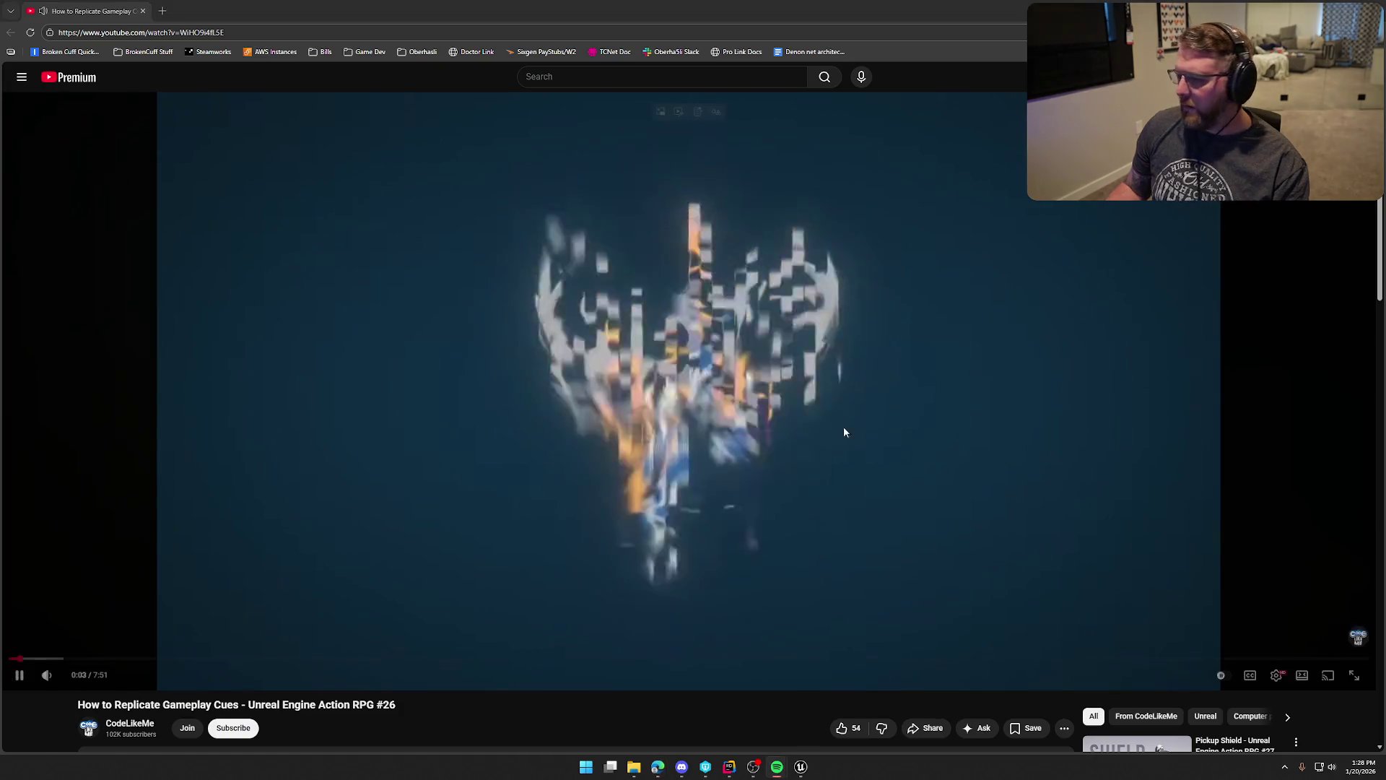
click(814, 371)
click(793, 361)
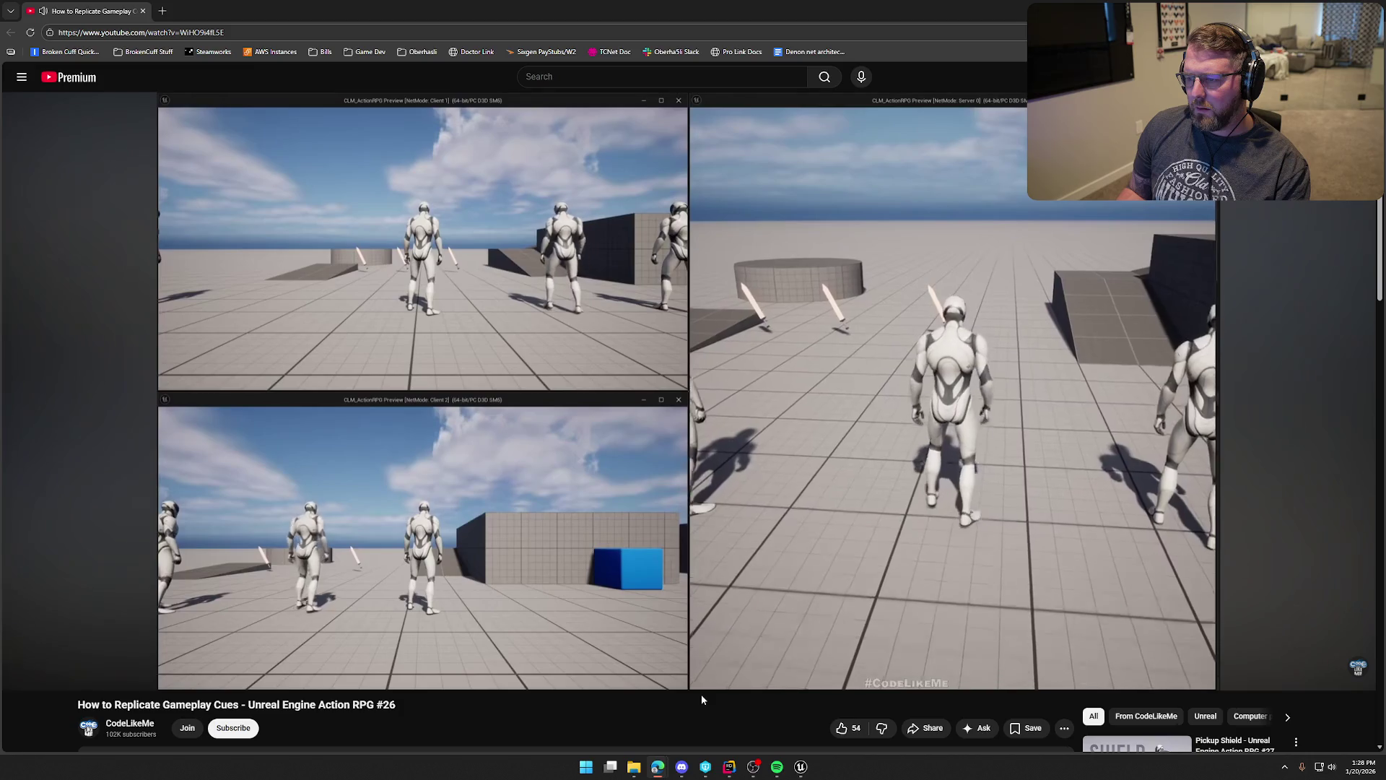
Skip the video ahead to its Blueprint graph footage around 1:27.
key(Right)
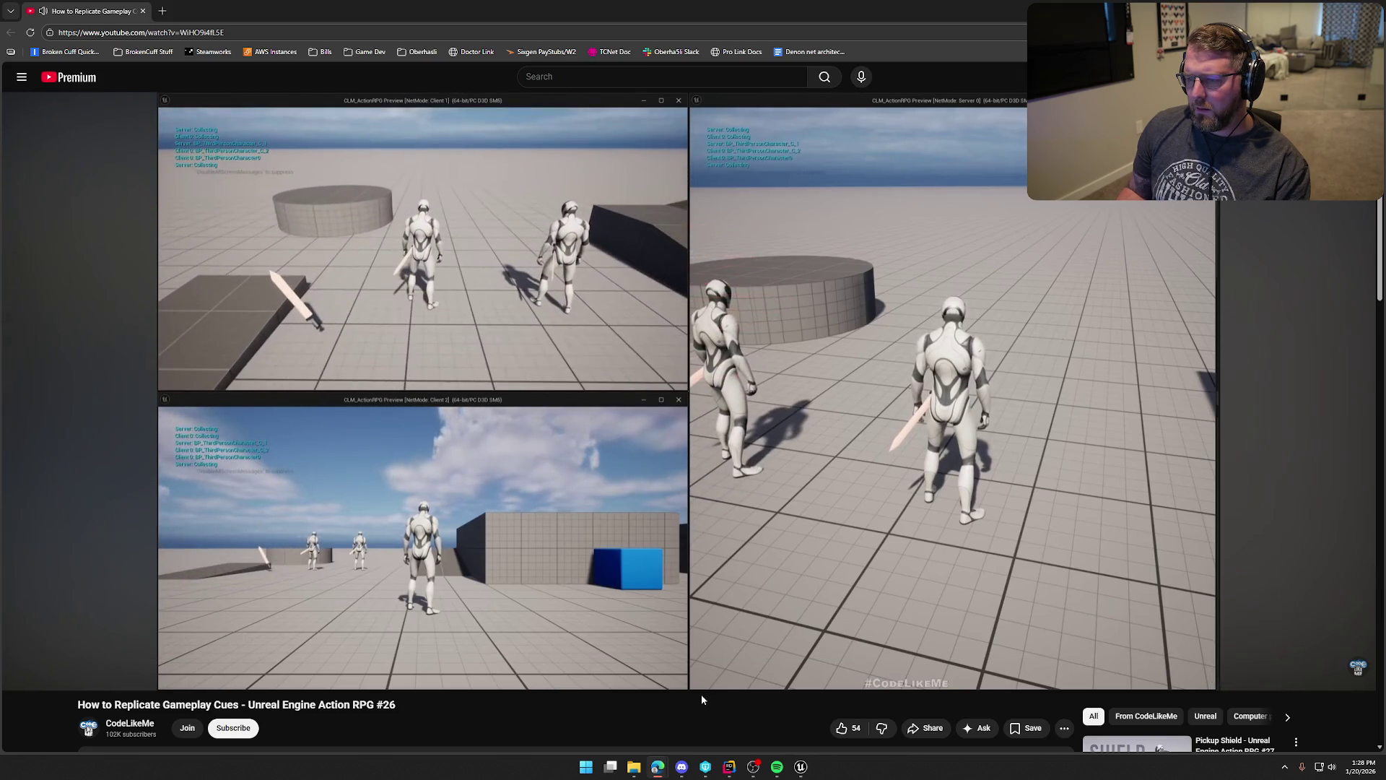
key(Right)
key(Right)
key(Right)
key(Right)
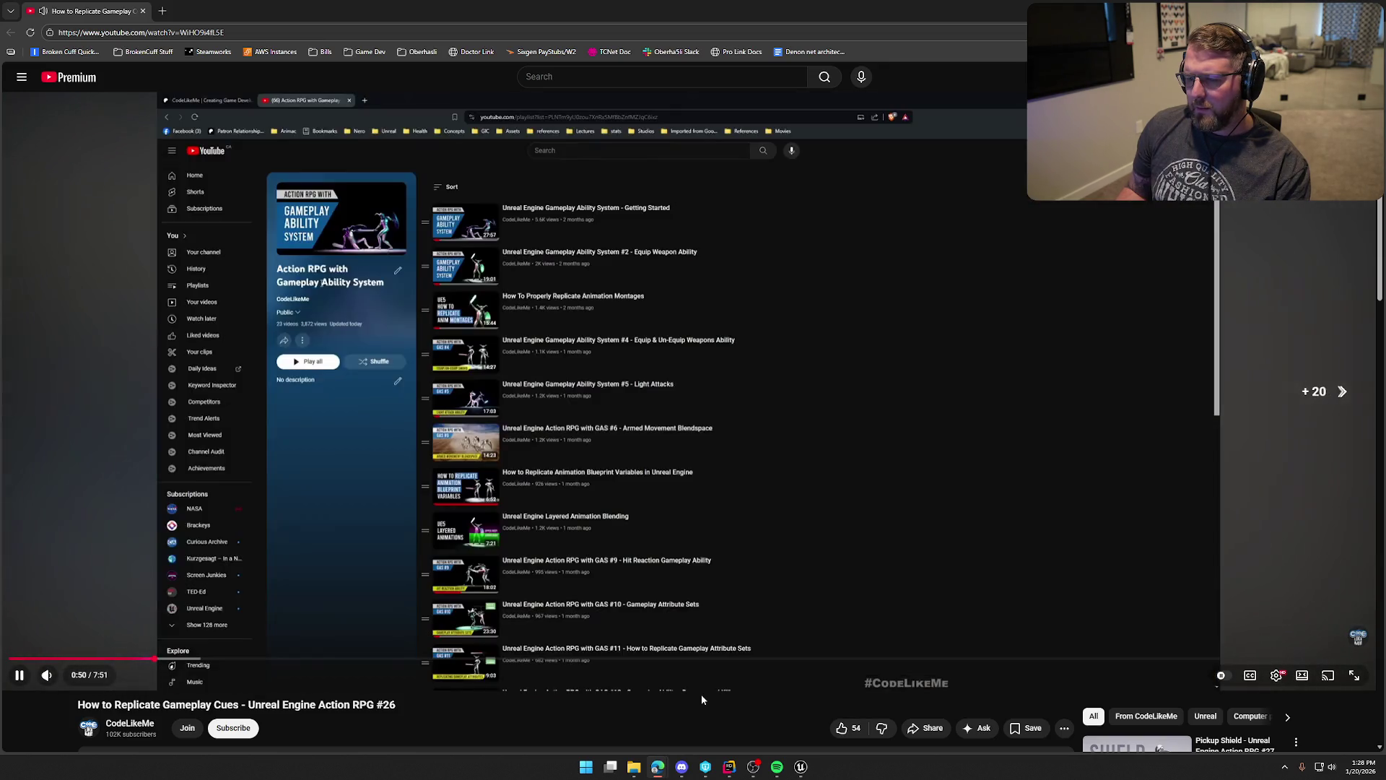
key(Right)
key(Right)
key(Right)
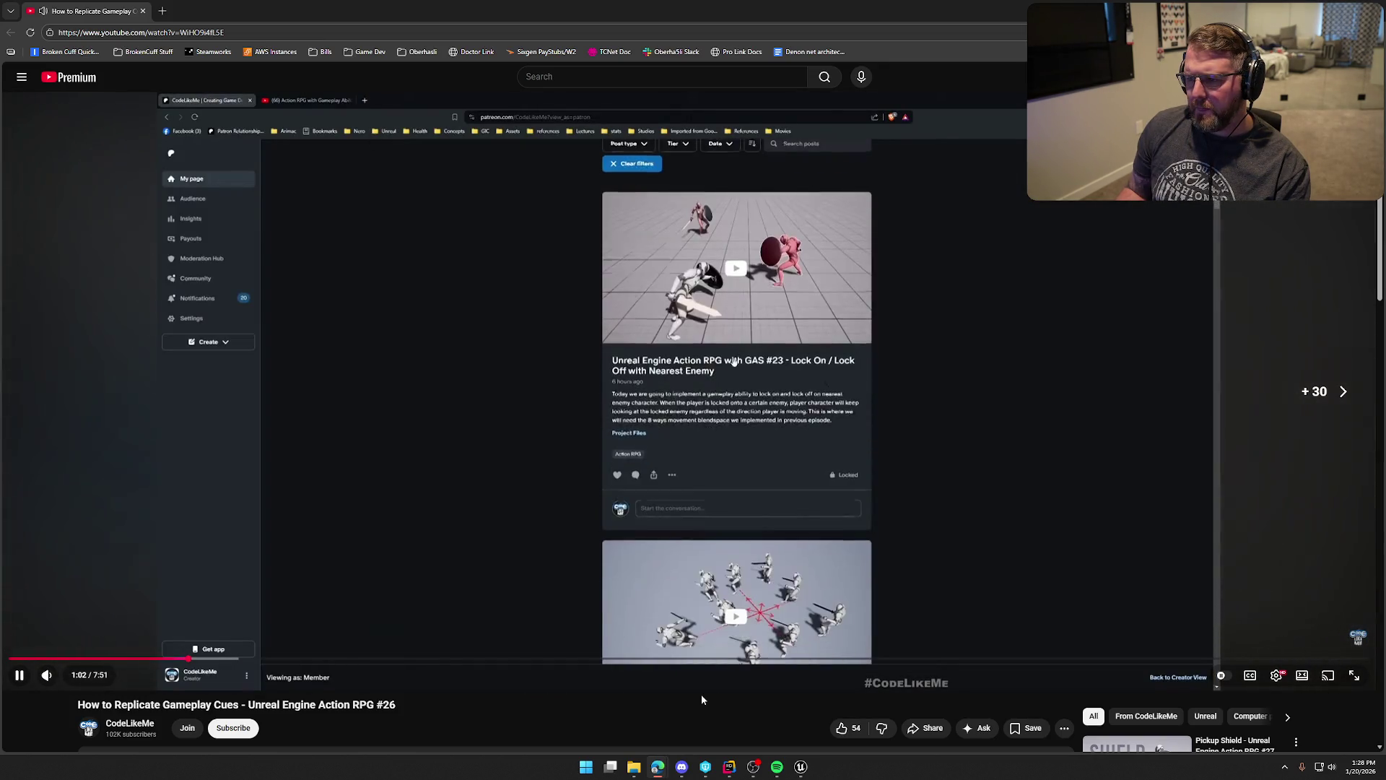
key(Right)
key(Right)
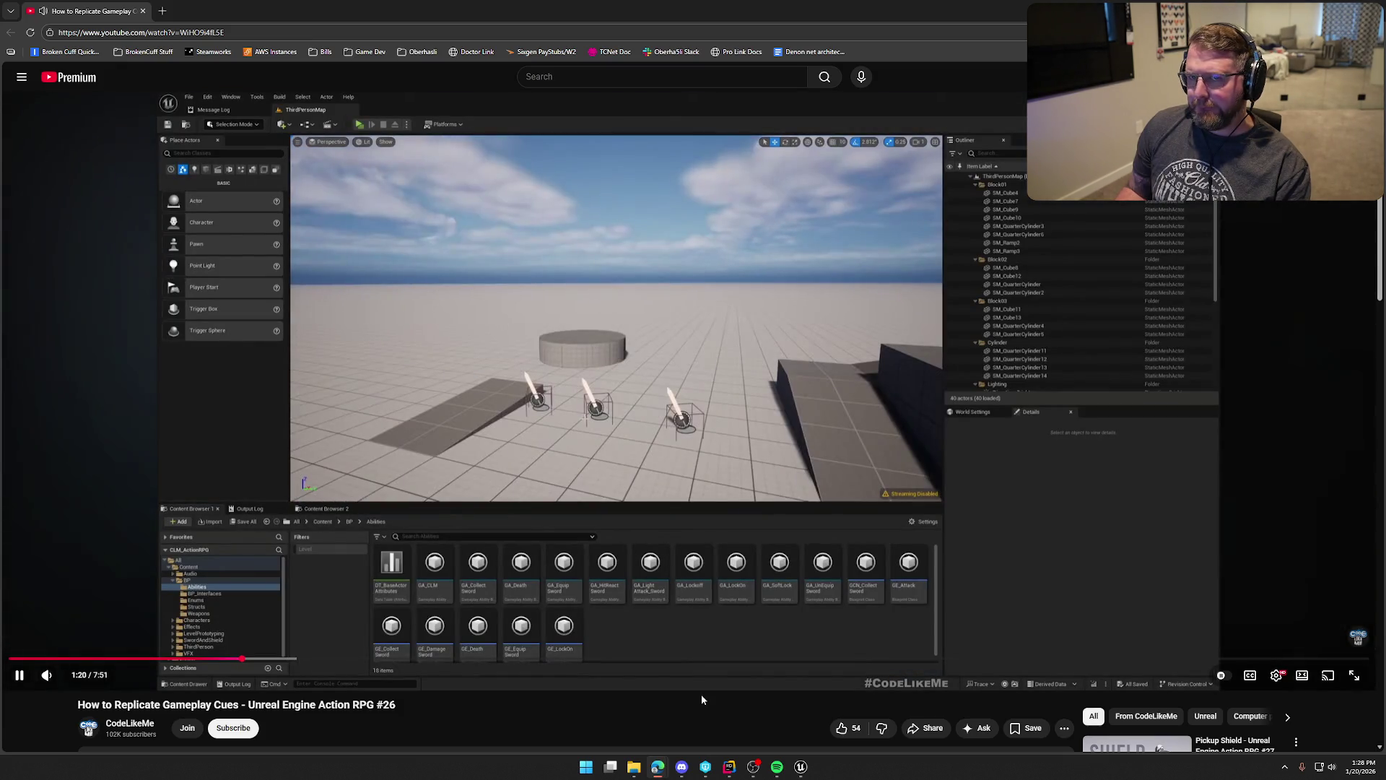
key(Right)
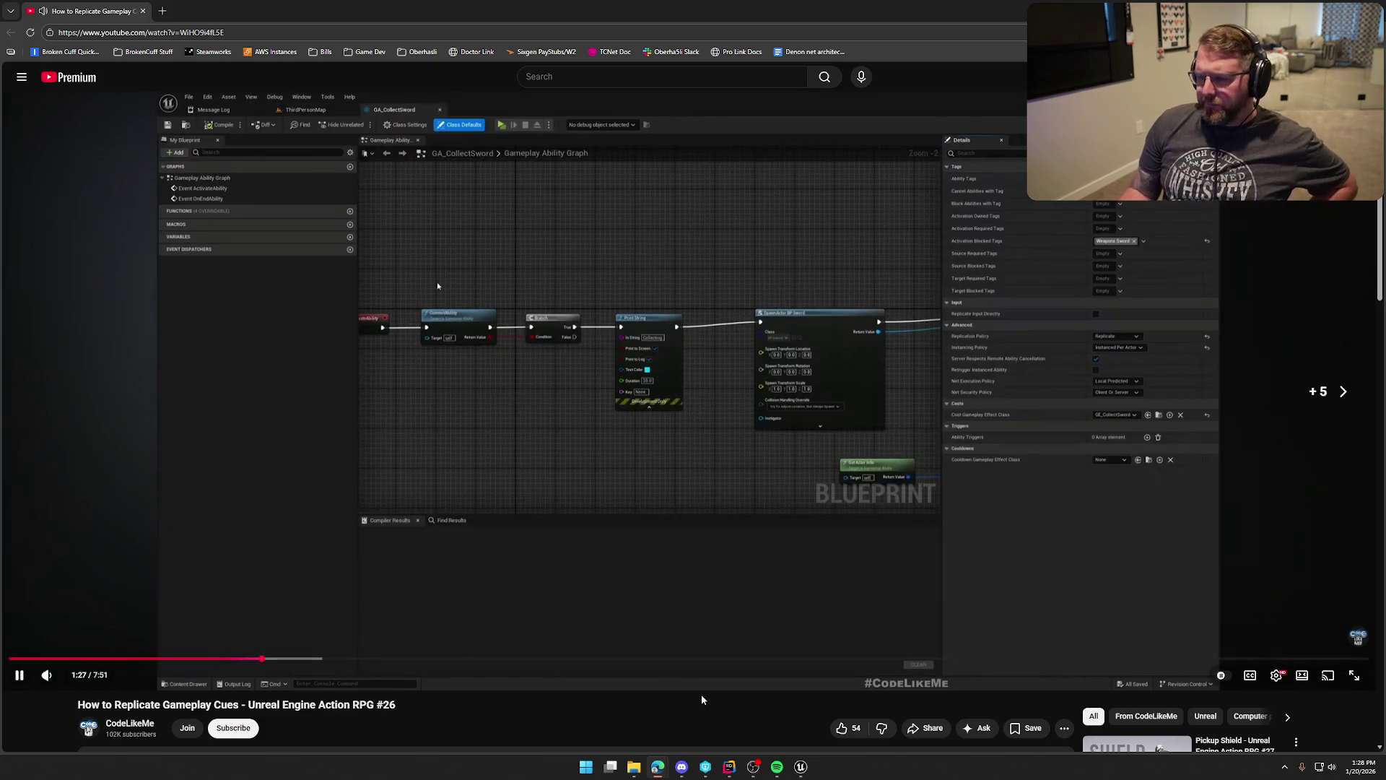
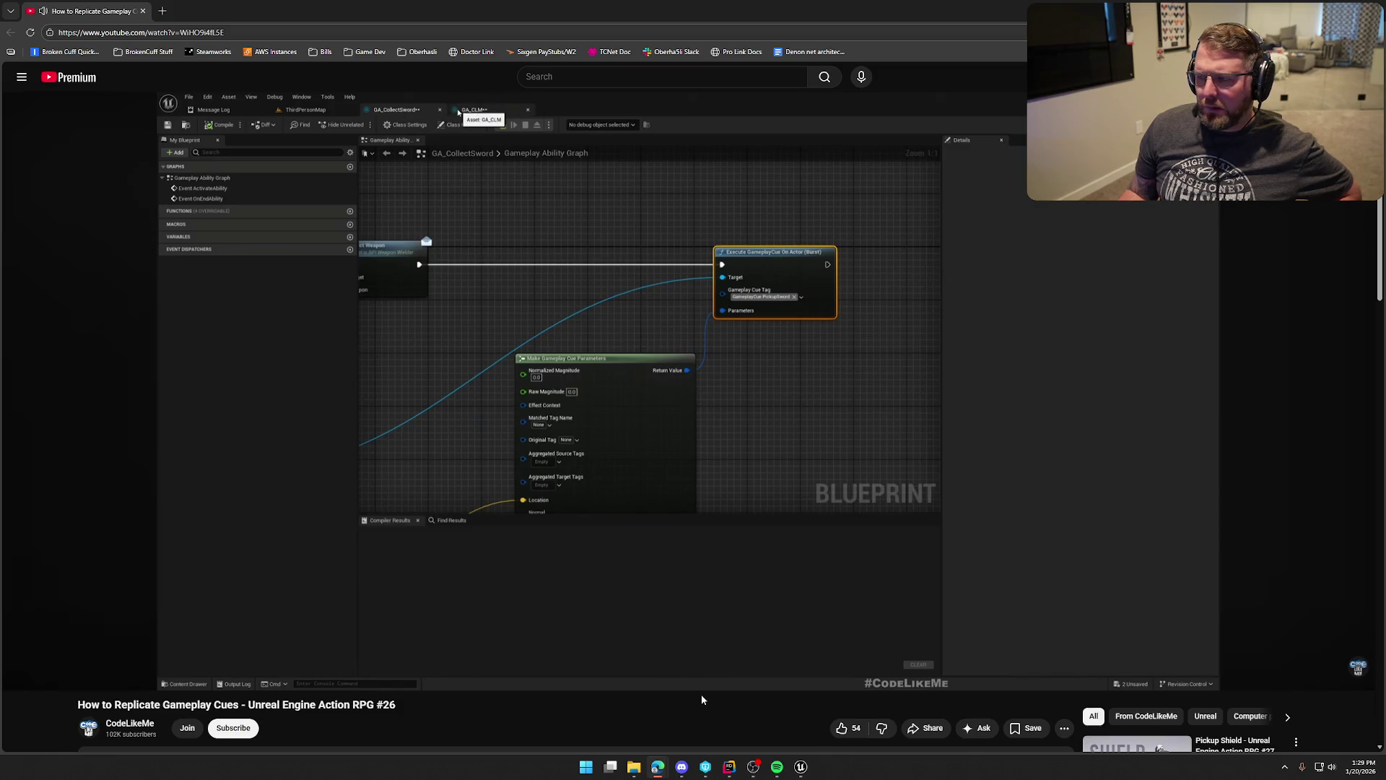
Seek the tutorial back slightly, then forward to the Execute GameplayCue On Actor (Burst) part.
key(Left)
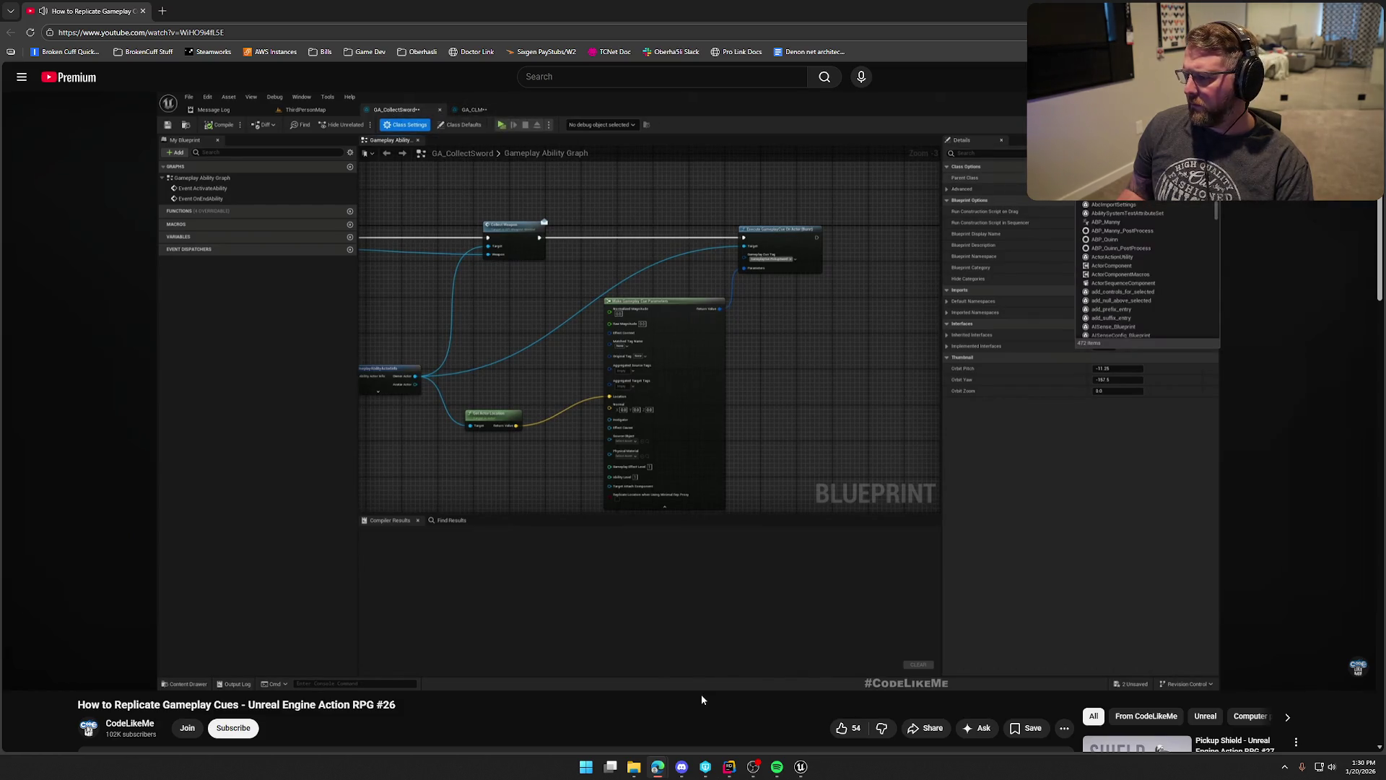
key(Right)
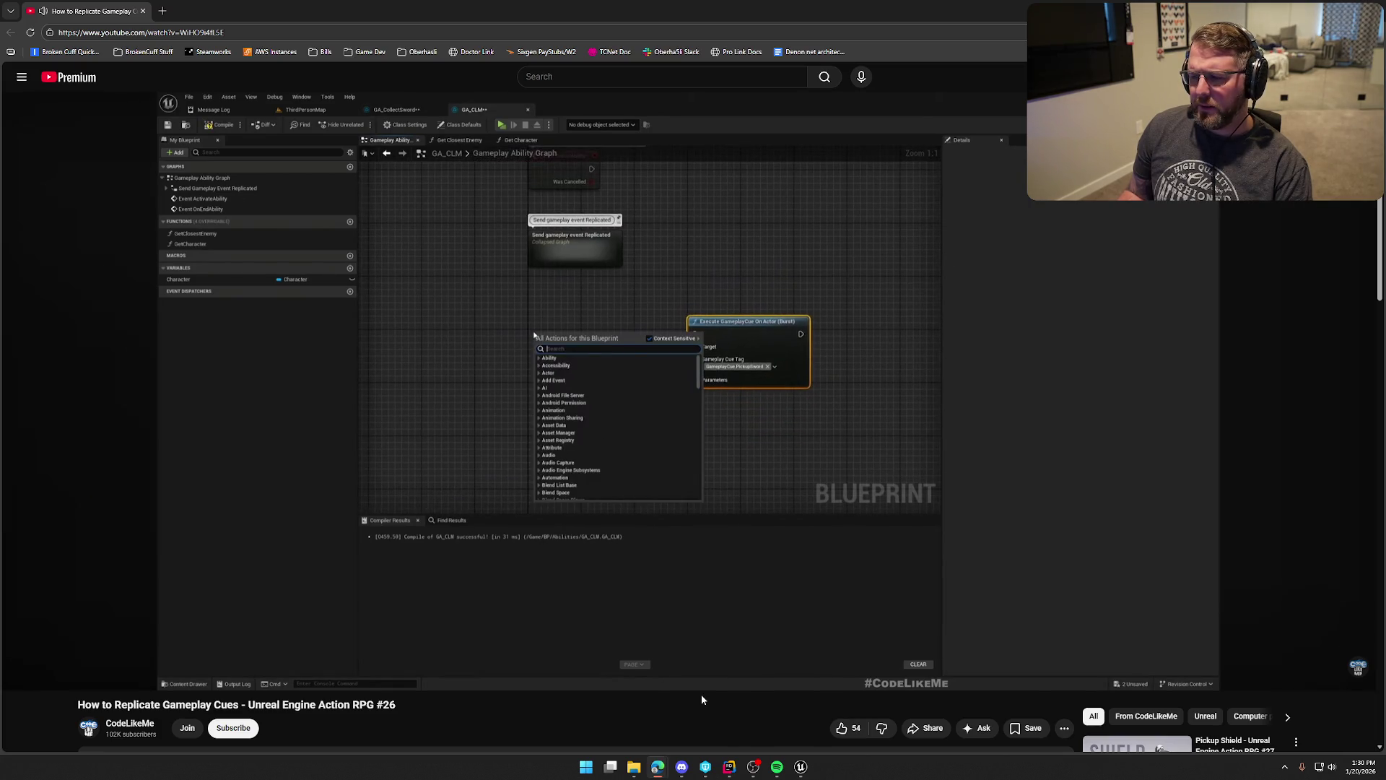
Skip the tutorial past the server and multicast custom events and pause at 4:57 on Has Authority.
key(Right)
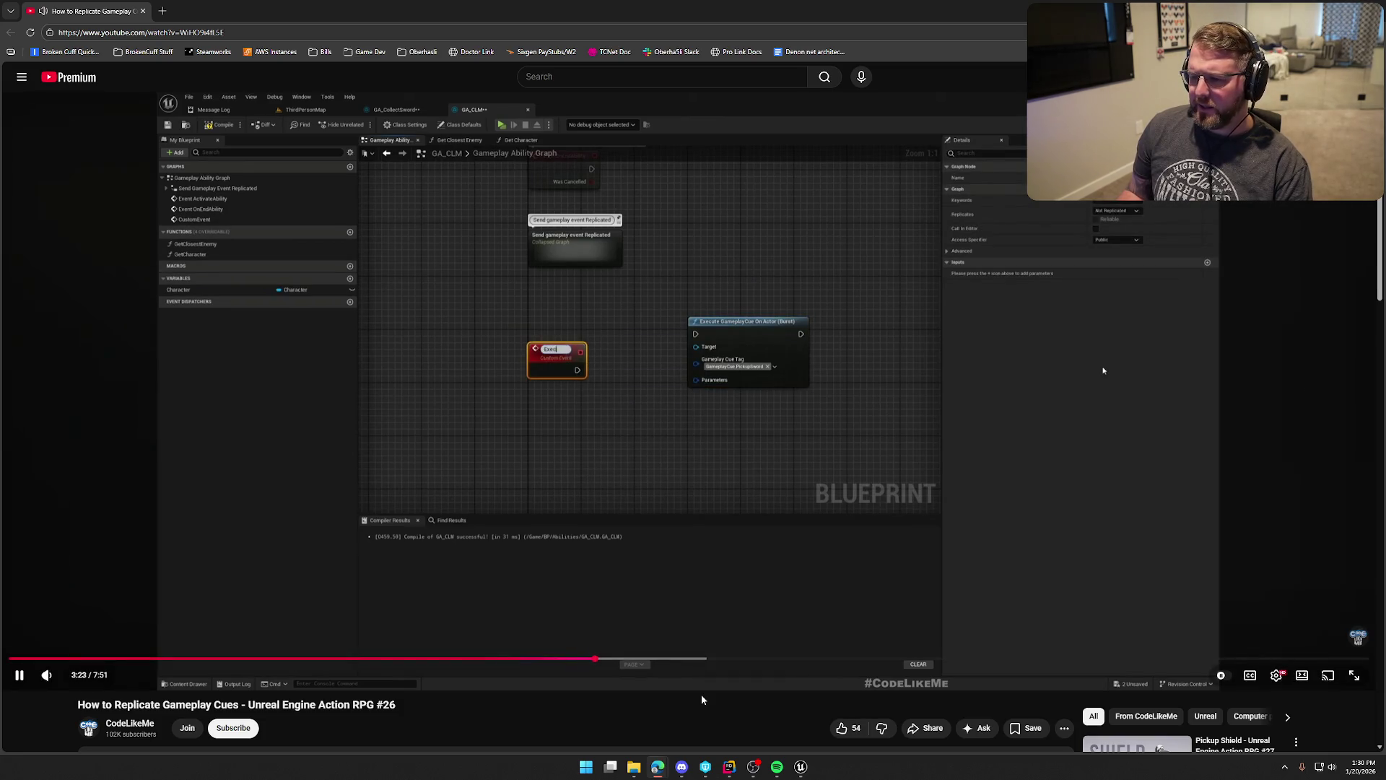
key(Right)
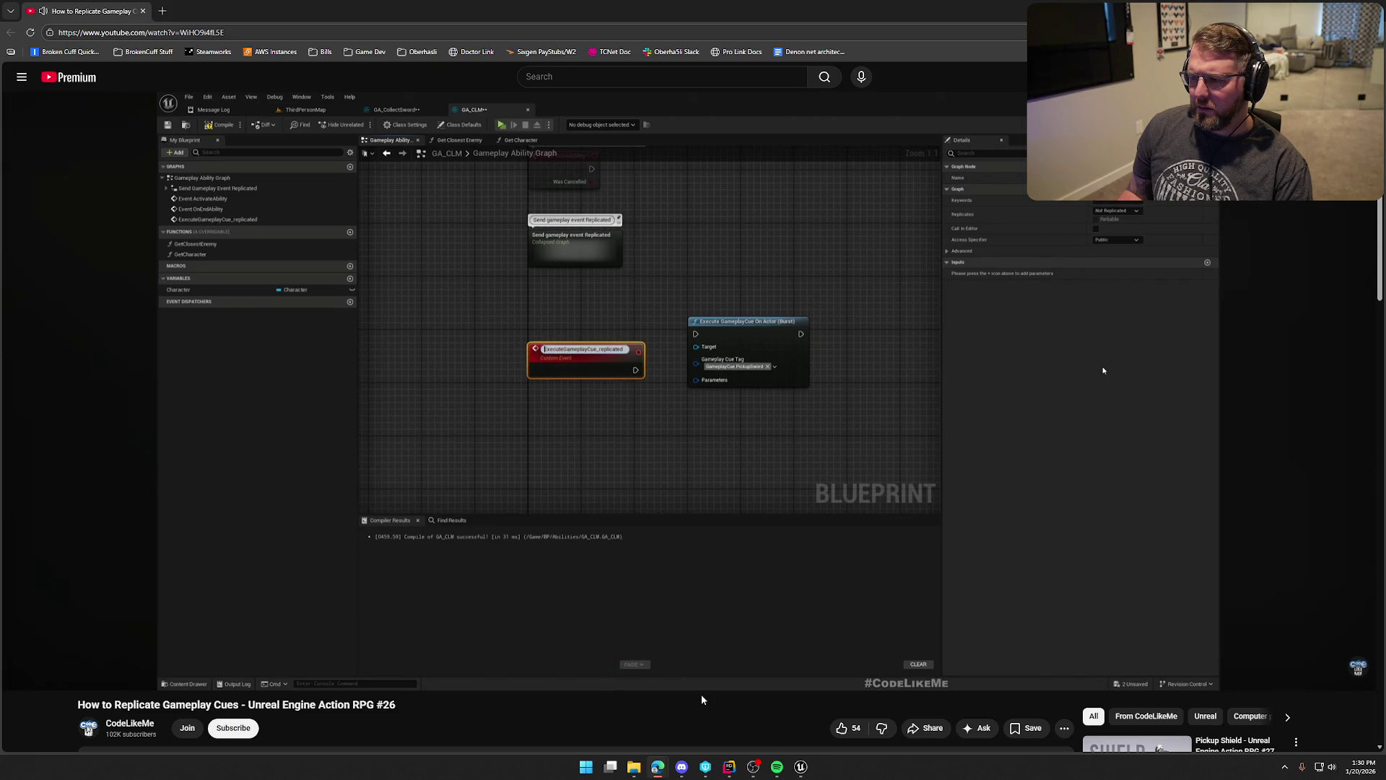
key(Right)
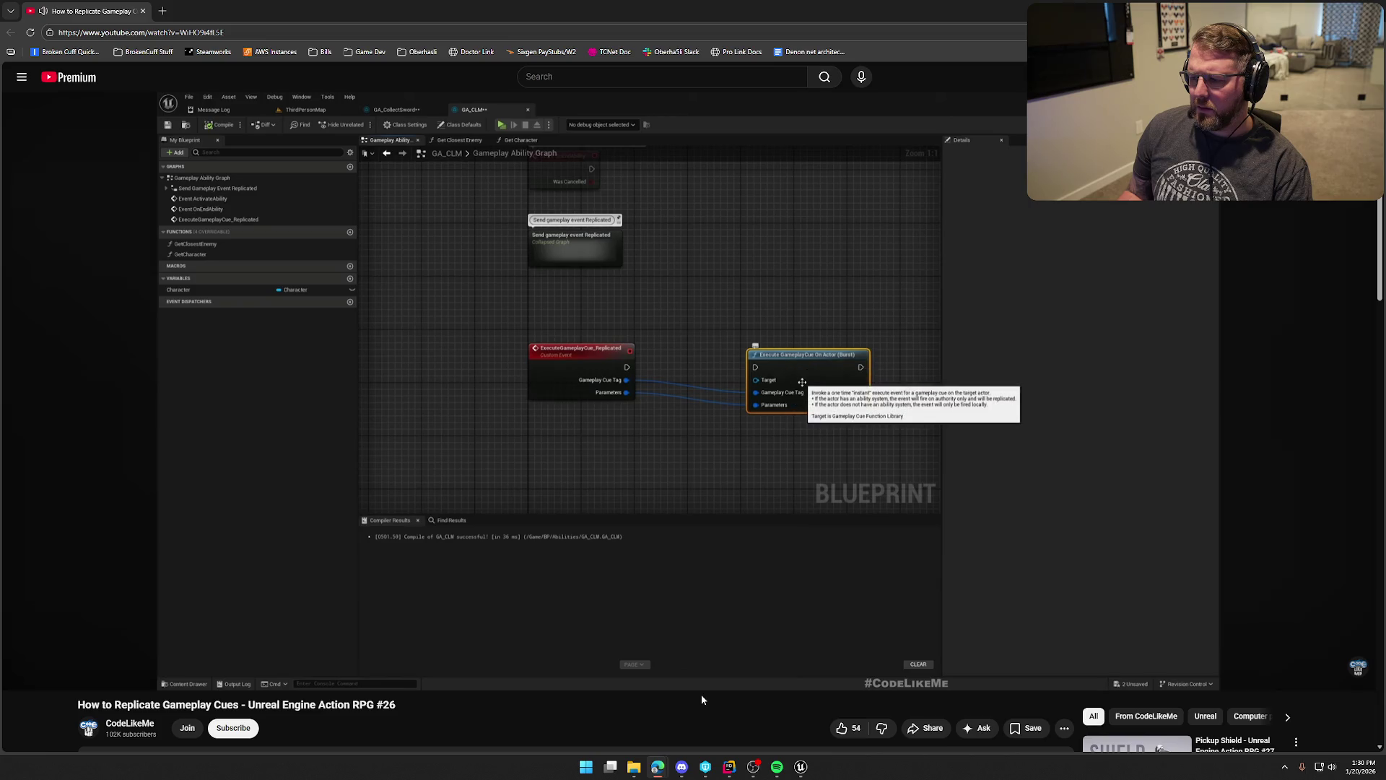
key(Right)
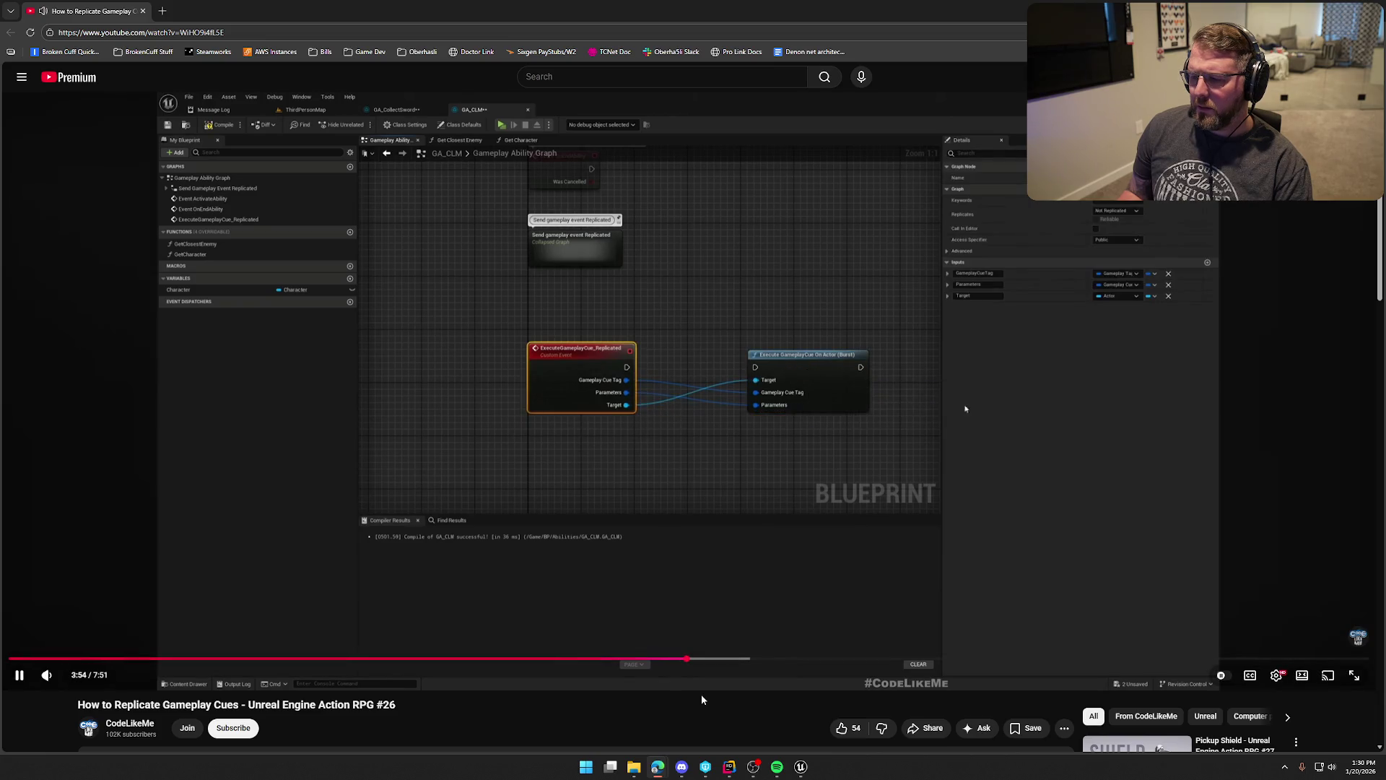
key(Right)
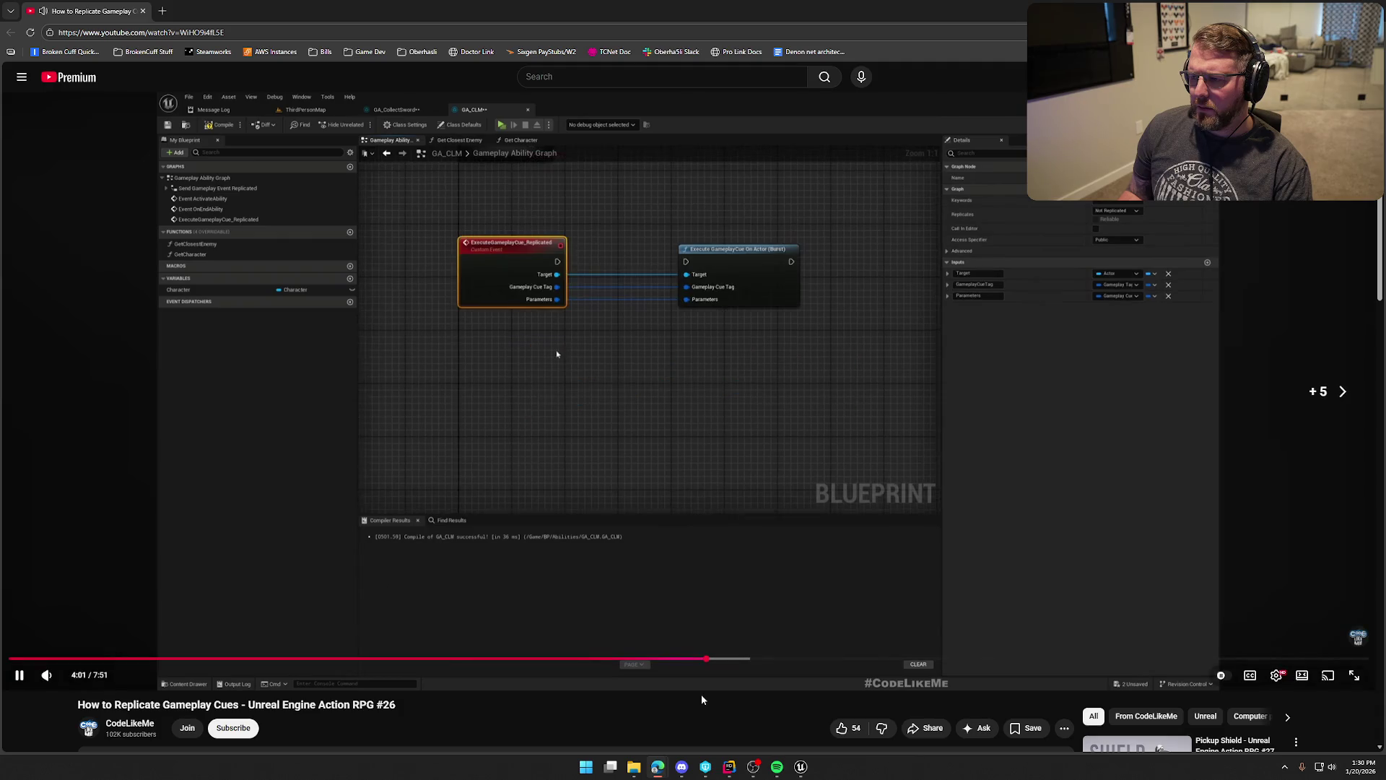
key(Right)
key(Right)
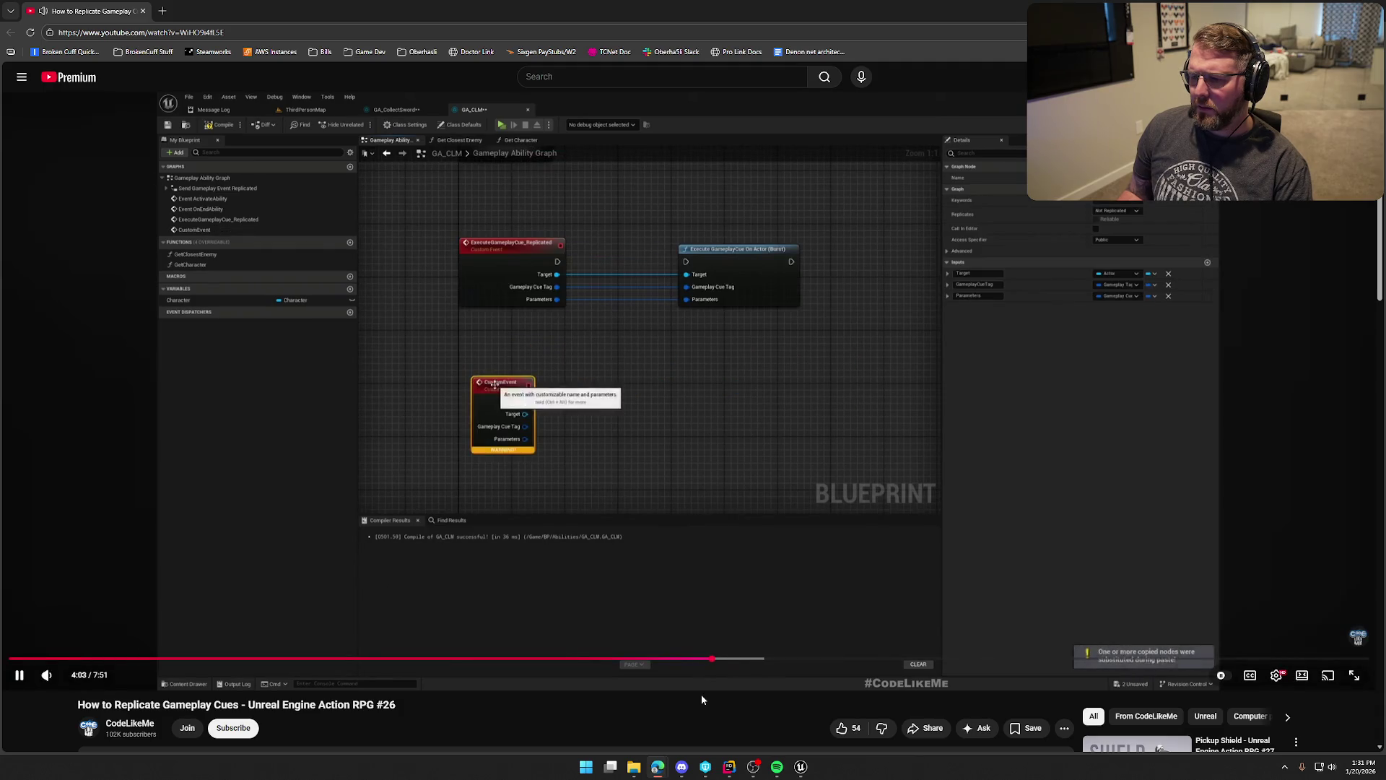
key(Right)
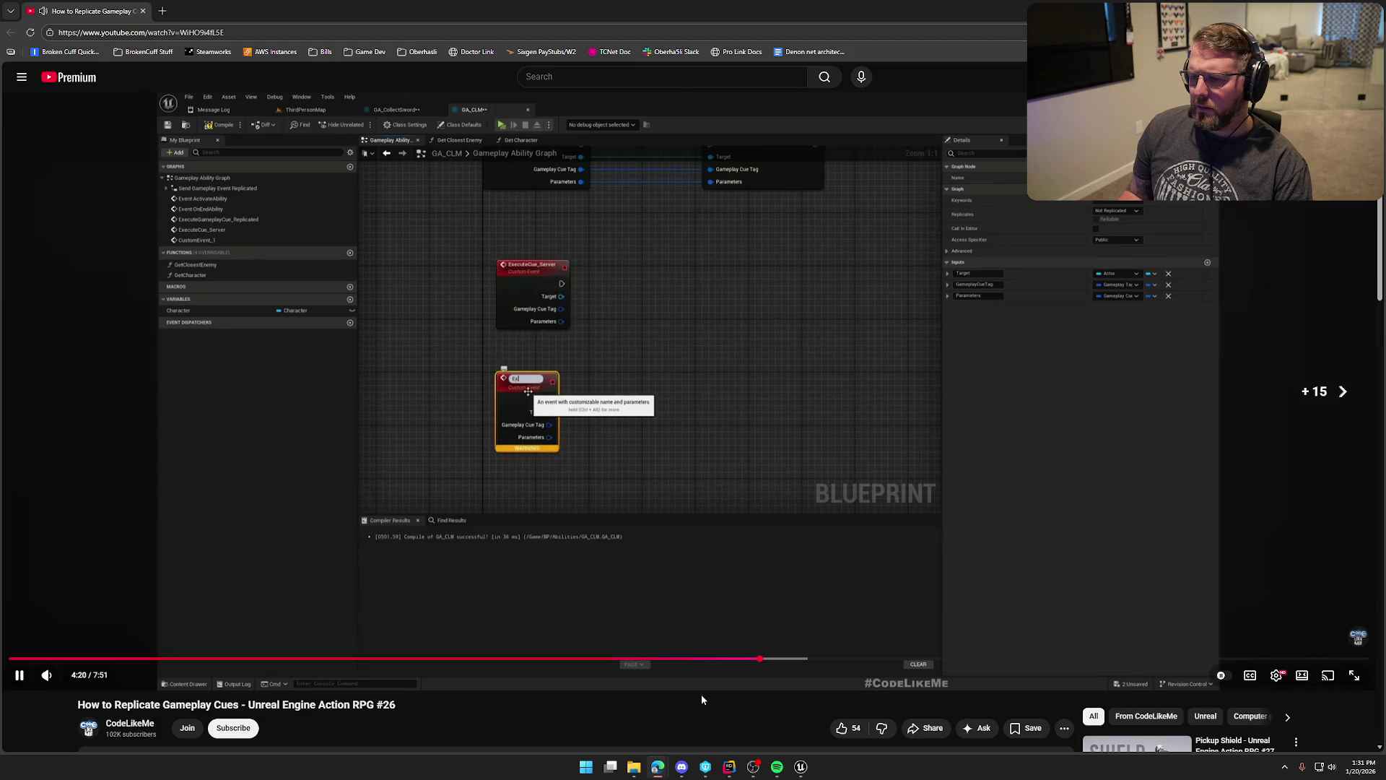
key(Right)
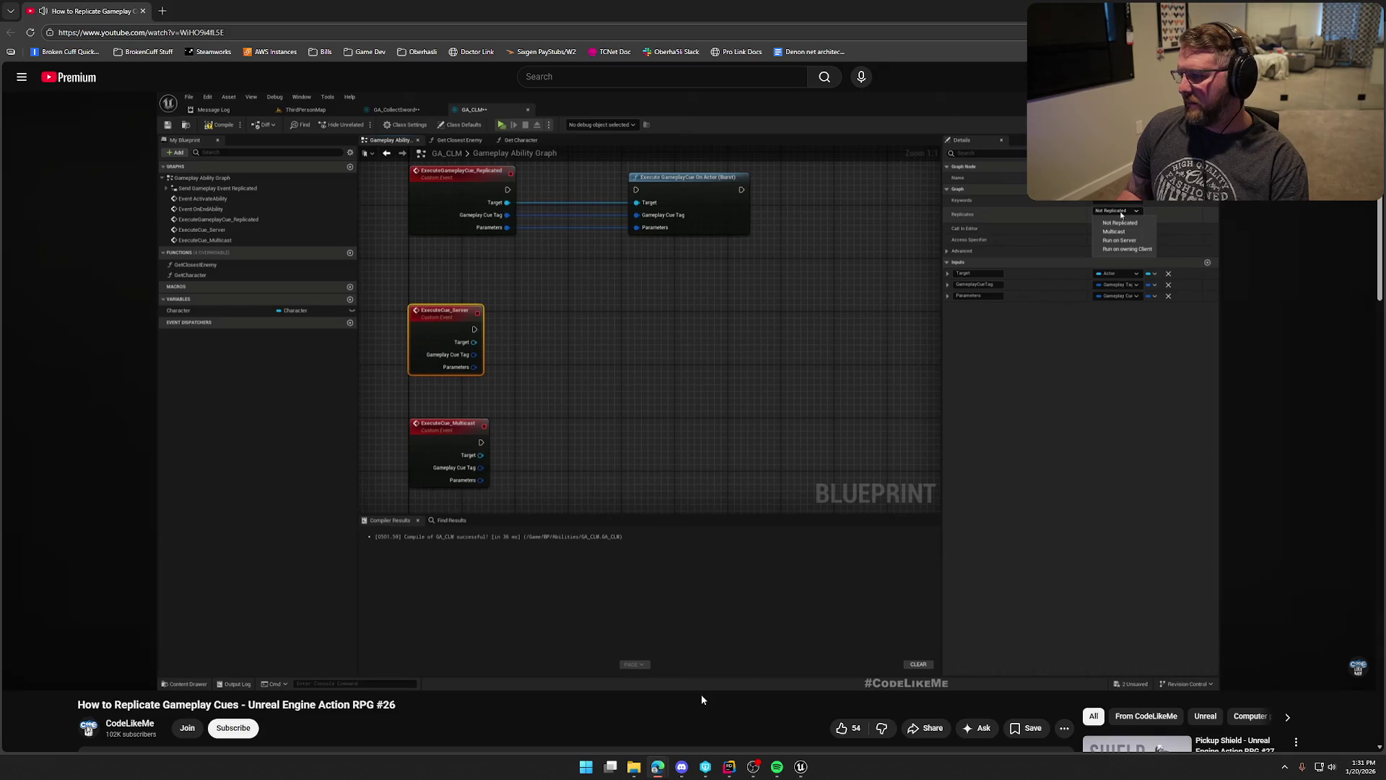
key(Right)
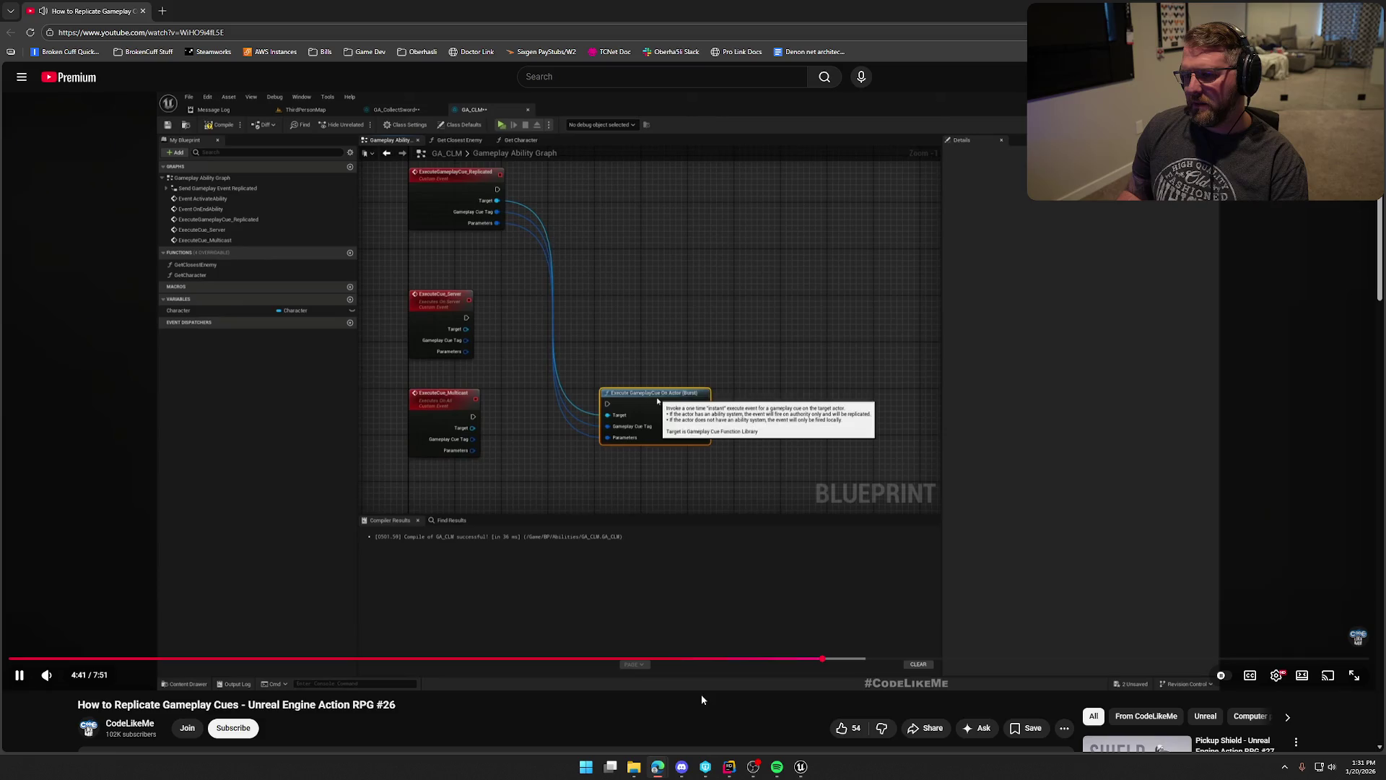
key(l)
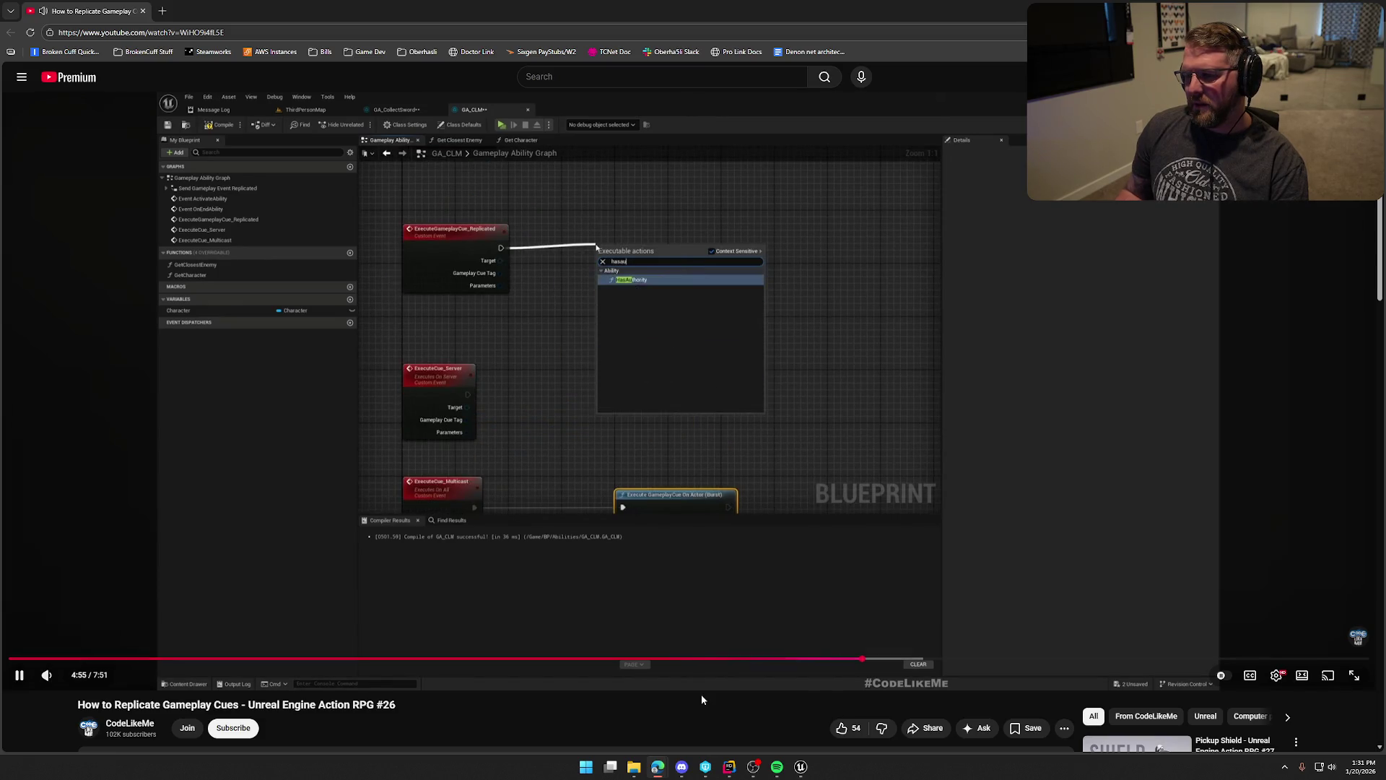
click(680, 475)
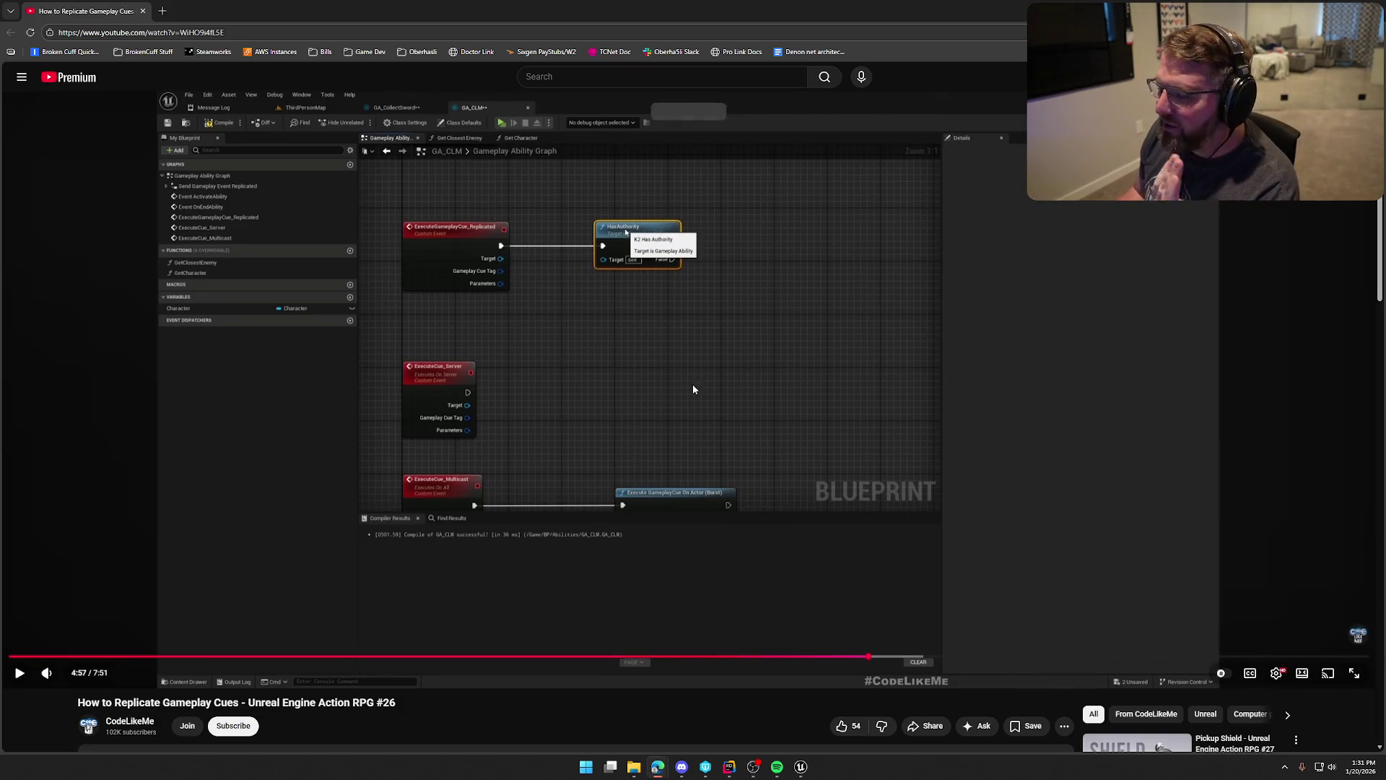
scroll(618, 440, down, 5)
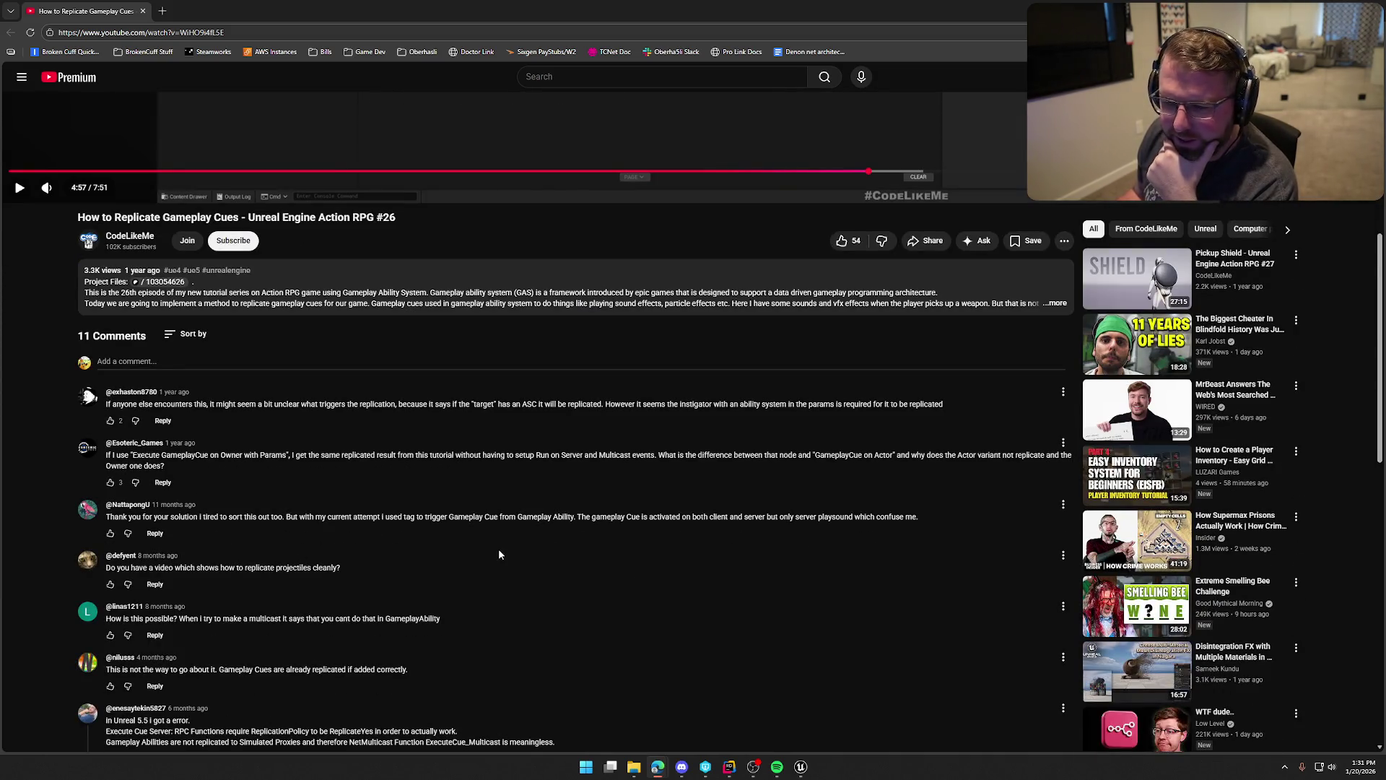
Scroll through the tutorial's comments, then return to GA_AnimalDie and select Make Gameplay Cue Parameters.
scroll(498, 554, down, 1)
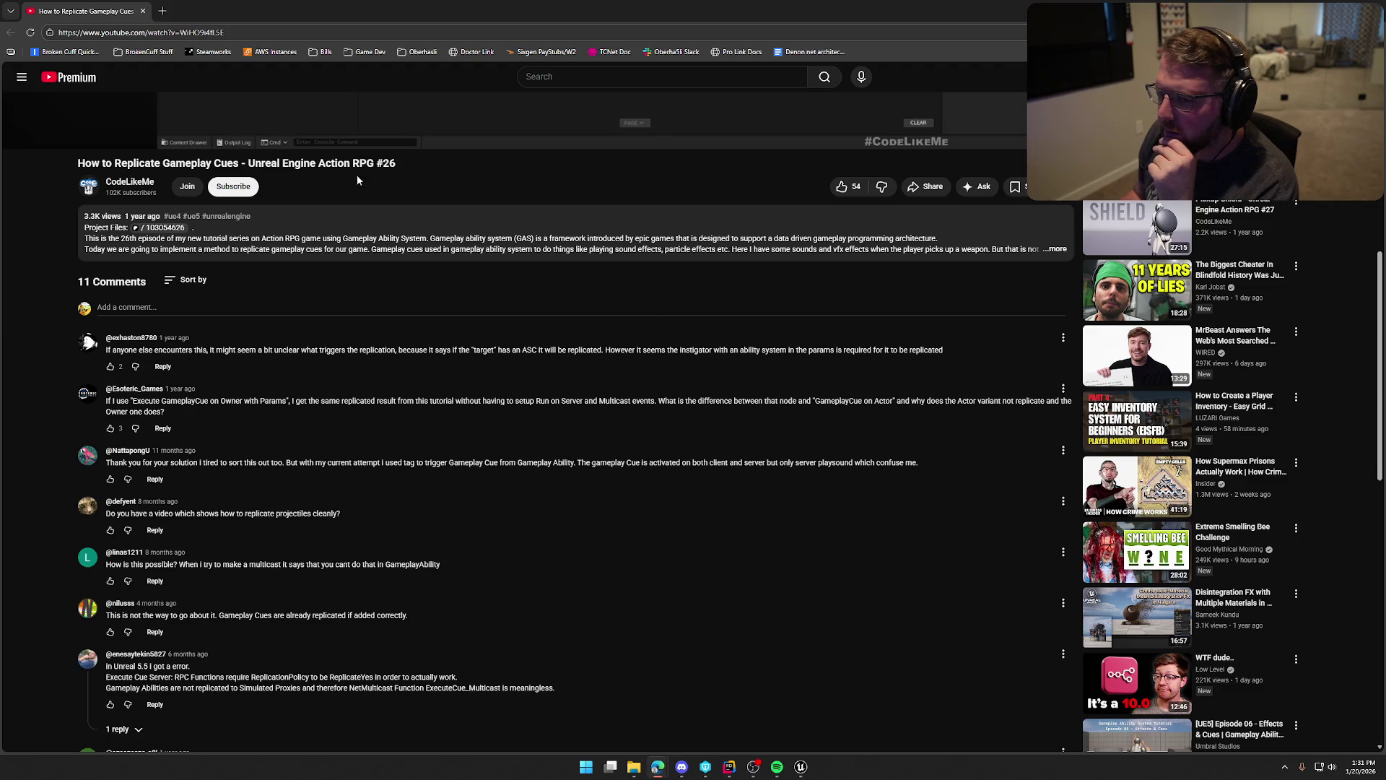
key(alt+Tab)
click(676, 480)
Expand Make Gameplay Cue Parameters, wire Avatar Actor into Instigator, and compile GA_AnimalDie.
click(688, 485)
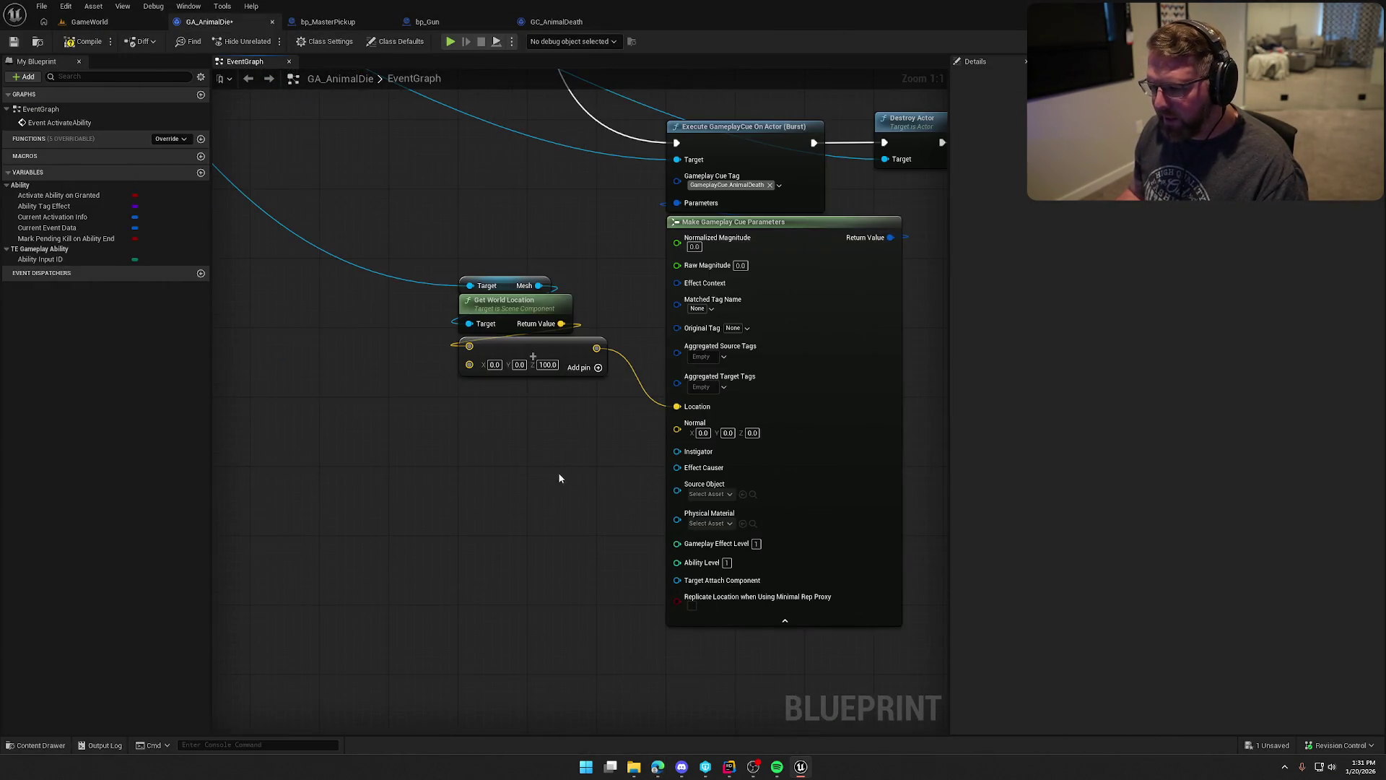
mouse_move(682, 456)
mouse_down()
mouse_move(171, 310)
mouse_move(889, 322)
mouse_move(428, 387)
mouse_move(304, 303)
mouse_move(480, 248)
mouse_move(442, 169)
mouse_up()
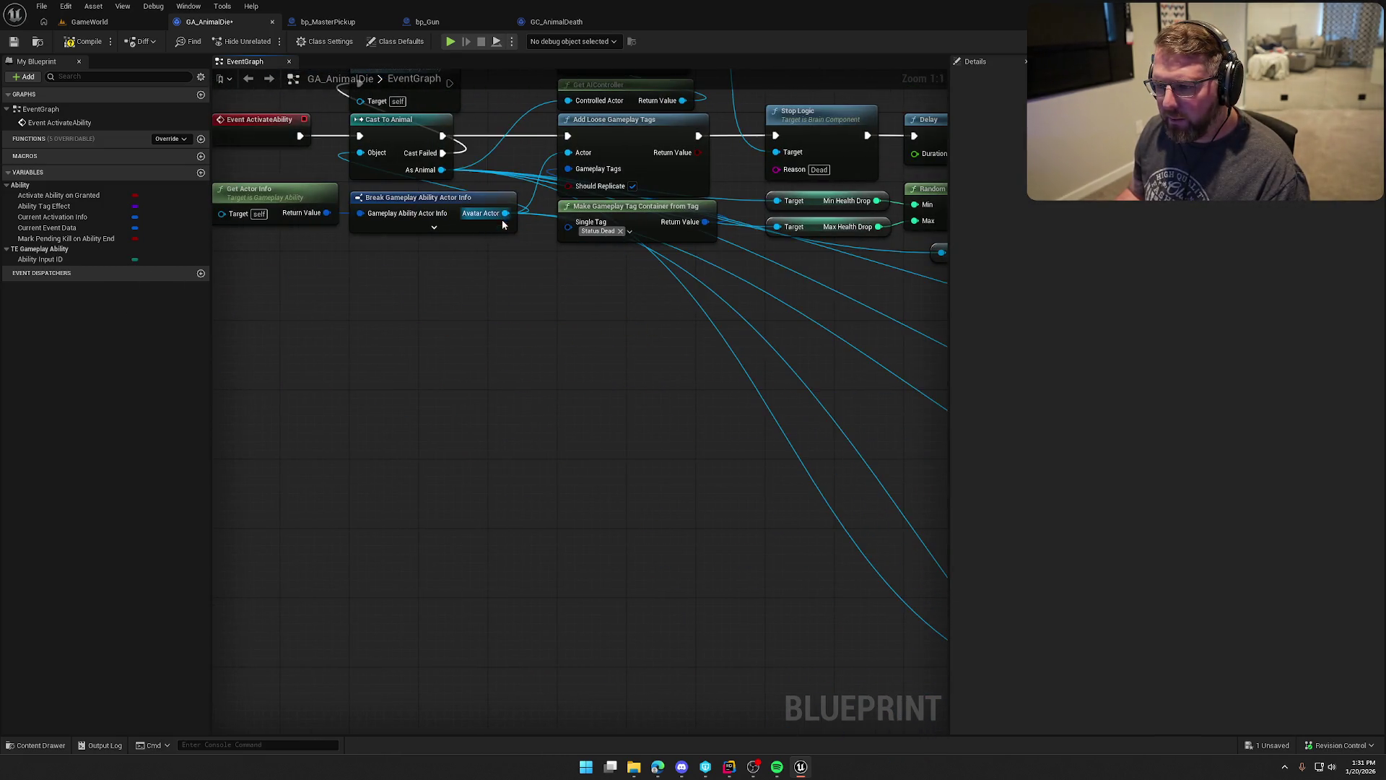
click(83, 42)
Play-test the GameWorld level near the grazing deer, then stop the session.
click(90, 22)
click(269, 41)
click(361, 170)
key(w)
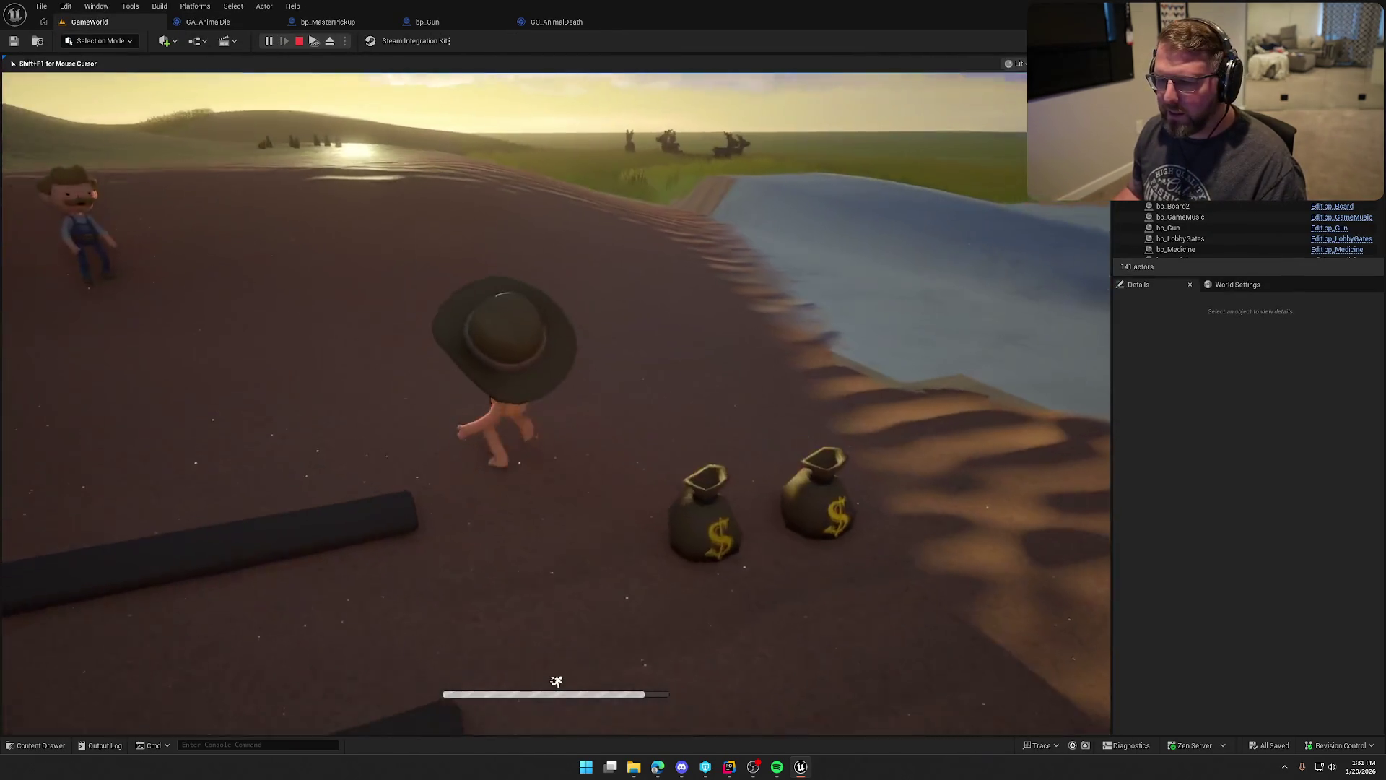
key(super)
key(super)
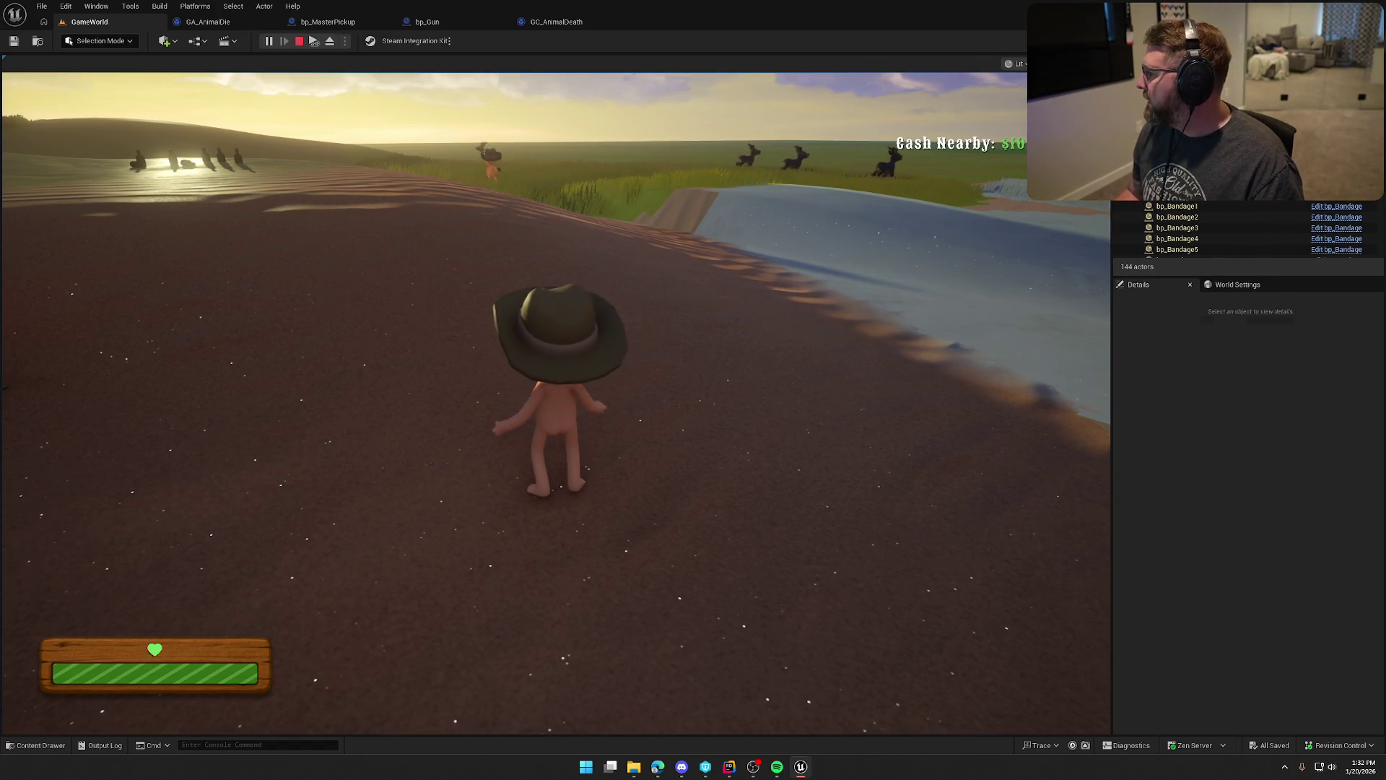
key(Escape)
Read the tutorial's comments on cue replication in a maximized browser, then return to Unreal.
key(alt+Tab)
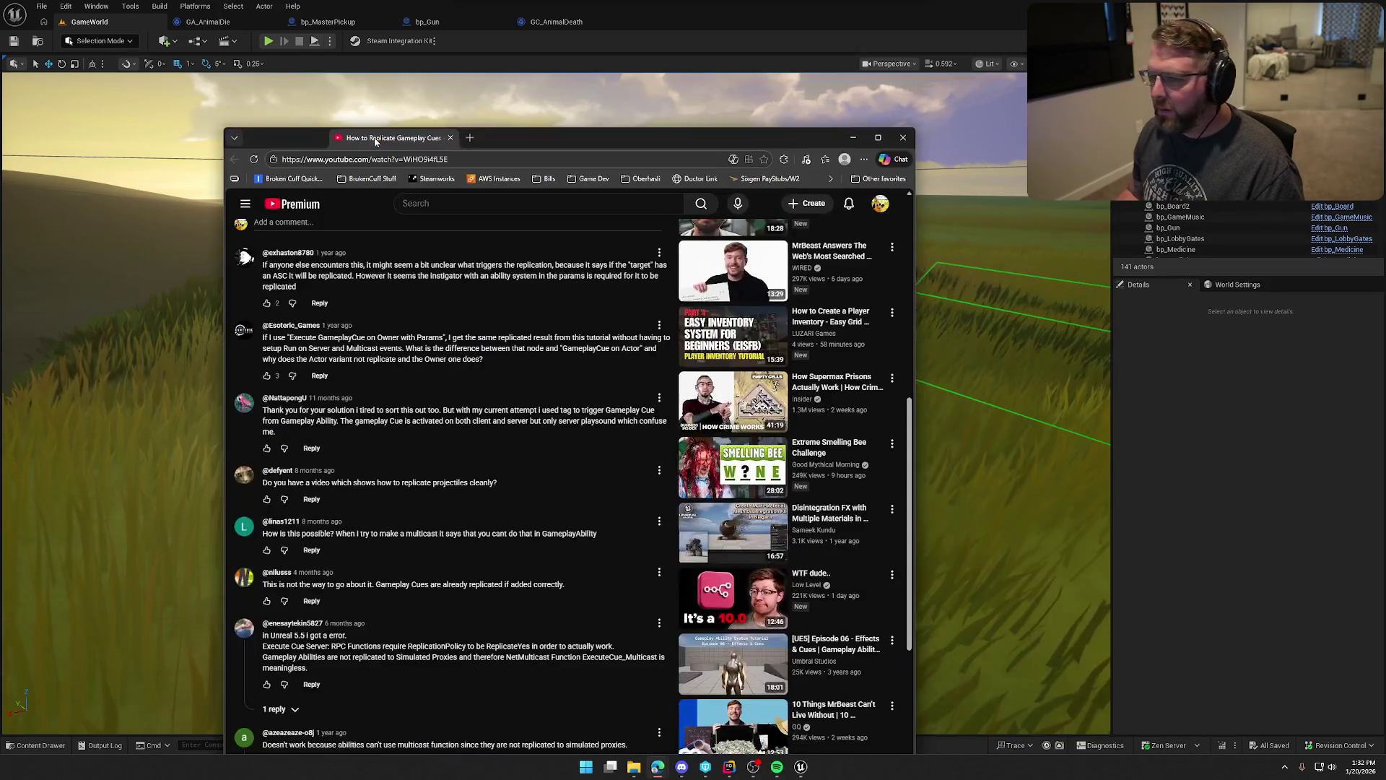
double_click(497, 137)
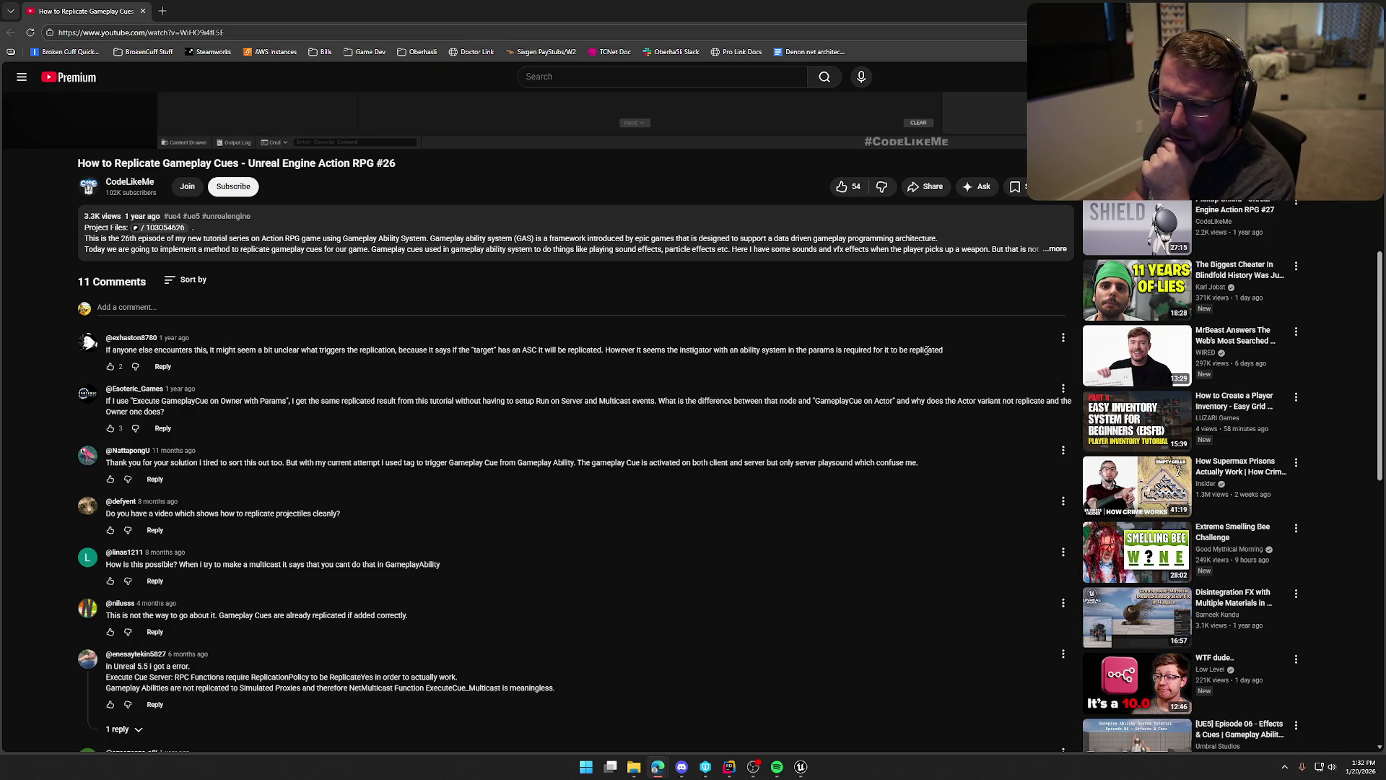
key(alt+Tab)
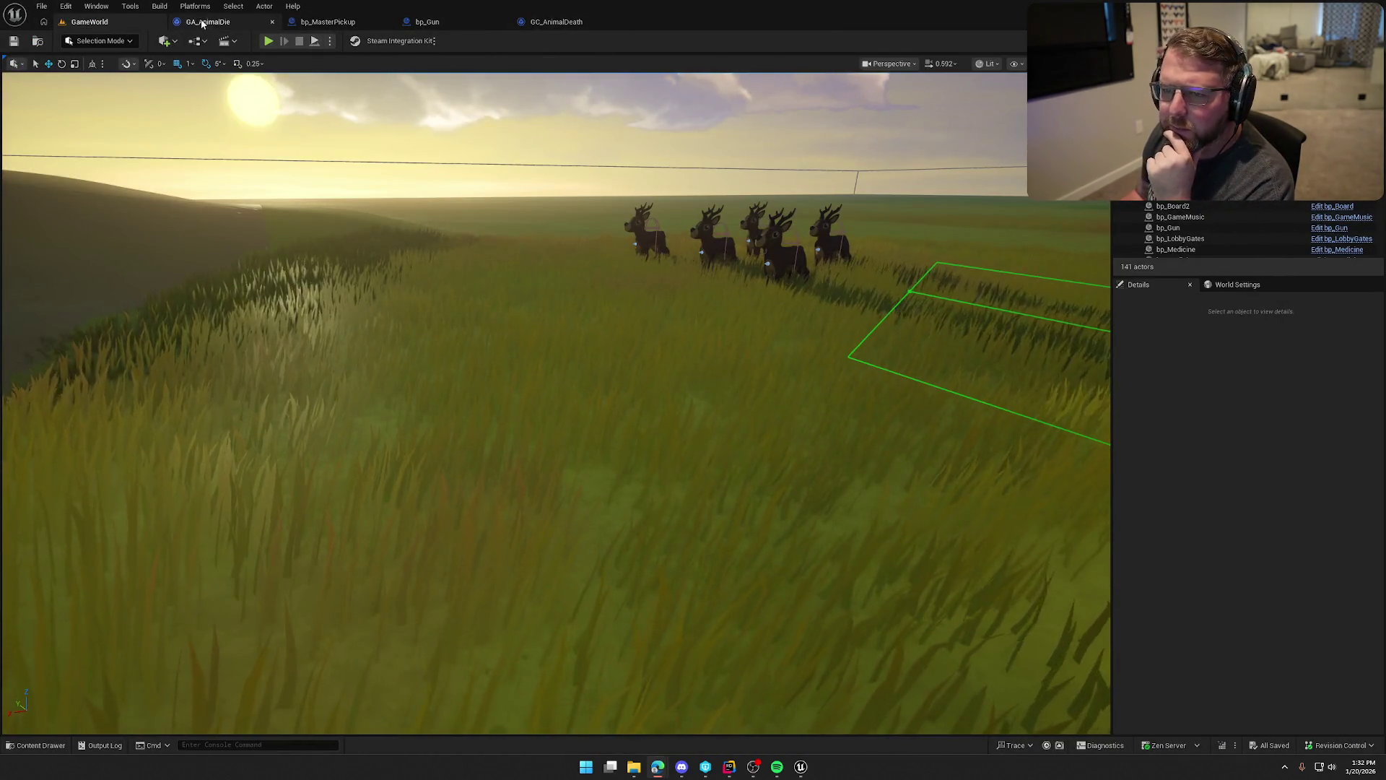
In GA_AnimalDie, connect Cast To Animal's As Animal pin to Instigator and recompile.
click(208, 22)
scroll(528, 387, up, 5)
drag(419, 520, 483, 374)
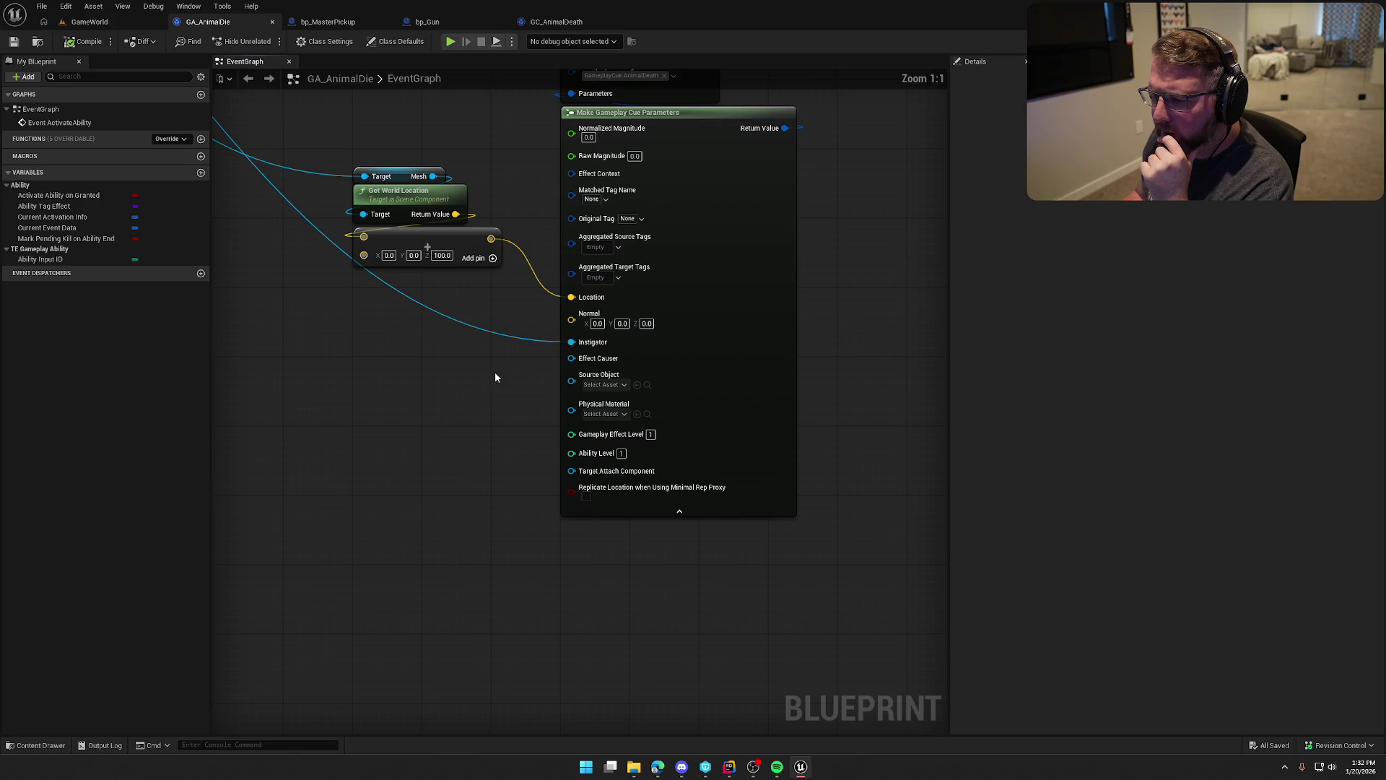
mouse_move(380, 331)
mouse_down()
mouse_move(944, 727)
mouse_move(780, 659)
mouse_up()
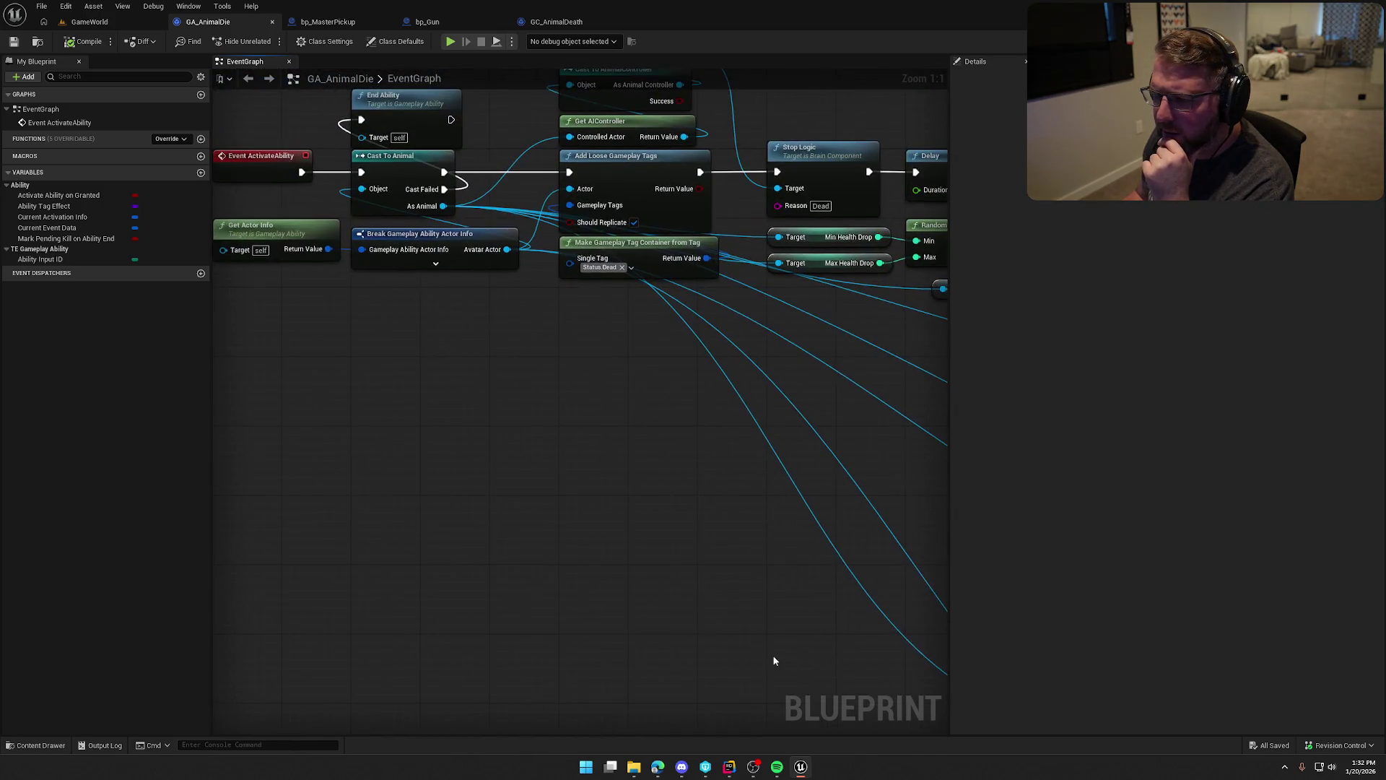
mouse_move(449, 207)
mouse_down()
mouse_move(917, 685)
mouse_move(811, 693)
mouse_move(662, 619)
mouse_move(587, 647)
mouse_move(669, 652)
mouse_up()
scroll(415, 566, down, 2)
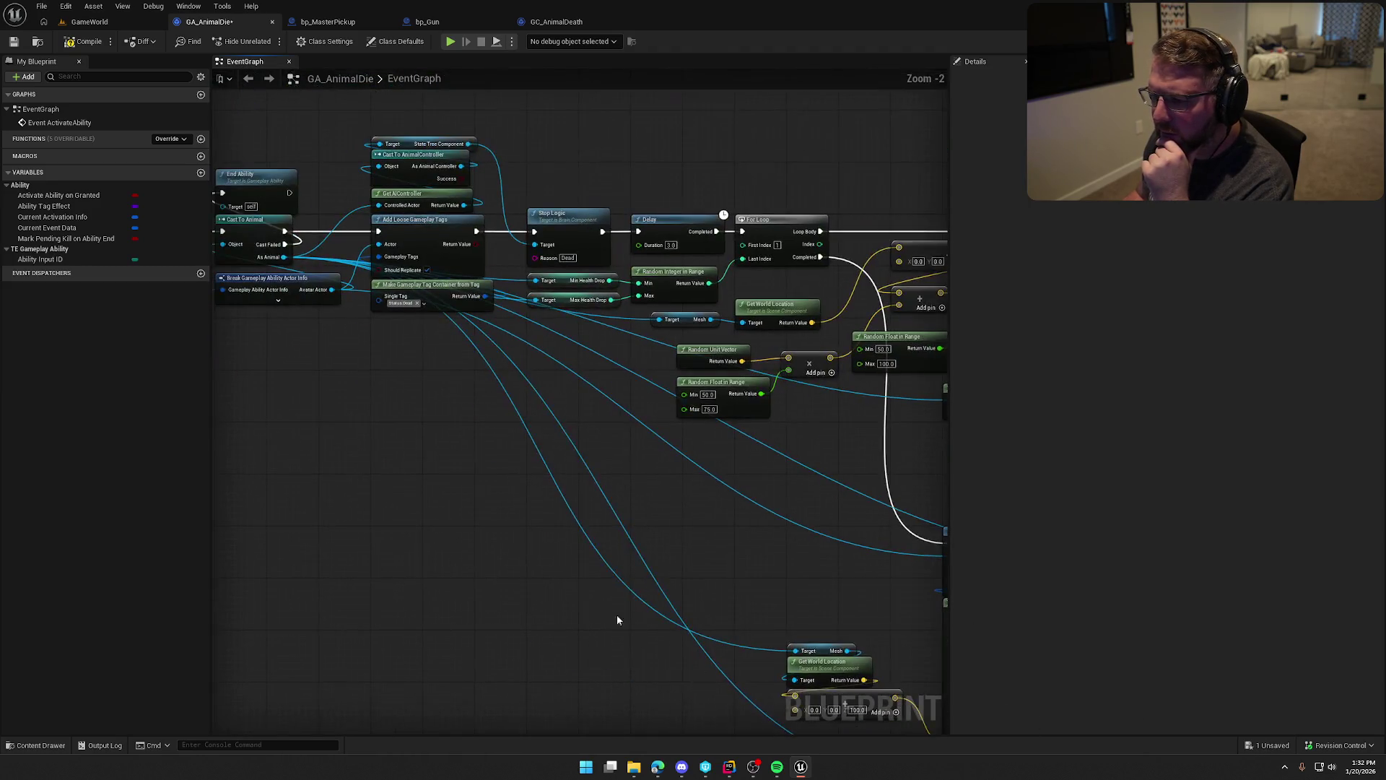
mouse_move(283, 257)
mouse_down()
mouse_move(931, 498)
mouse_move(687, 556)
mouse_move(700, 558)
mouse_up()
drag(554, 545, 556, 341)
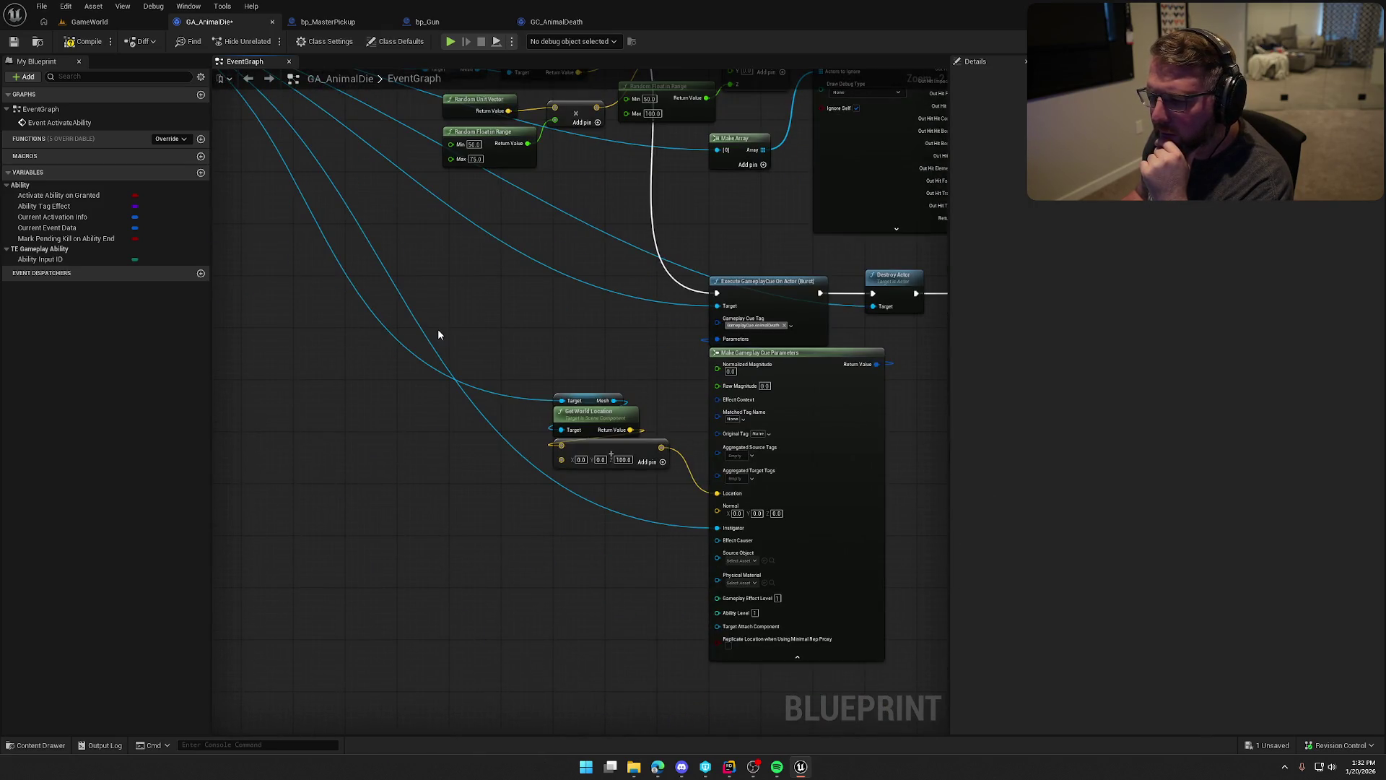
click(84, 41)
Run another play test of GameWorld, then stop it.
click(108, 22)
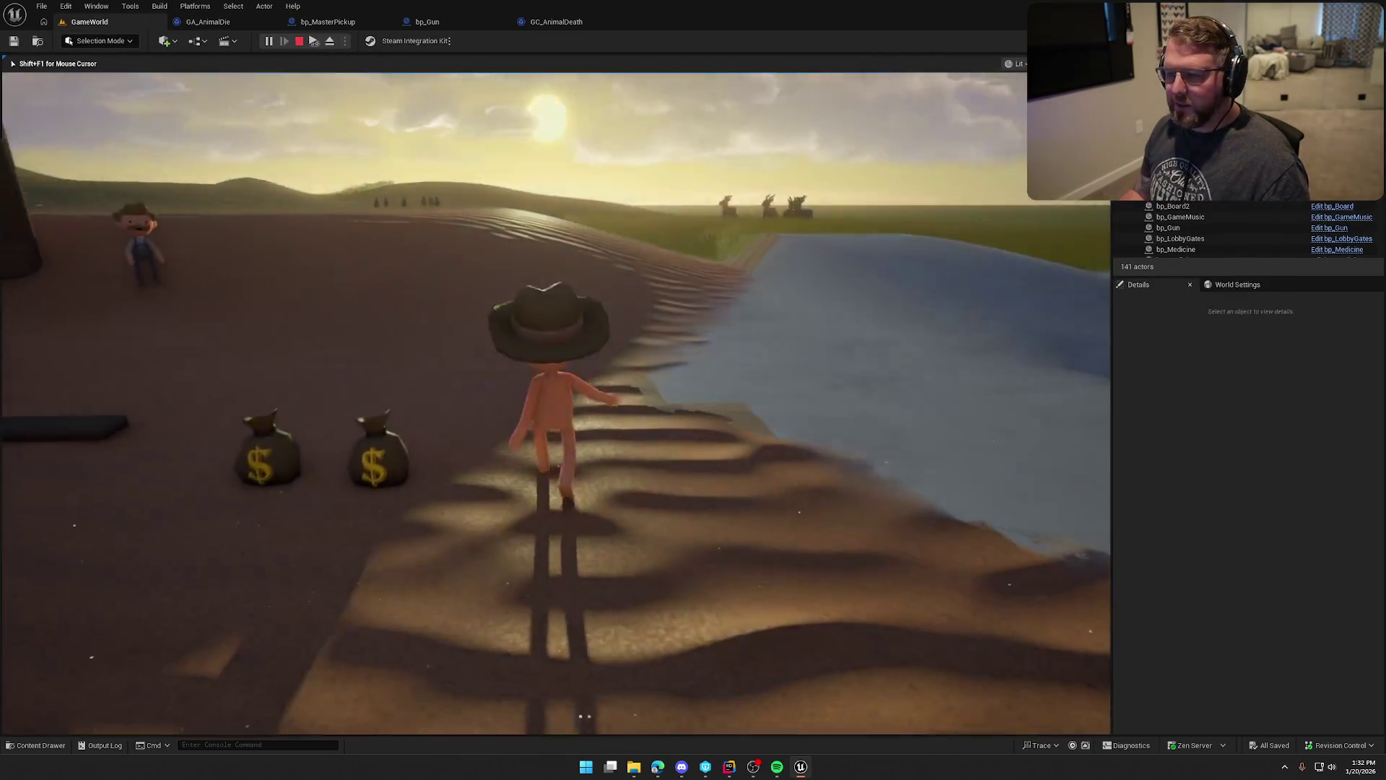
key(super)
key(super)
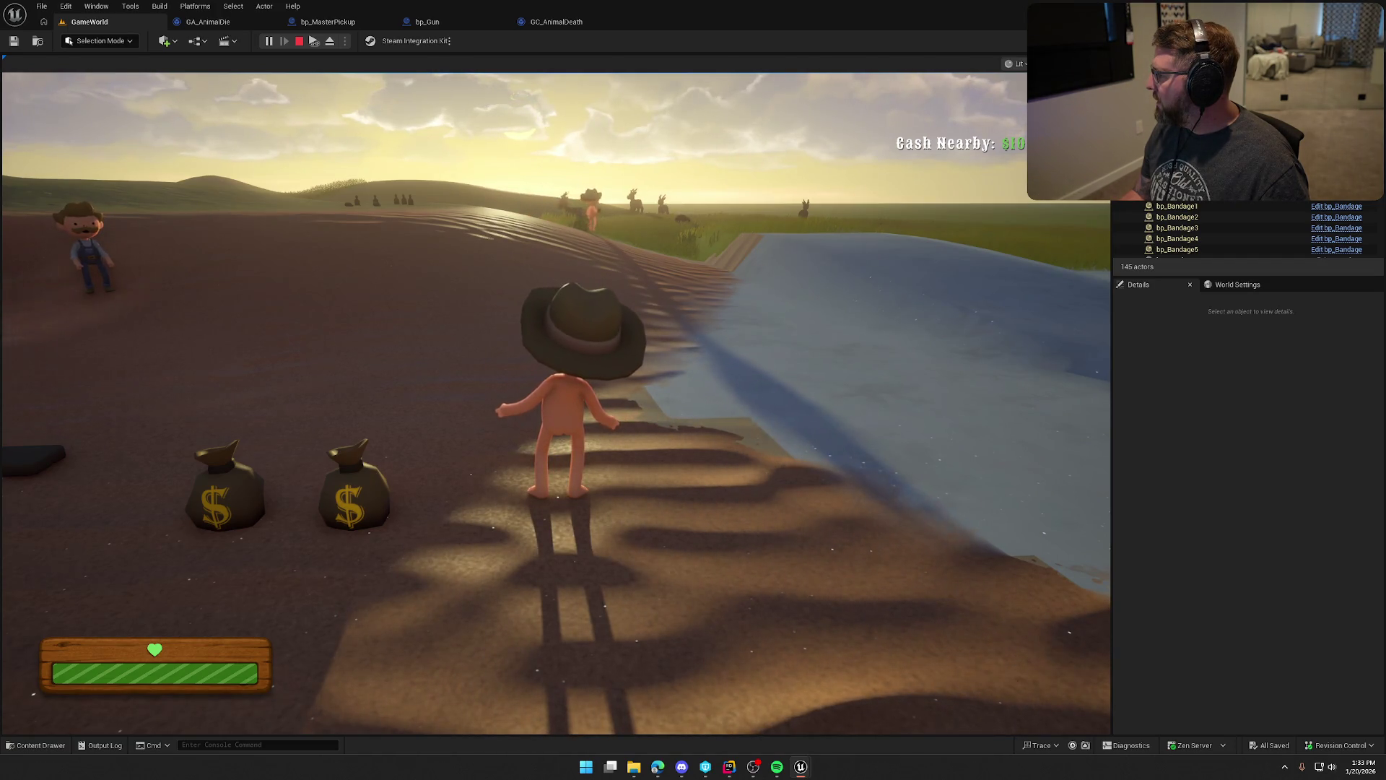
key(Escape)
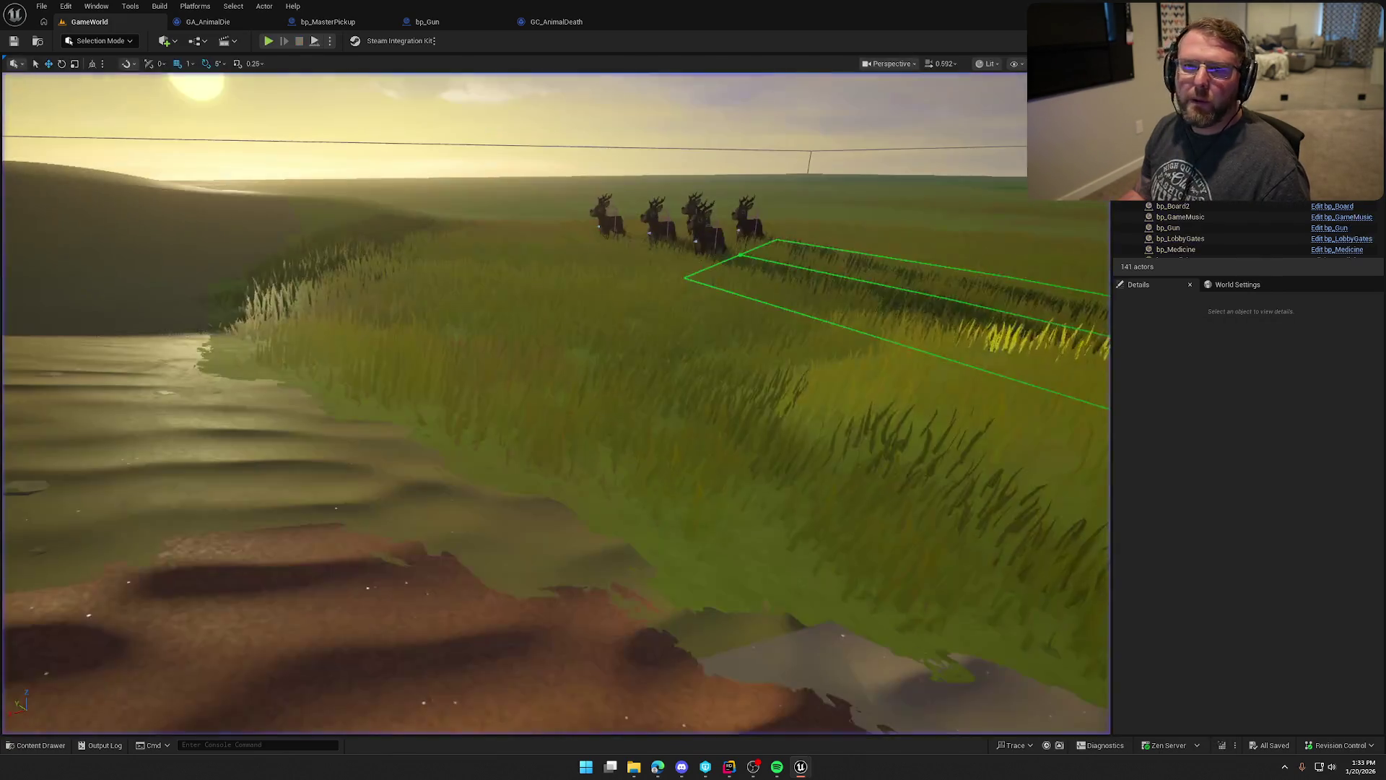
Maximize the browser, review the tutorial's blueprint section and comments, then return to Unreal.
key(alt+Tab)
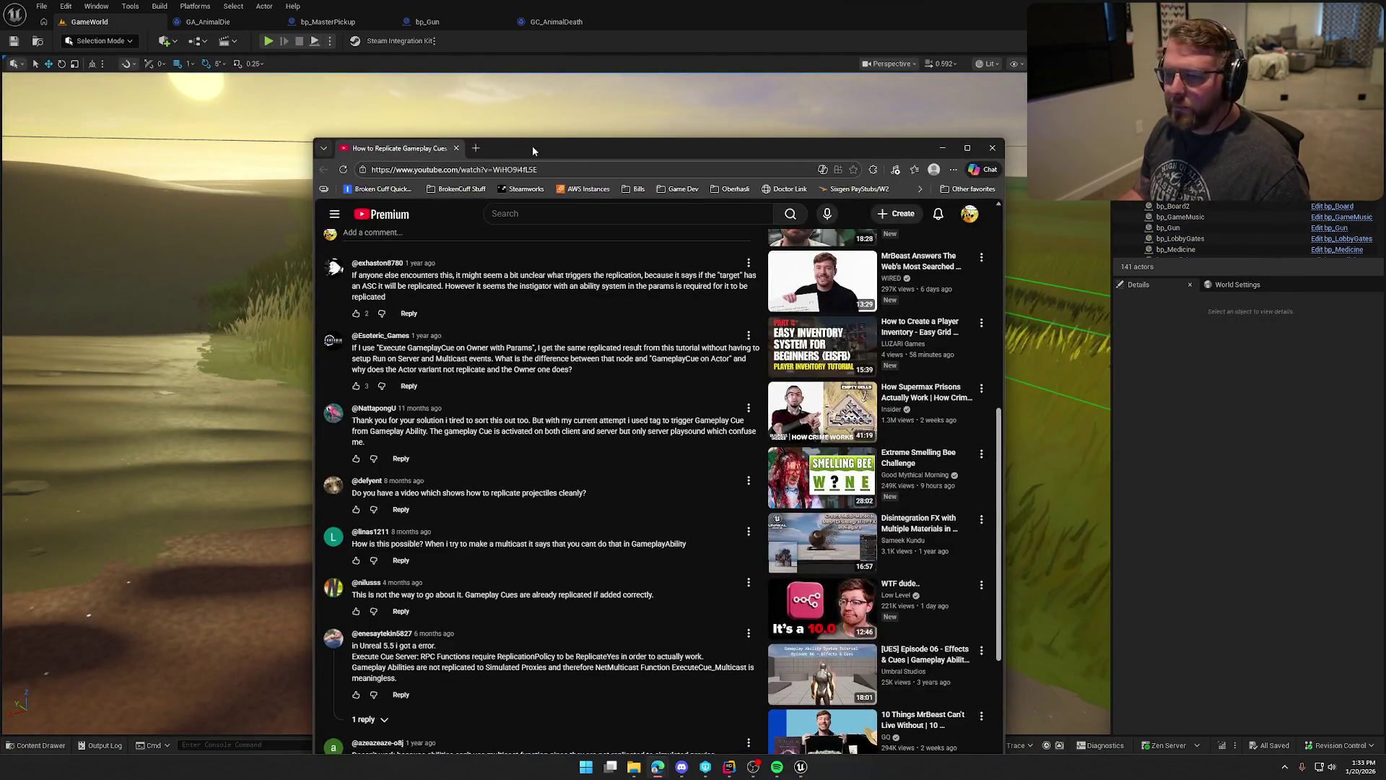
double_click(530, 144)
scroll(490, 375, up, 5)
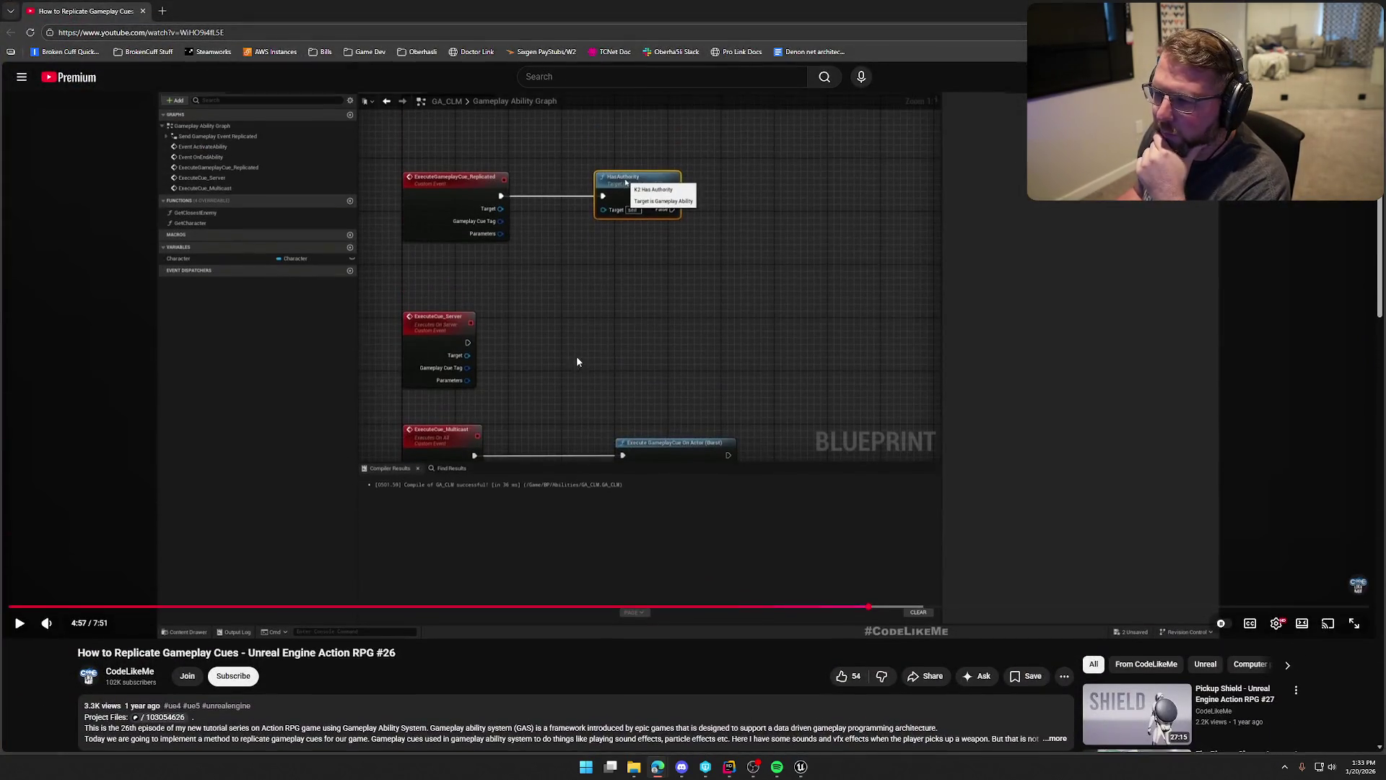
scroll(600, 332, up, 1)
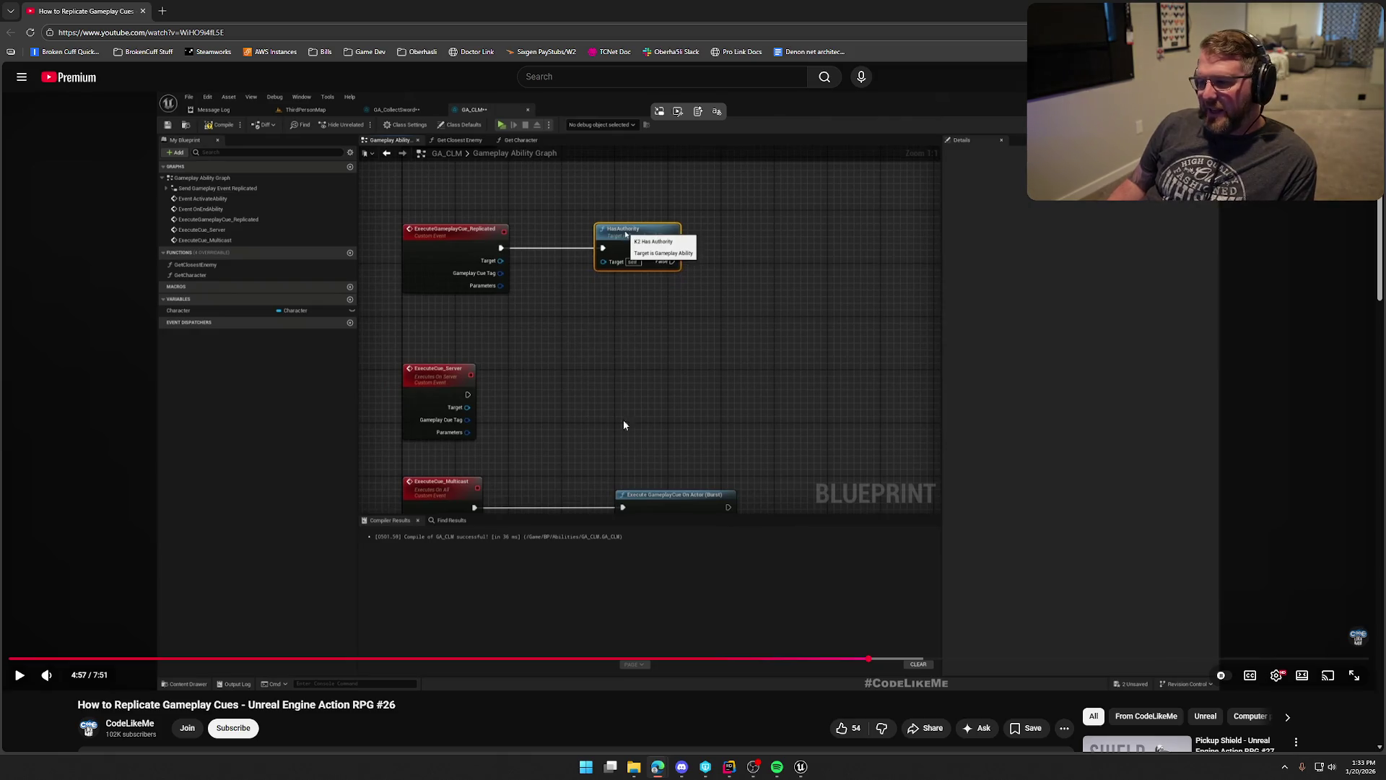
scroll(713, 333, down, 7)
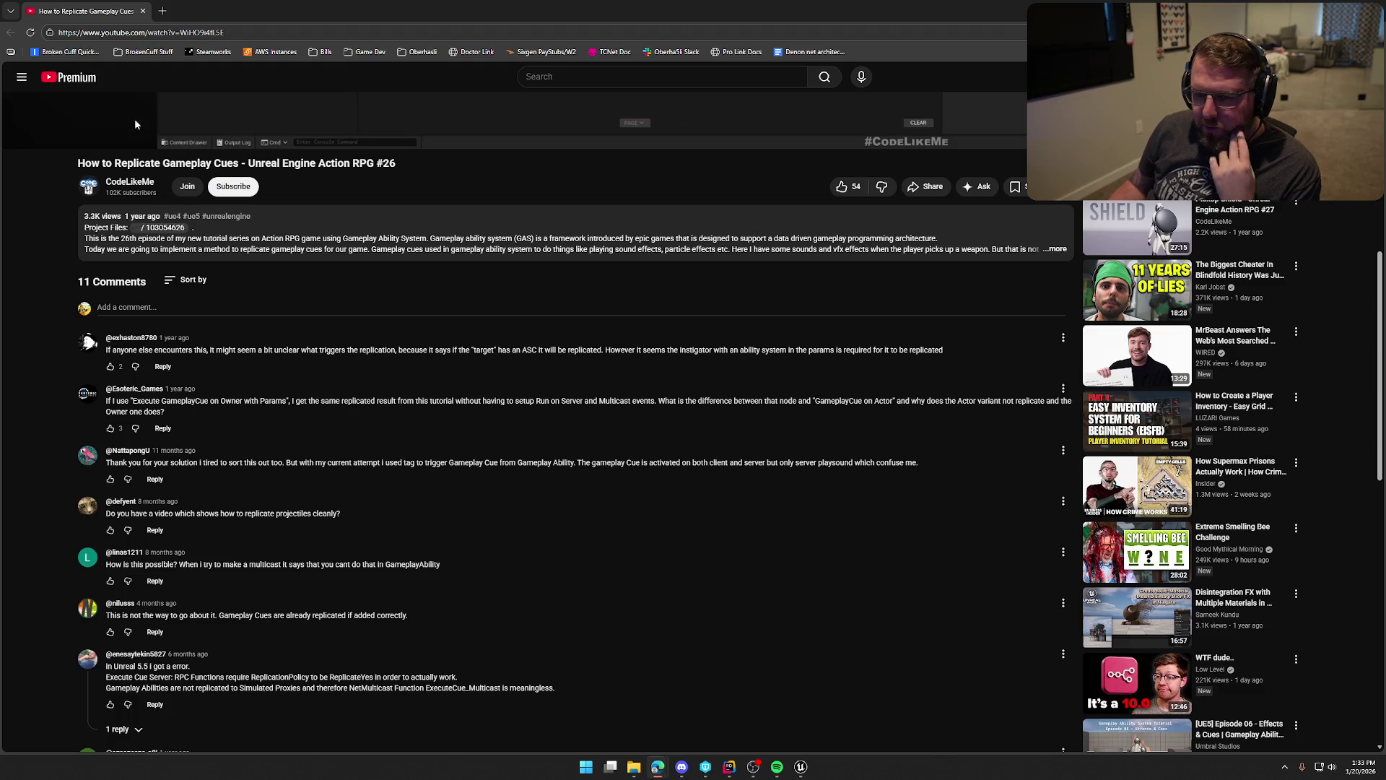
key(alt+Tab)
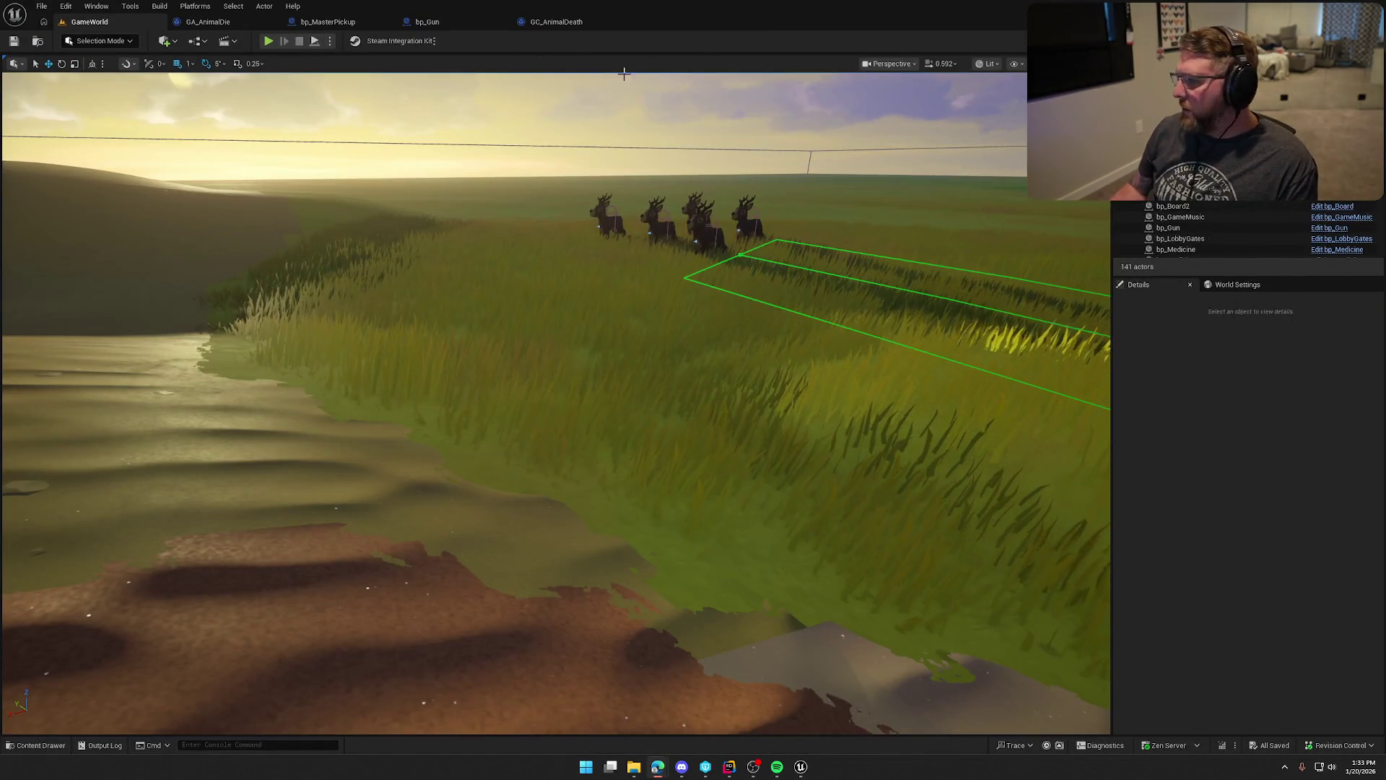
Add an Execute GameplayCue On Owner node to GA_AnimalDie, then delete it as the wrong variant.
click(187, 28)
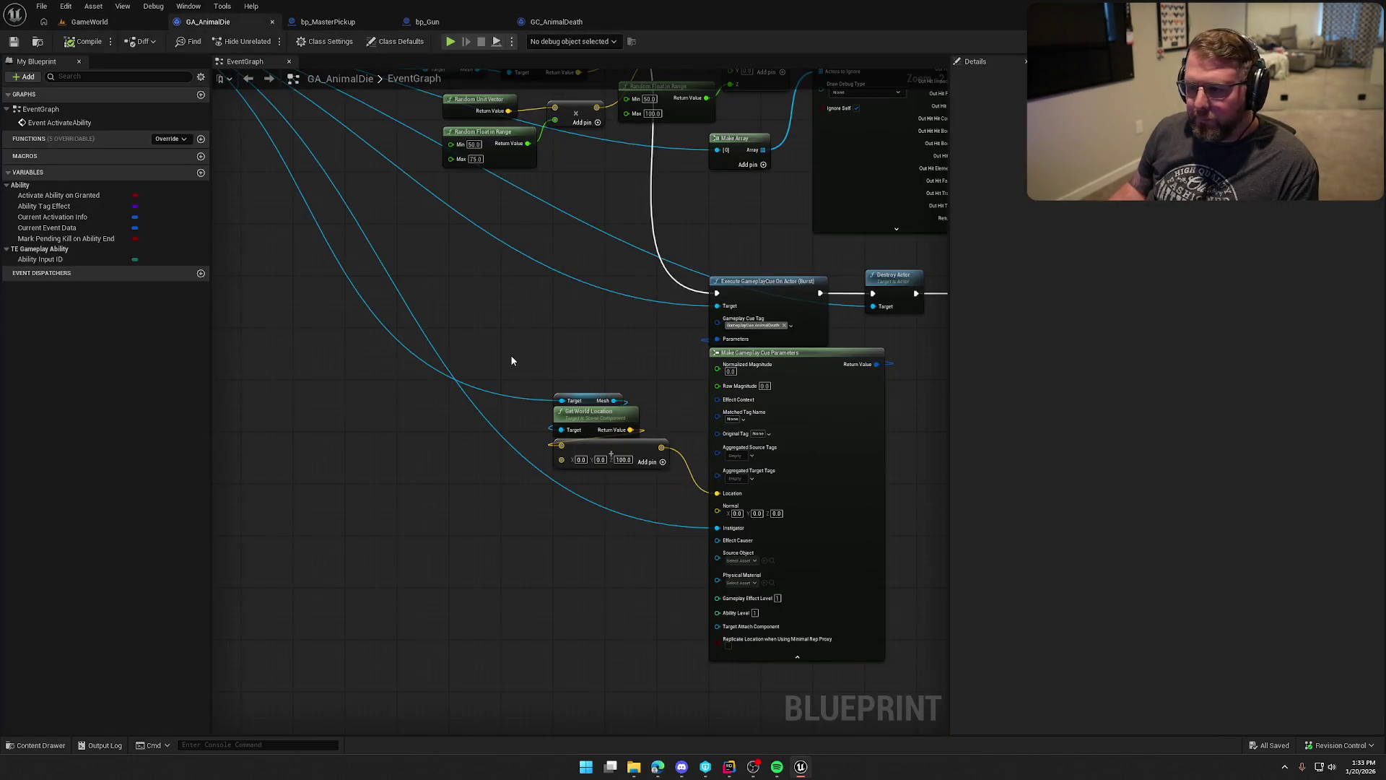
scroll(509, 349, up, 3)
right_click(548, 264)
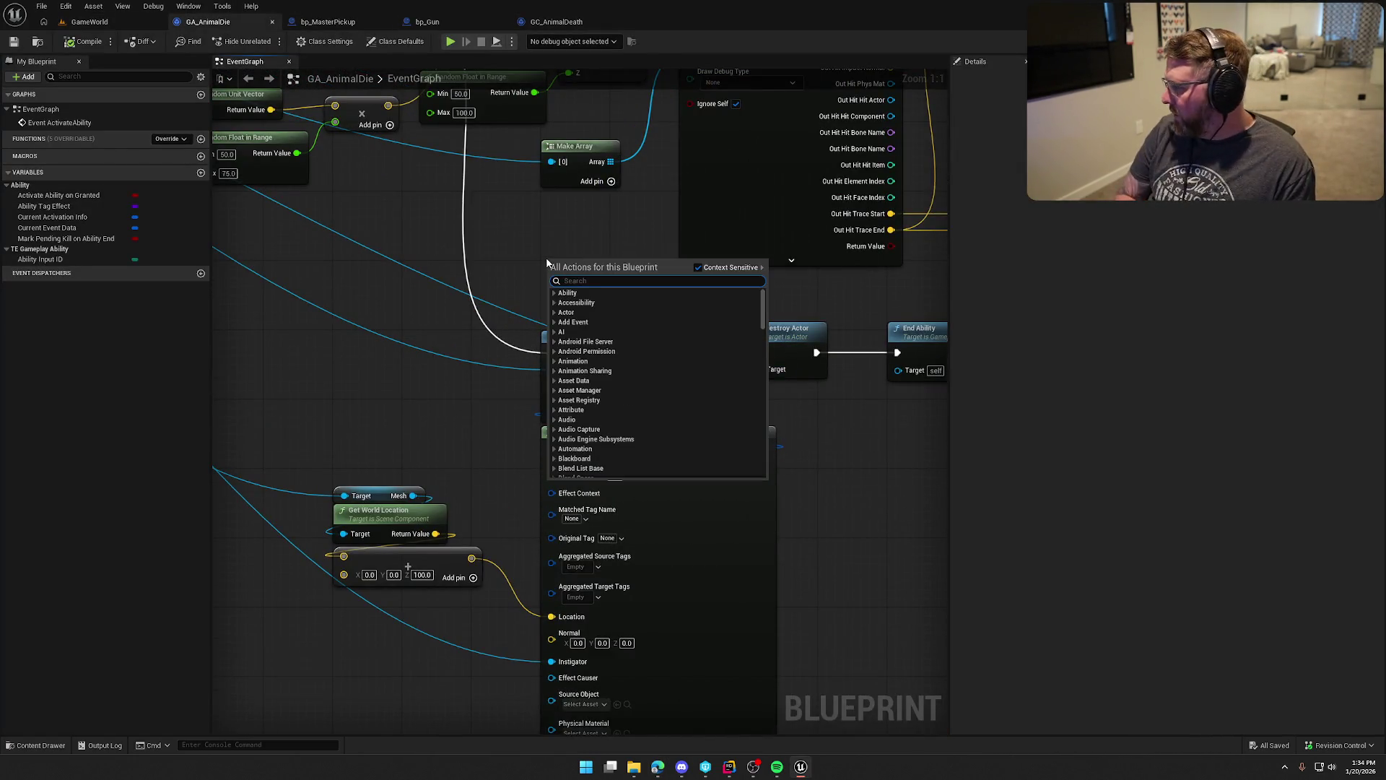
text(execute game)
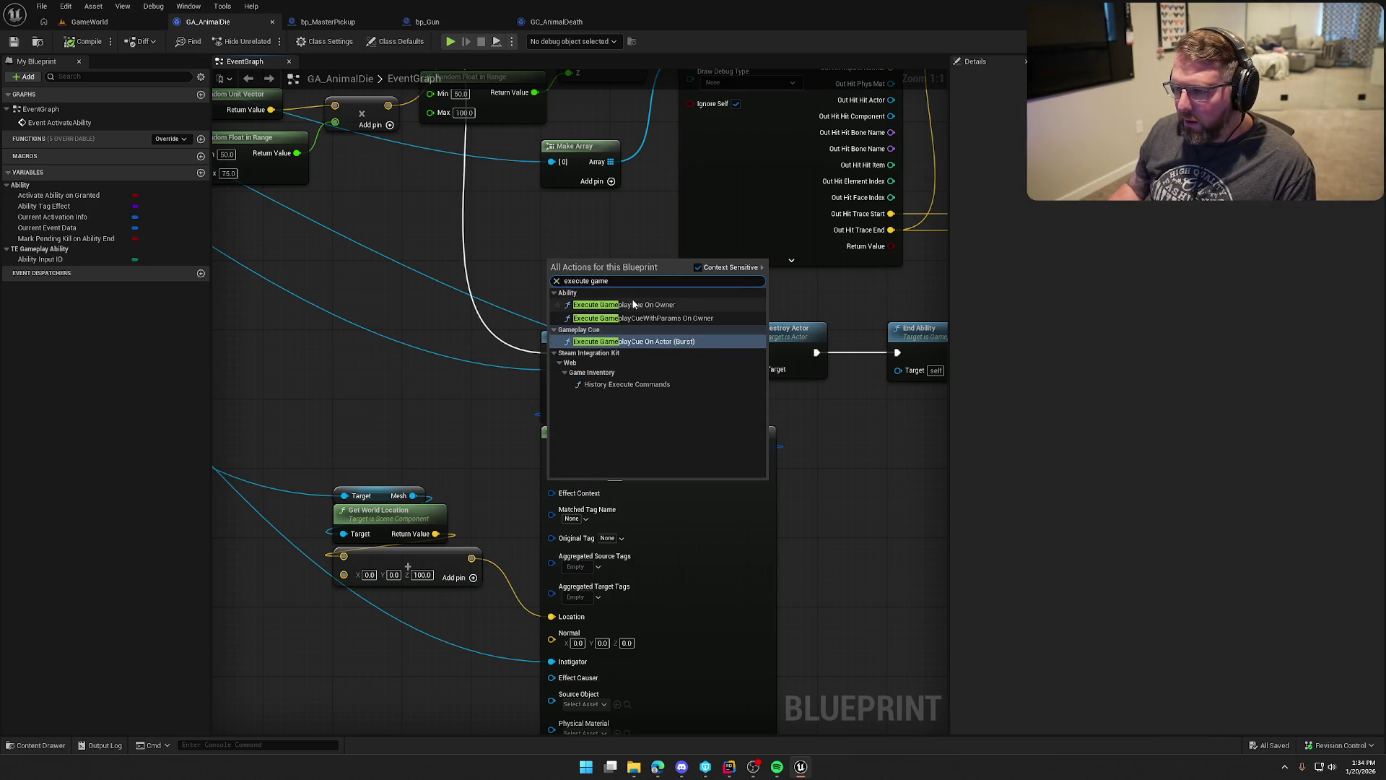
click(626, 305)
drag(637, 278, 620, 244)
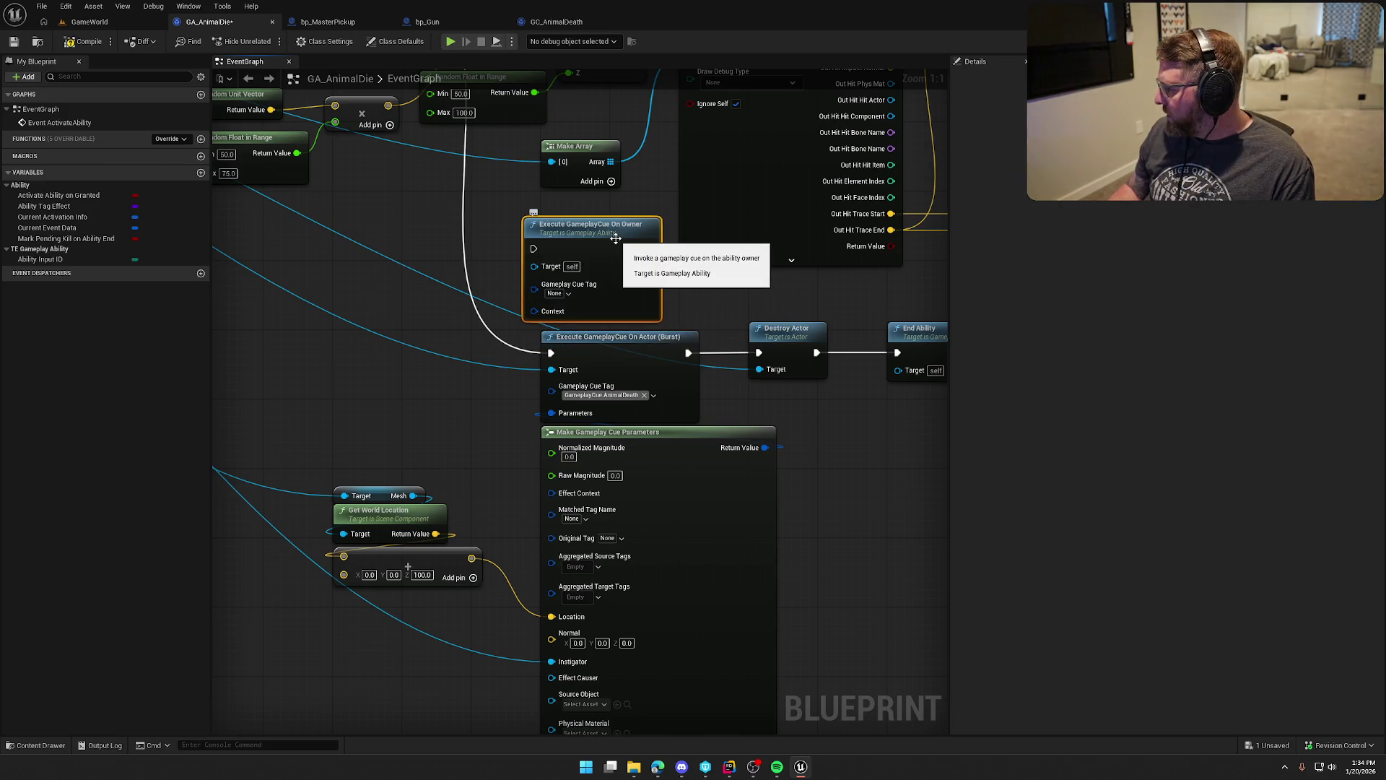
key(Delete)
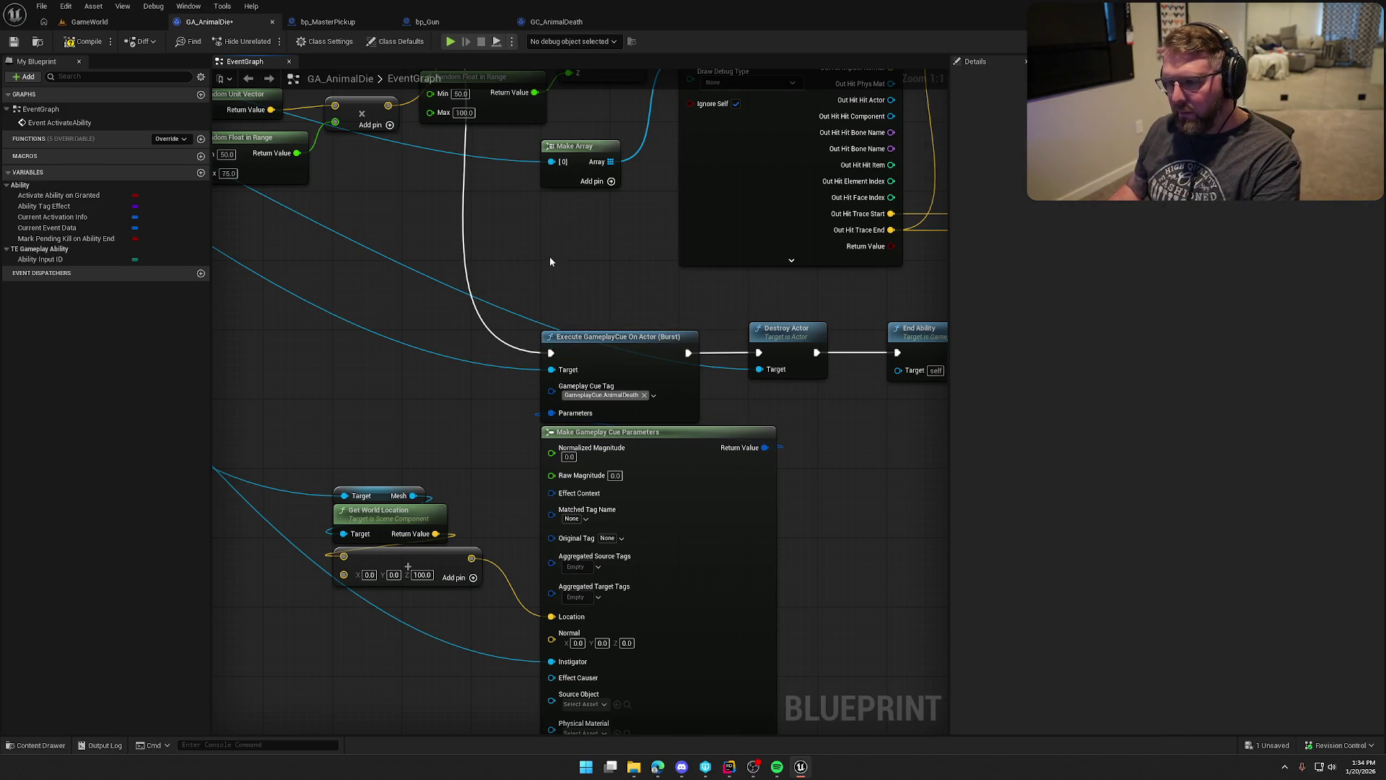
Add an Execute GameplayCueWithParams On Owner node and position it above the Burst node.
right_click(549, 258)
text(eve)
key(BackSpace)
key(BackSpace)
text(xecute)
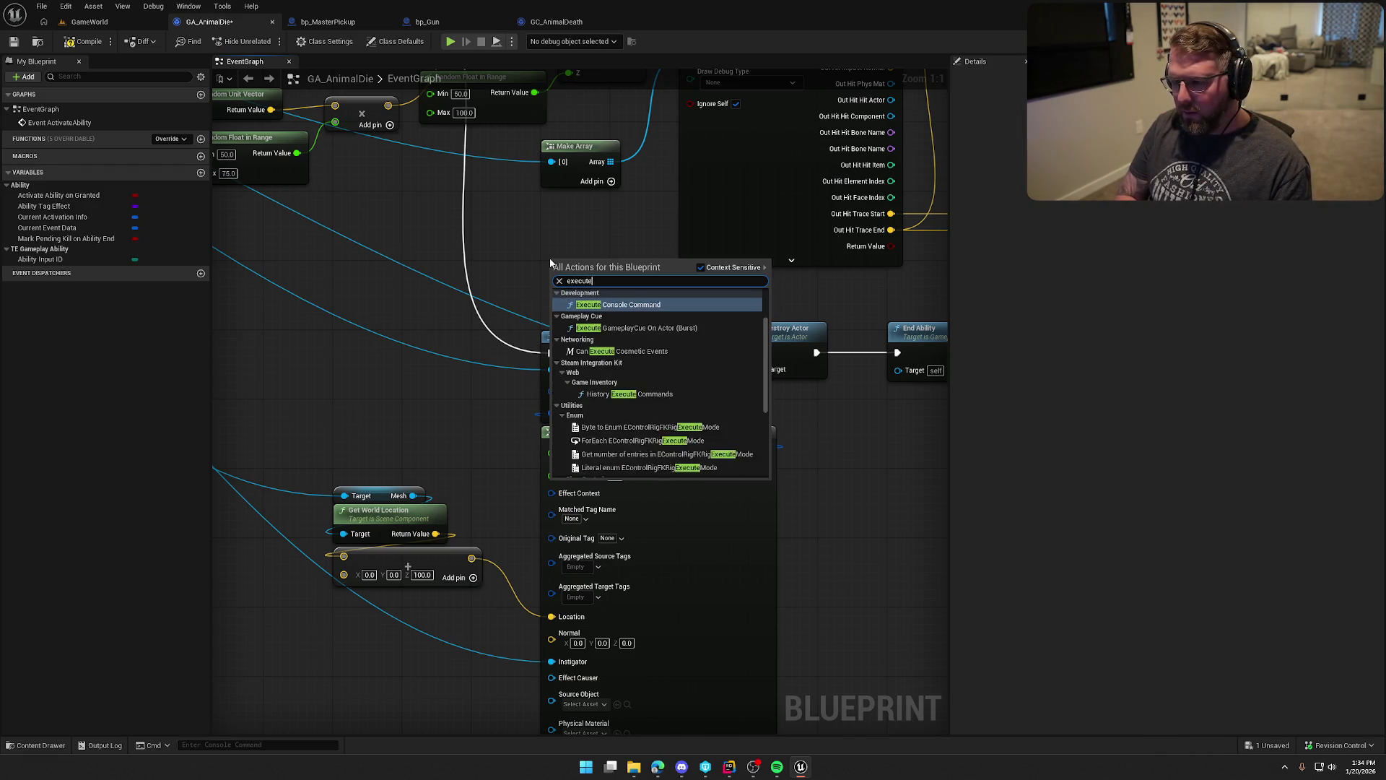
text( game)
click(620, 318)
drag(620, 275, 557, 218)
Wire For Loop Completed into the WithParams node and its output into Destroy Actor.
drag(661, 314, 724, 346)
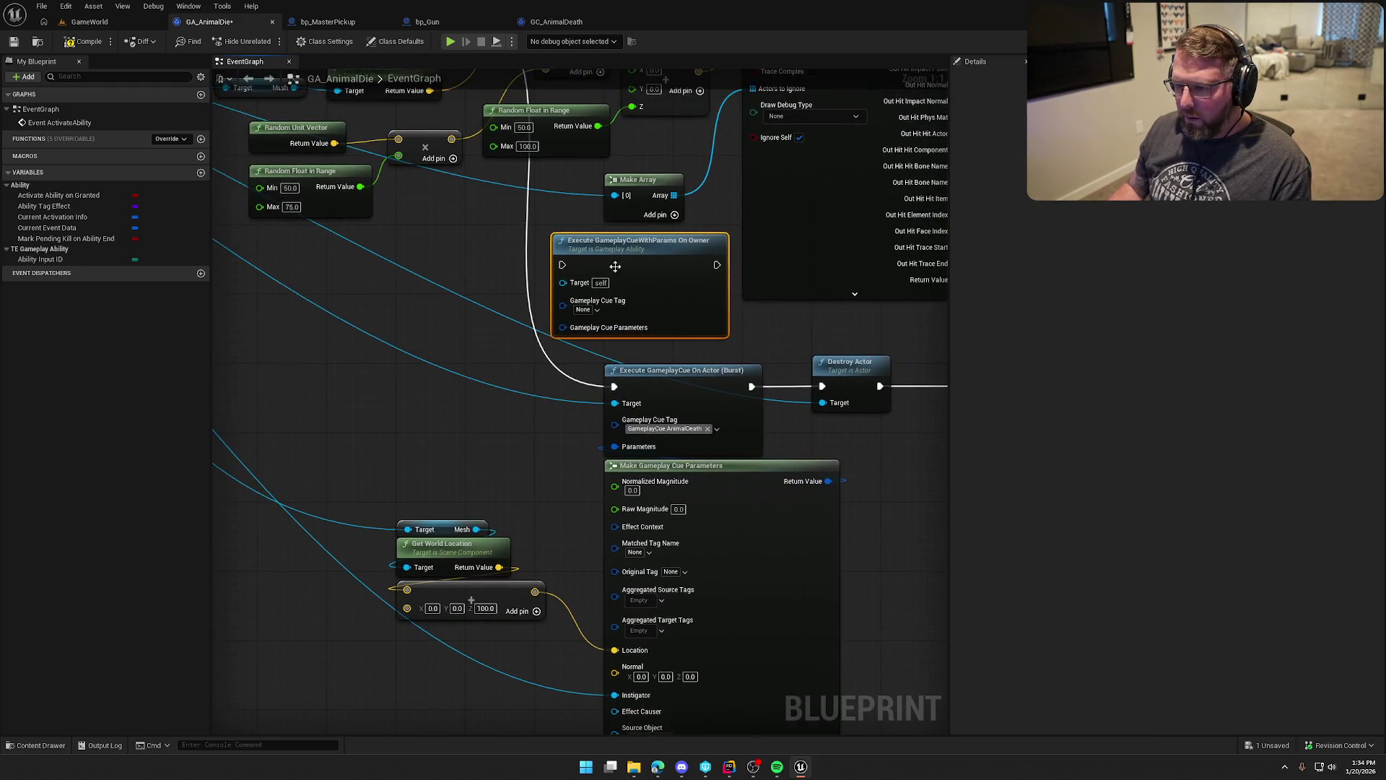
mouse_move(615, 387)
mouse_down()
mouse_move(553, 266)
mouse_move(566, 428)
mouse_up()
click(530, 272)
mouse_move(477, 164)
mouse_down()
mouse_move(600, 443)
mouse_move(599, 425)
mouse_move(628, 446)
mouse_up()
drag(628, 447, 511, 339)
mouse_move(628, 344)
mouse_down()
mouse_move(741, 439)
mouse_move(701, 303)
mouse_up()
mouse_move(379, 571)
mouse_down()
mouse_move(640, 352)
mouse_move(467, 462)
mouse_up()
drag(568, 252, 567, 346)
drag(582, 237, 675, 225)
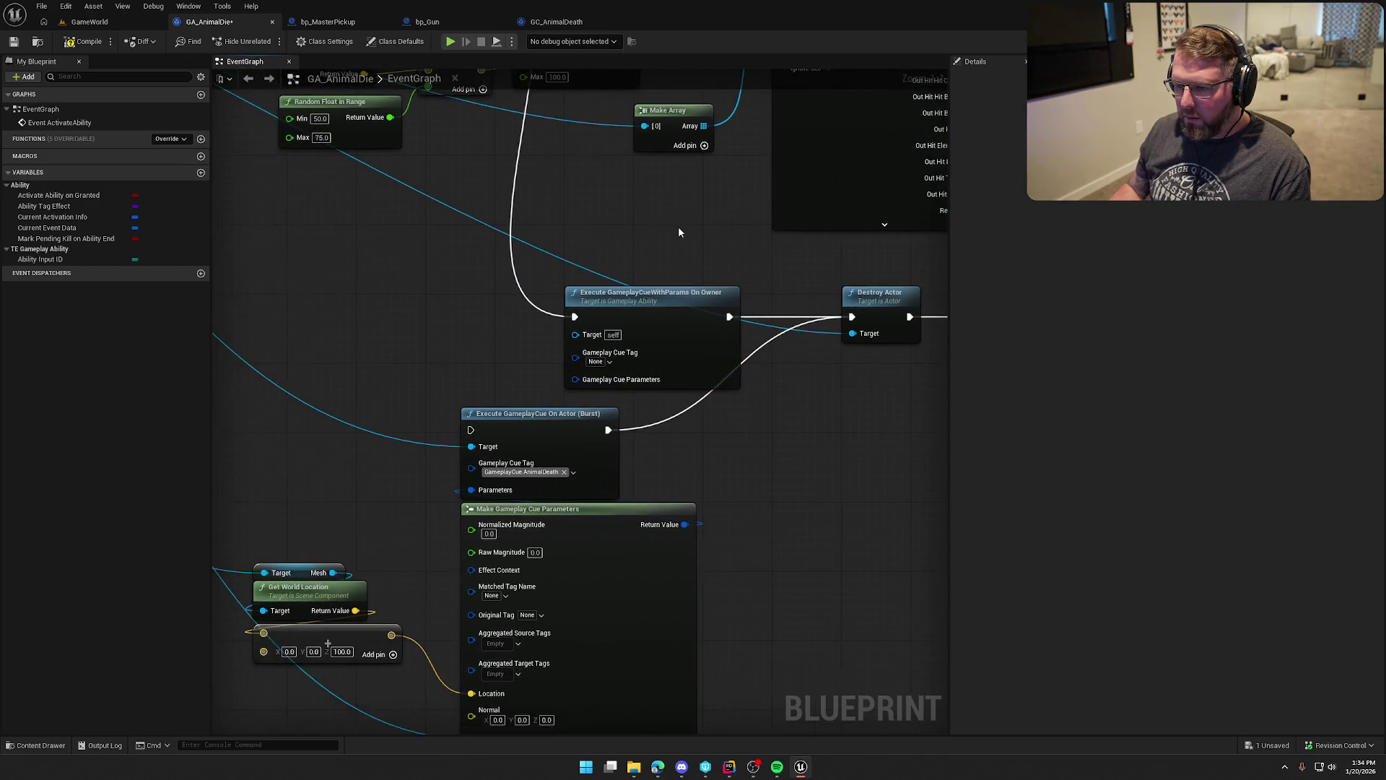
drag(675, 448, 707, 428)
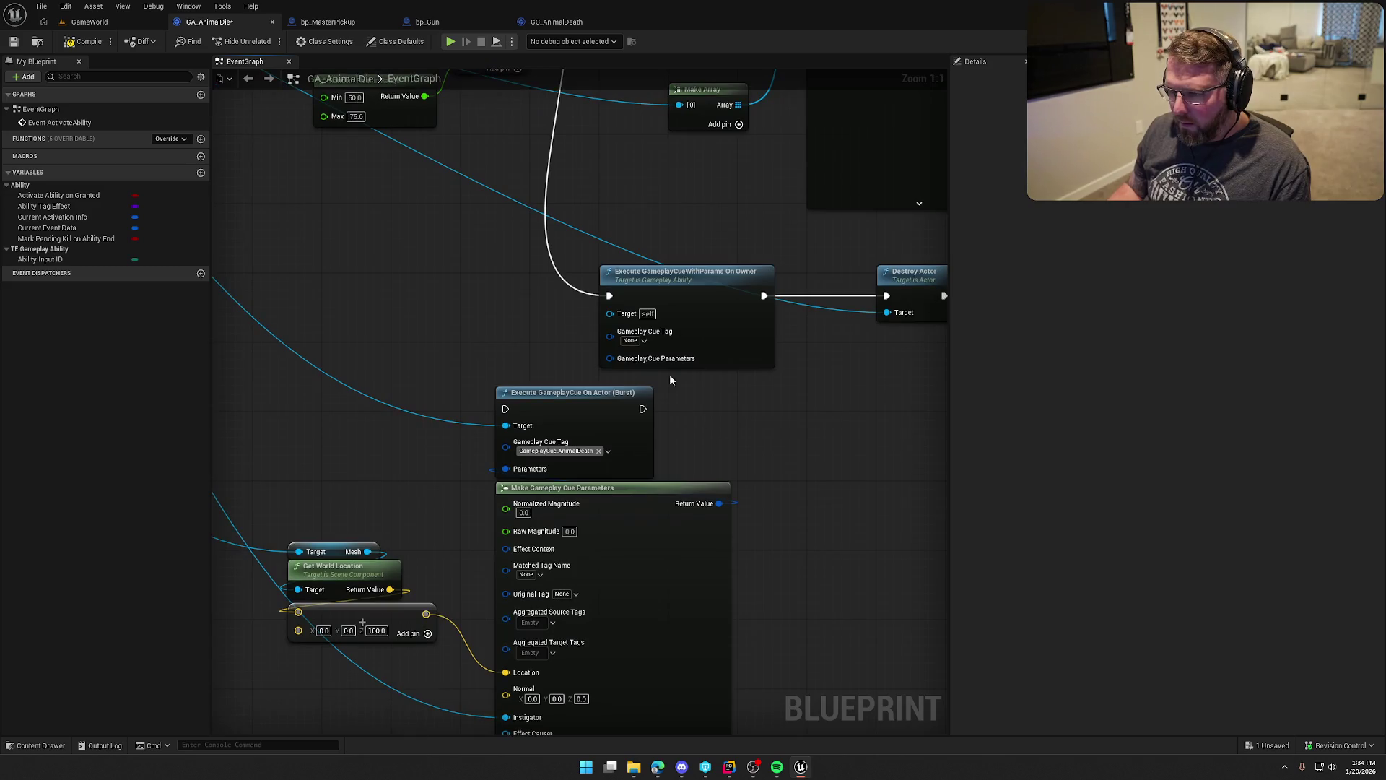
Set the WithParams cue tag to GameplayCue.AnimalDeath and feed in Make Gameplay Cue Parameters.
click(629, 342)
click(641, 426)
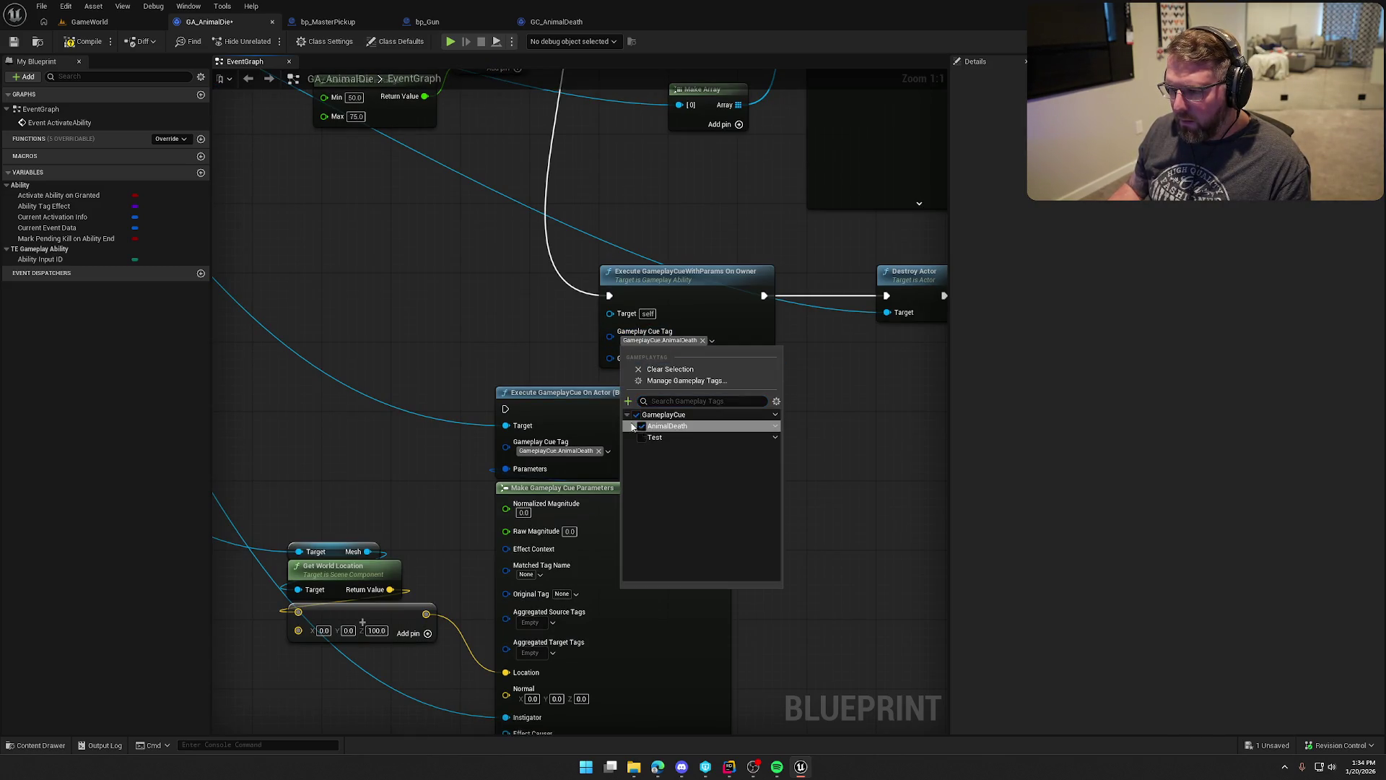
drag(540, 322, 499, 254)
drag(669, 348, 725, 371)
mouse_move(728, 459)
mouse_down()
mouse_move(650, 394)
mouse_move(626, 318)
mouse_up()
mouse_move(773, 391)
mouse_down()
mouse_move(780, 277)
mouse_move(817, 389)
mouse_up()
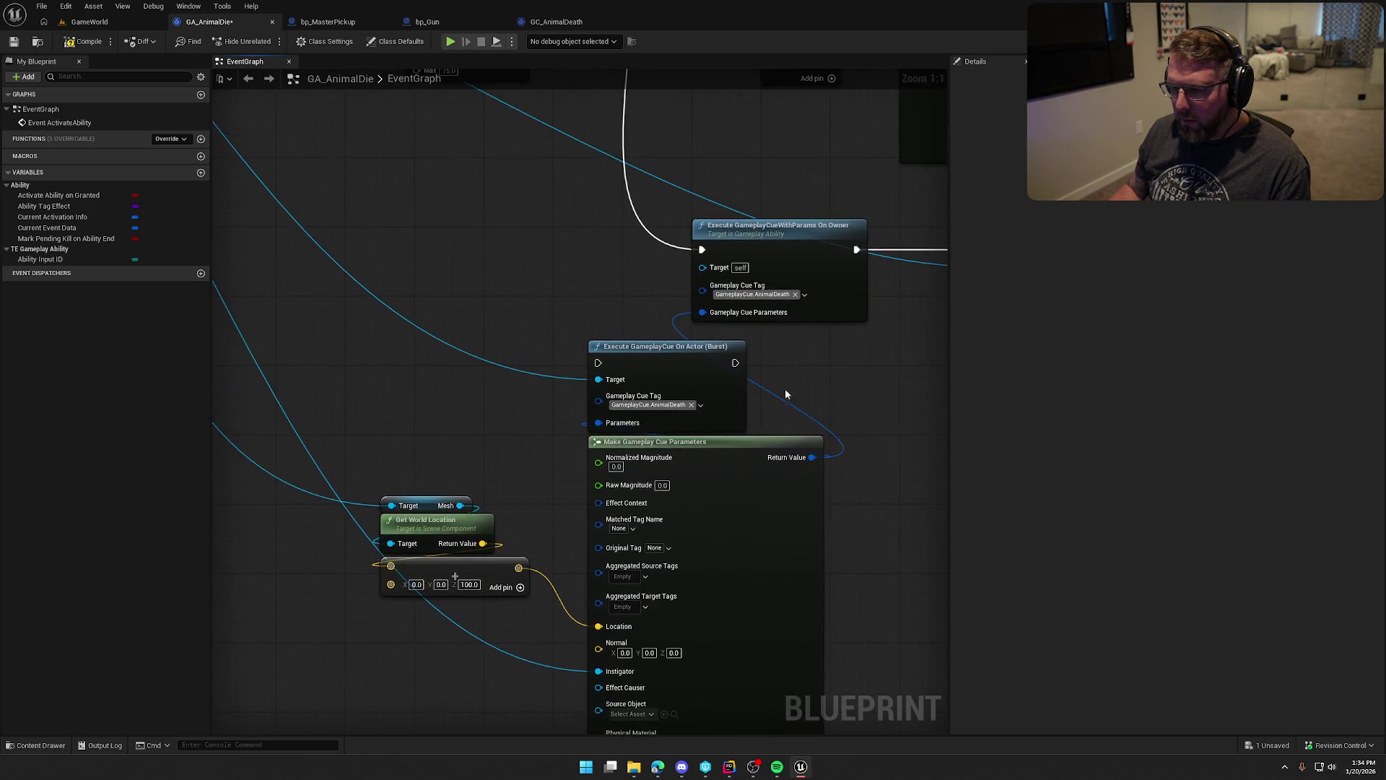
drag(686, 366, 510, 235)
drag(769, 376, 639, 423)
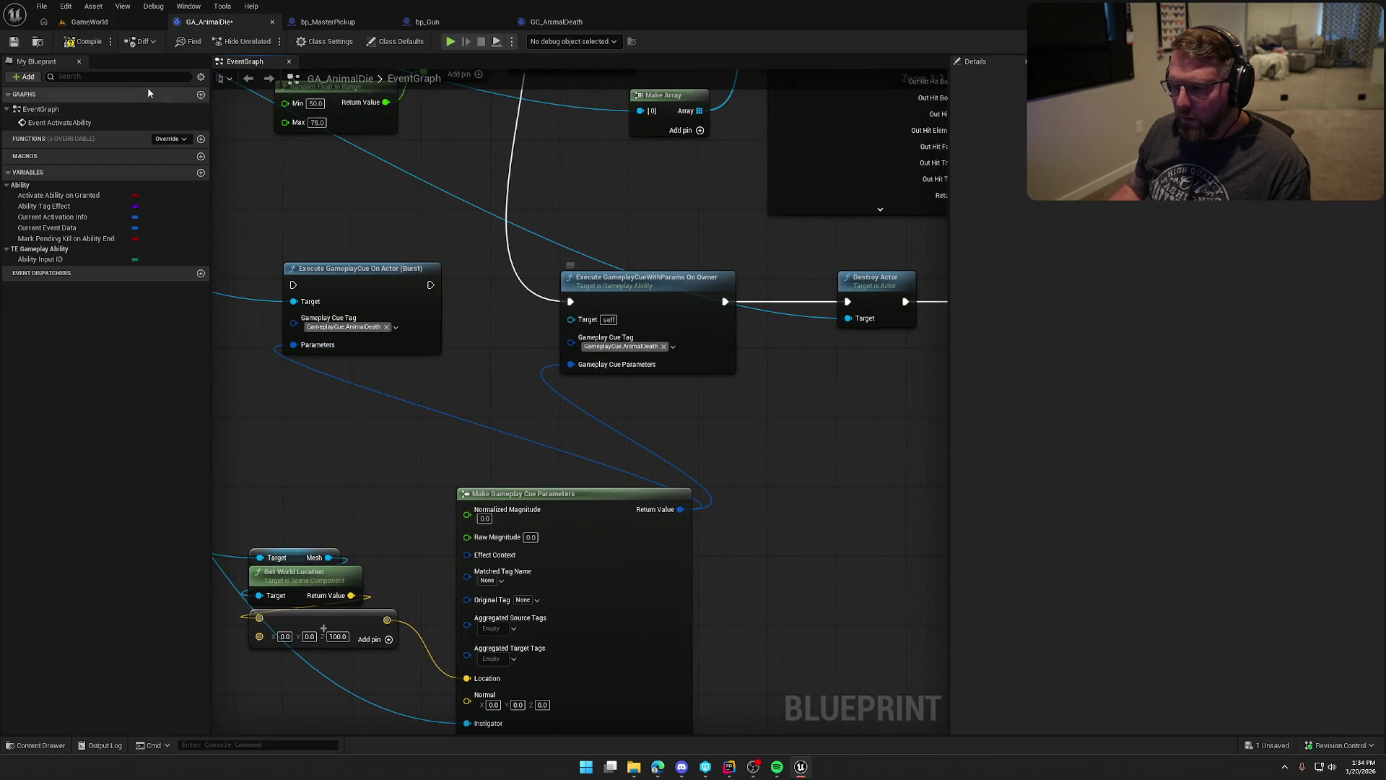
click(90, 21)
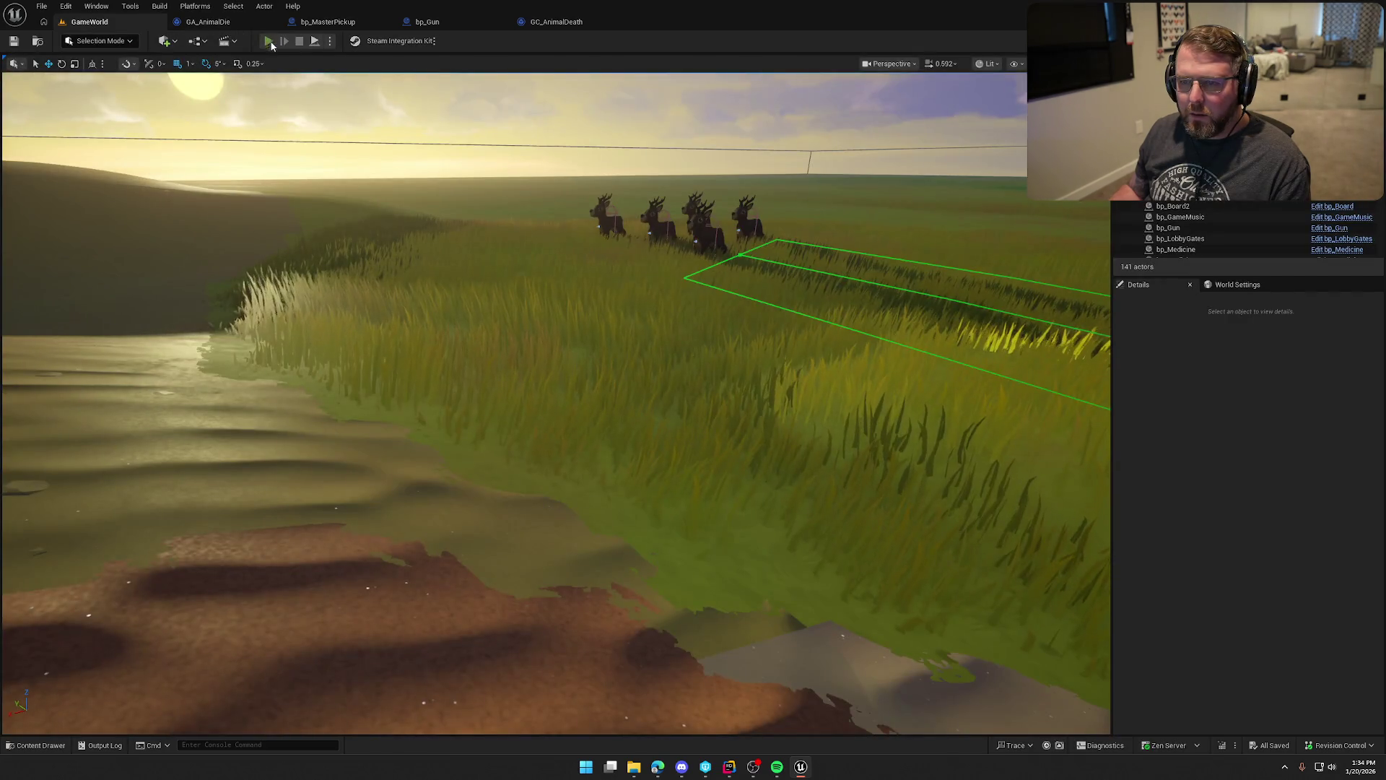
Play-test GameWorld to watch the deer's death cue, stop, and reopen GA_AnimalDie.
click(268, 40)
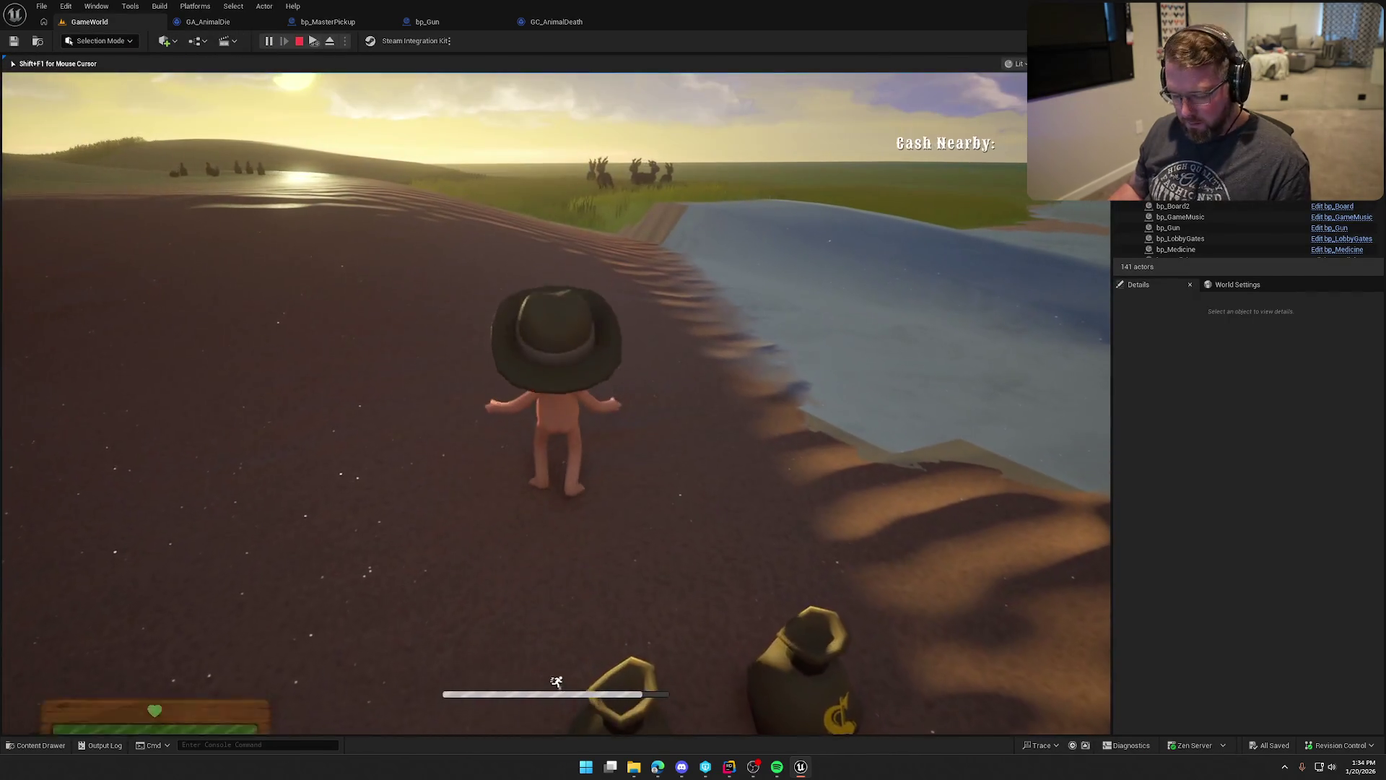
key(super)
key(super)
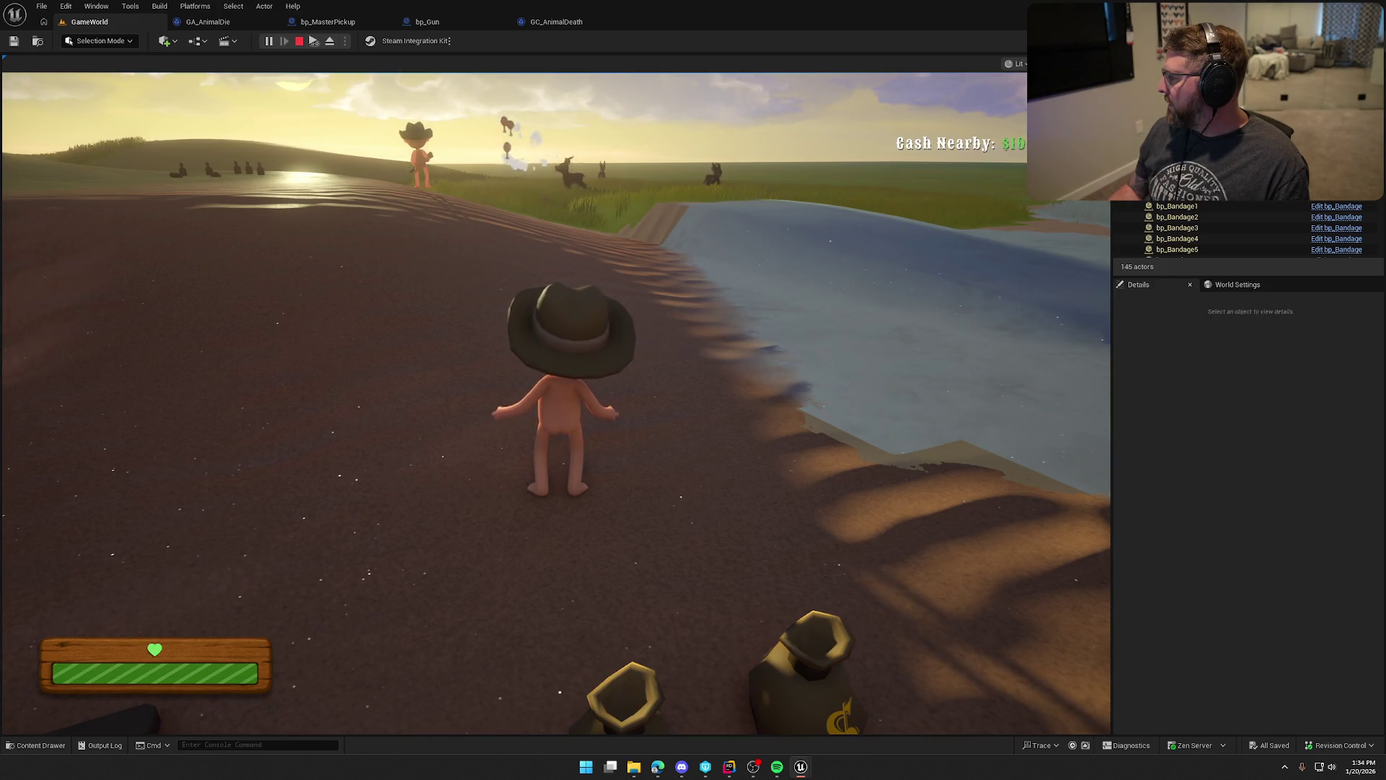
key(Escape)
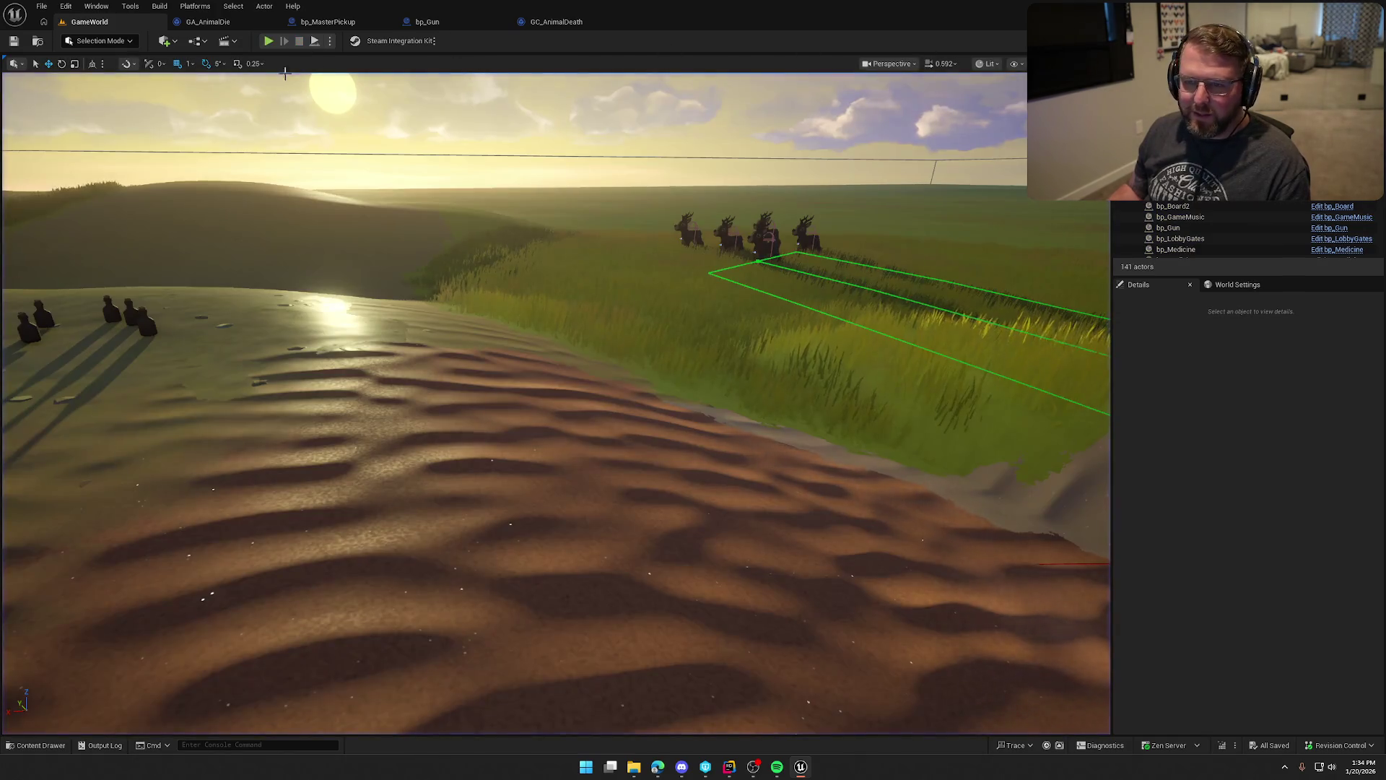
click(199, 21)
key(alt+Tab)
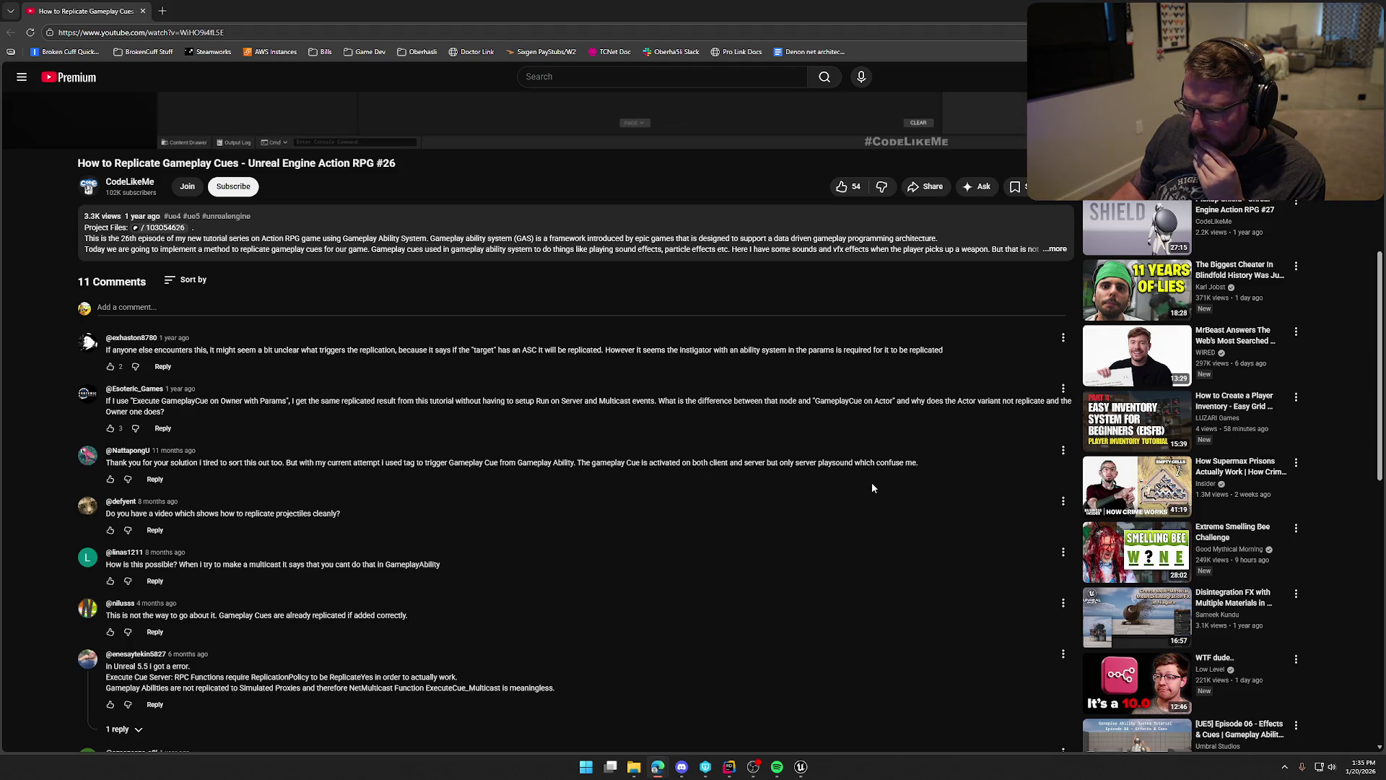
scroll(872, 488, down, 3)
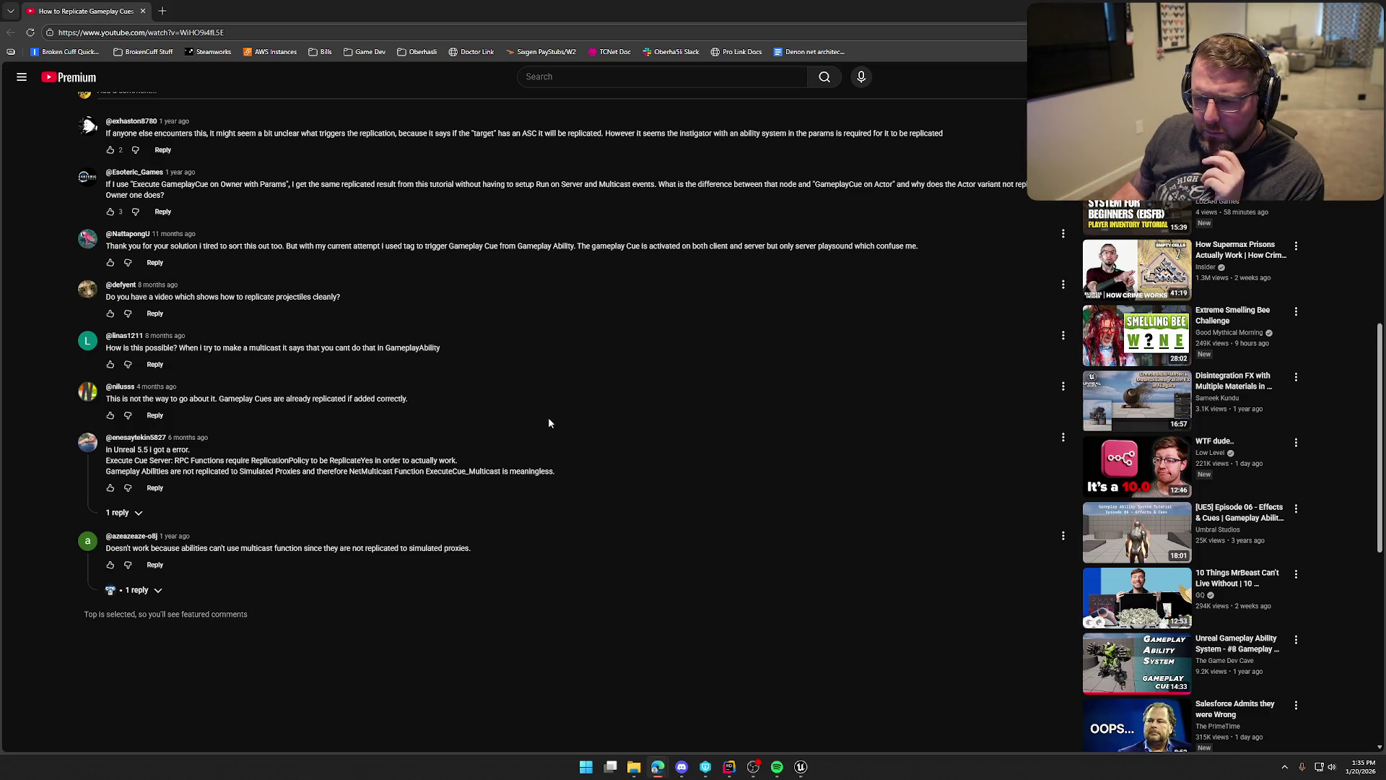
scroll(548, 419, down, 1)
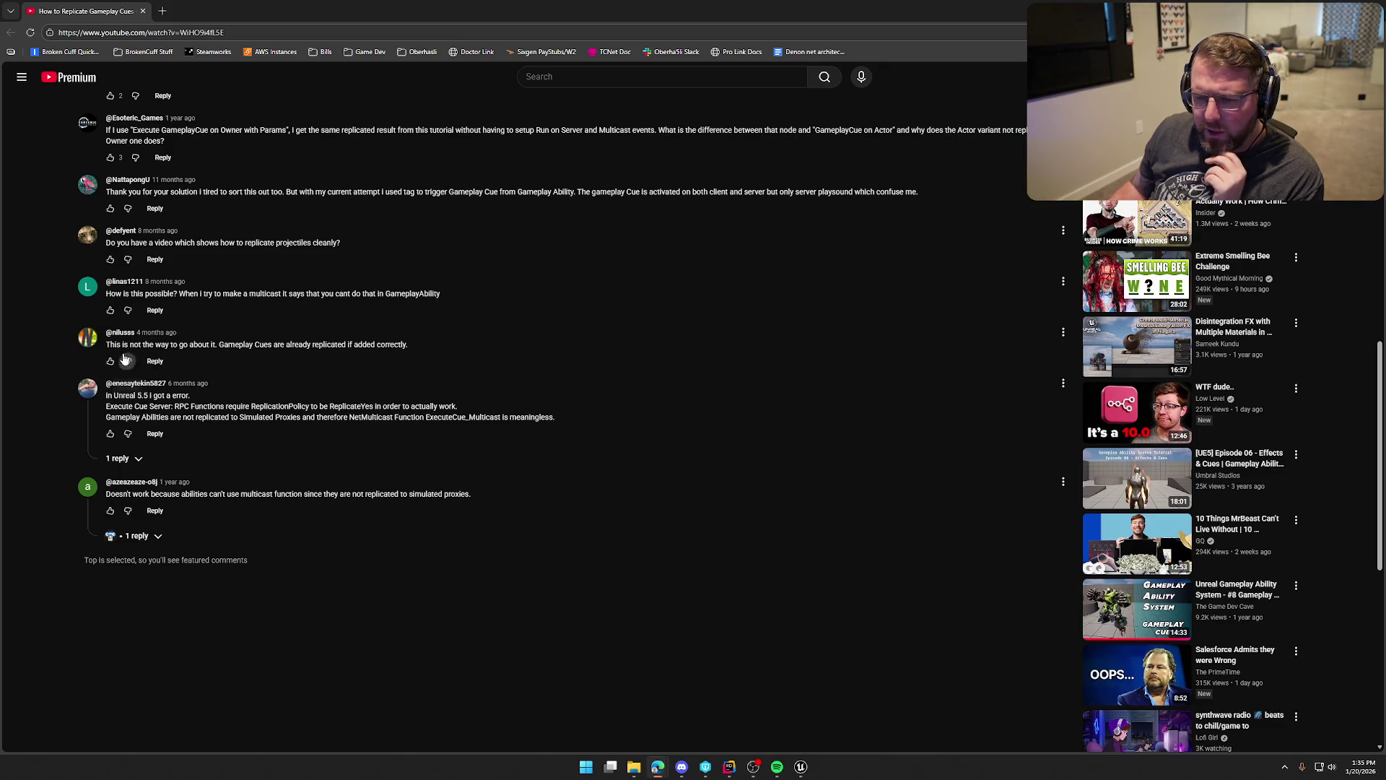
scroll(457, 488, down, 1)
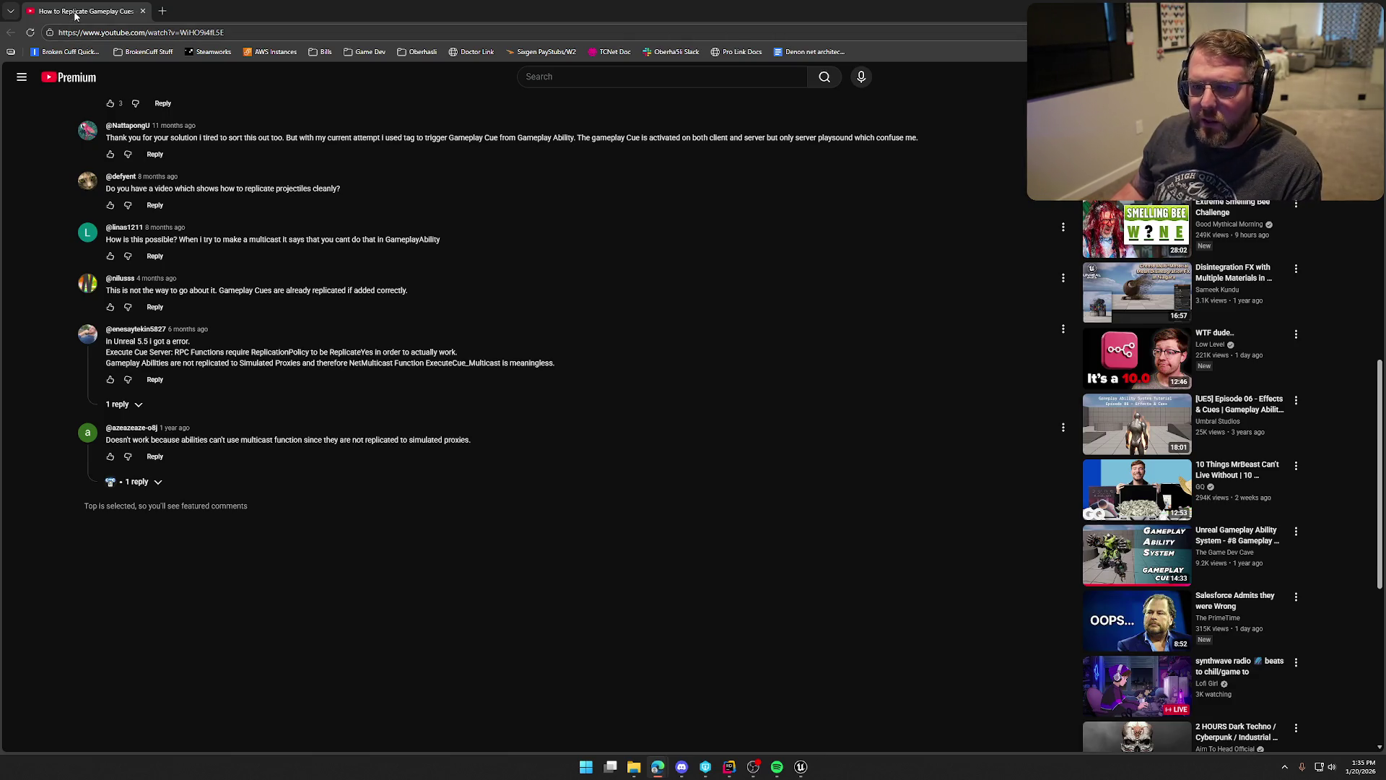
key(alt+Tab)
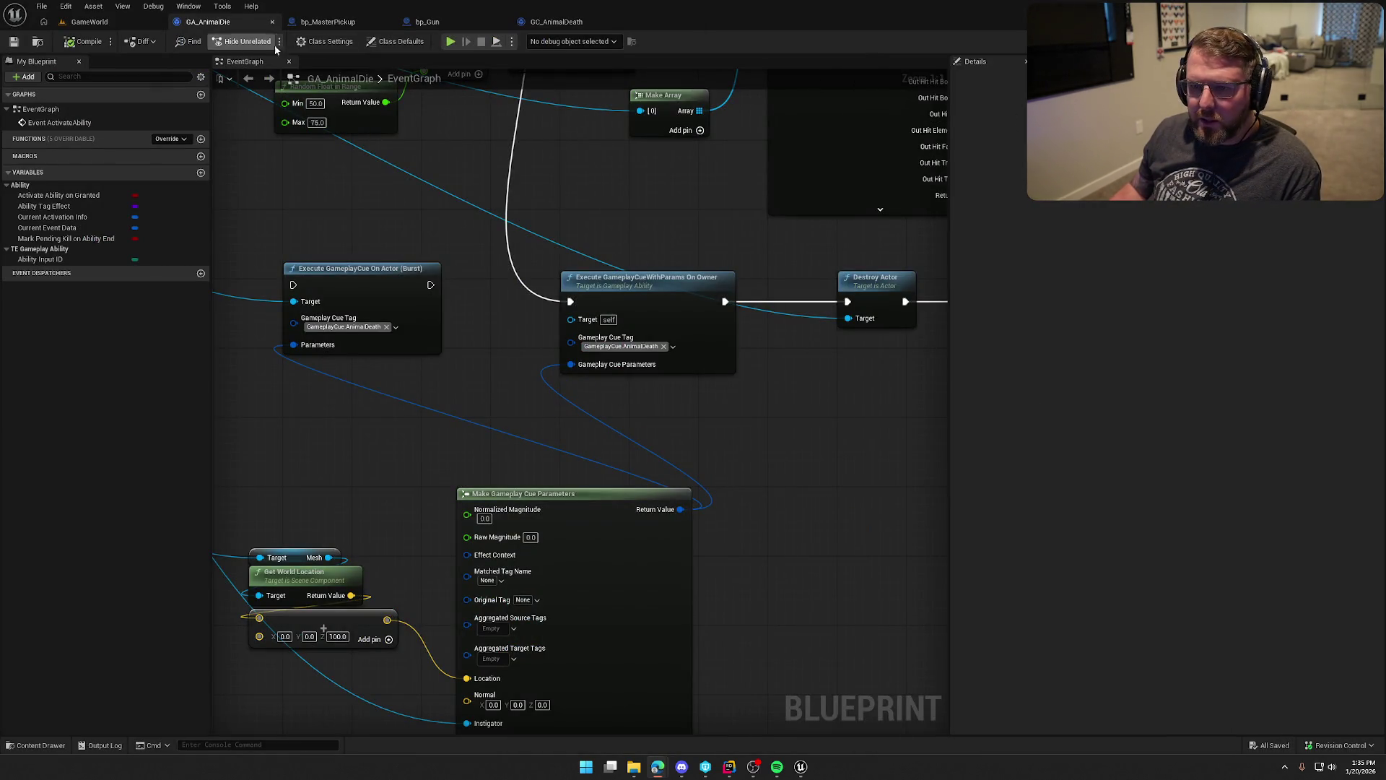
Set GA_AnimalDie's replication policy to Replicate in Class Defaults.
click(396, 41)
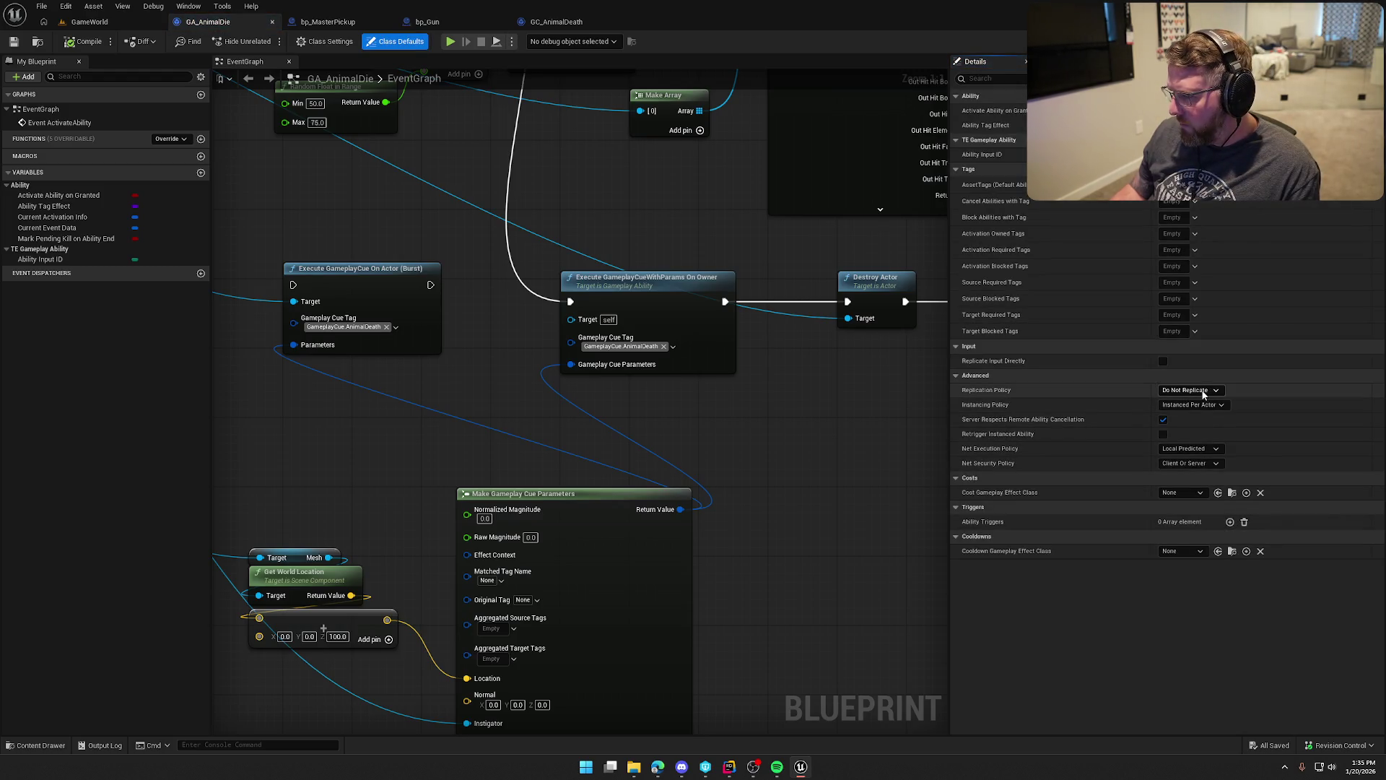
click(1203, 391)
click(1177, 410)
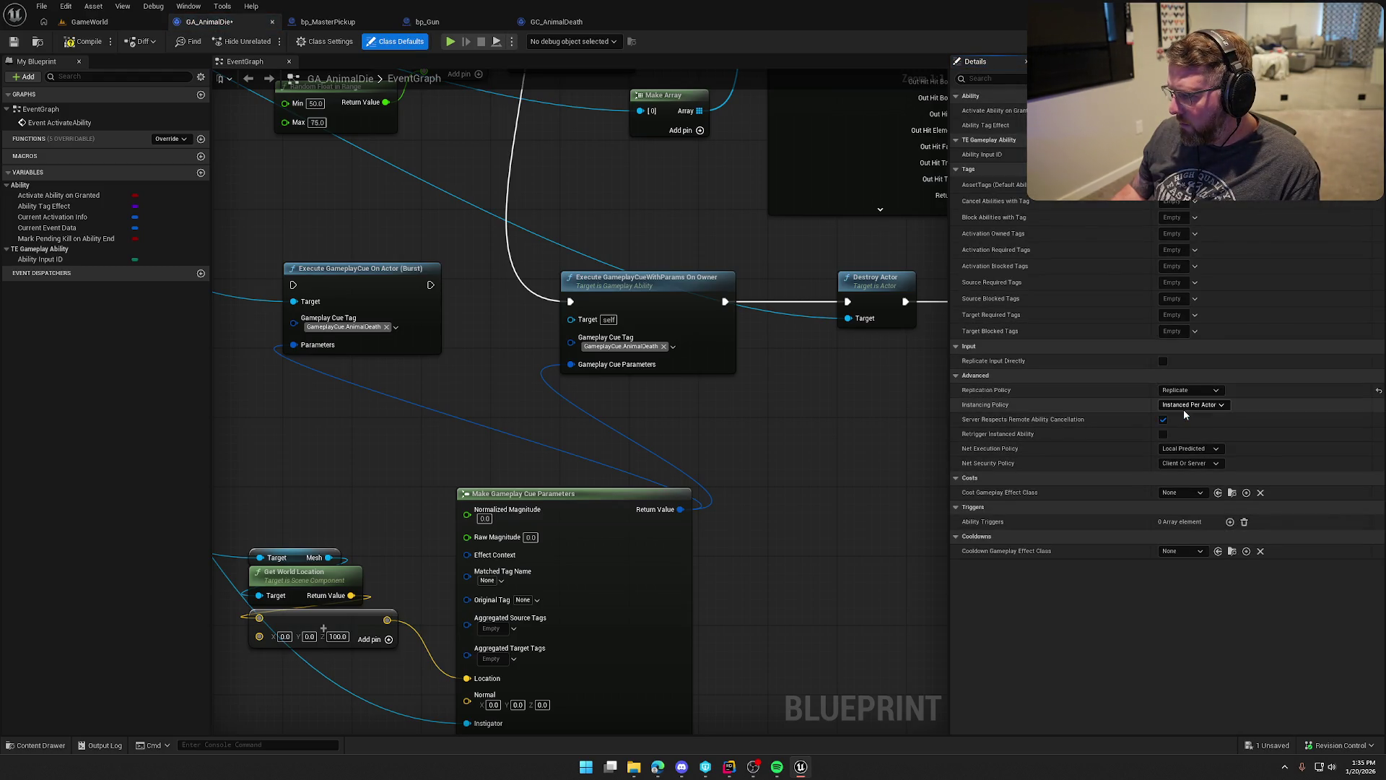
Route the exec through the Burst node, delete WithParams, and start a GameWorld play test.
drag(571, 391, 633, 467)
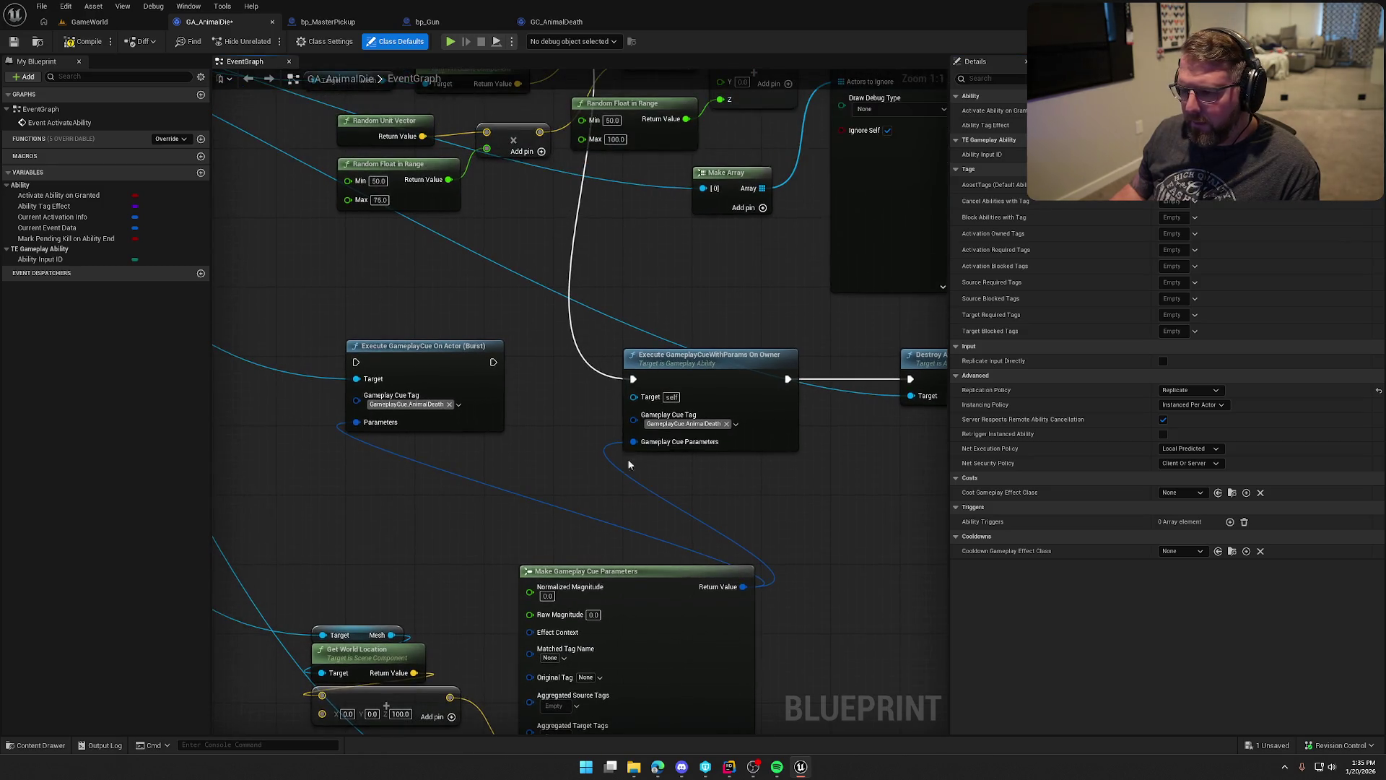
drag(633, 378, 356, 362)
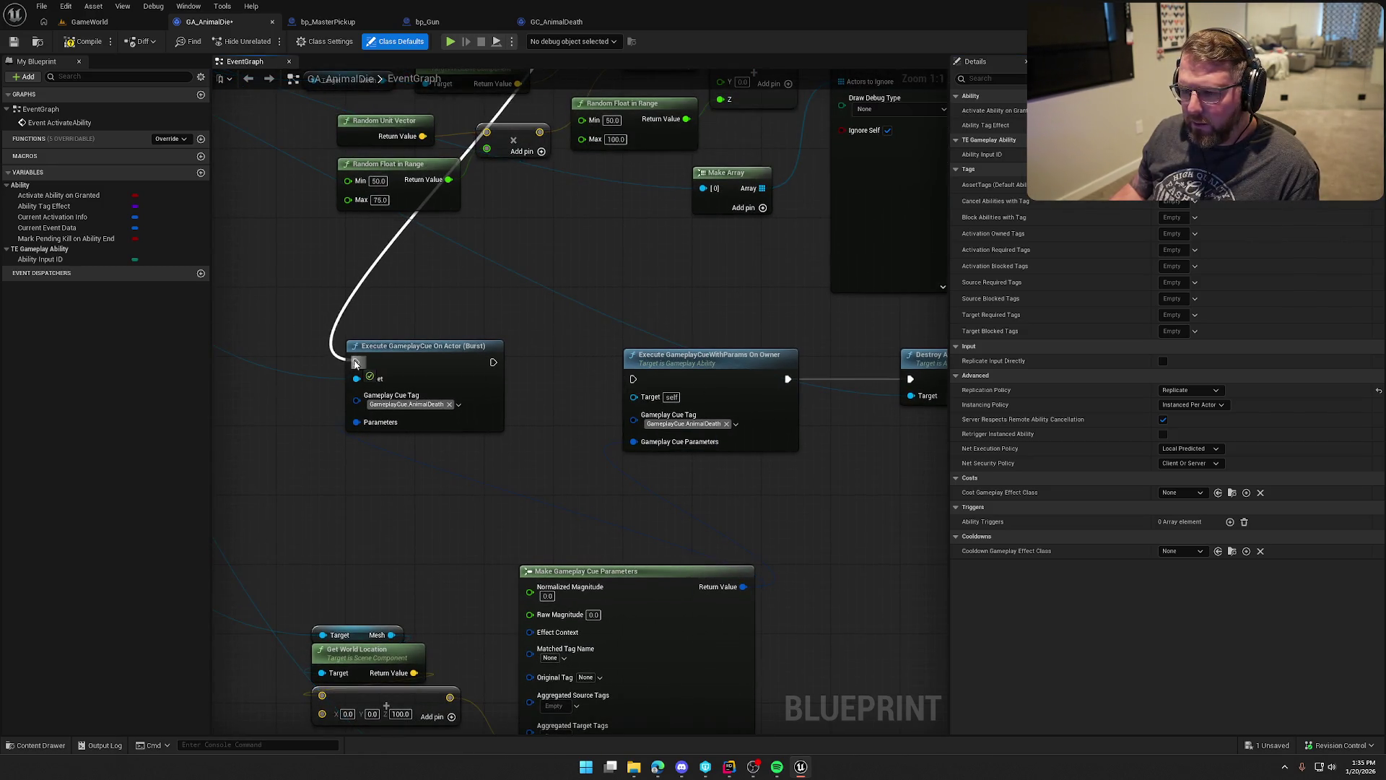
mouse_move(634, 378)
mouse_down()
mouse_move(493, 362)
mouse_move(764, 363)
mouse_up()
click(738, 405)
key(Delete)
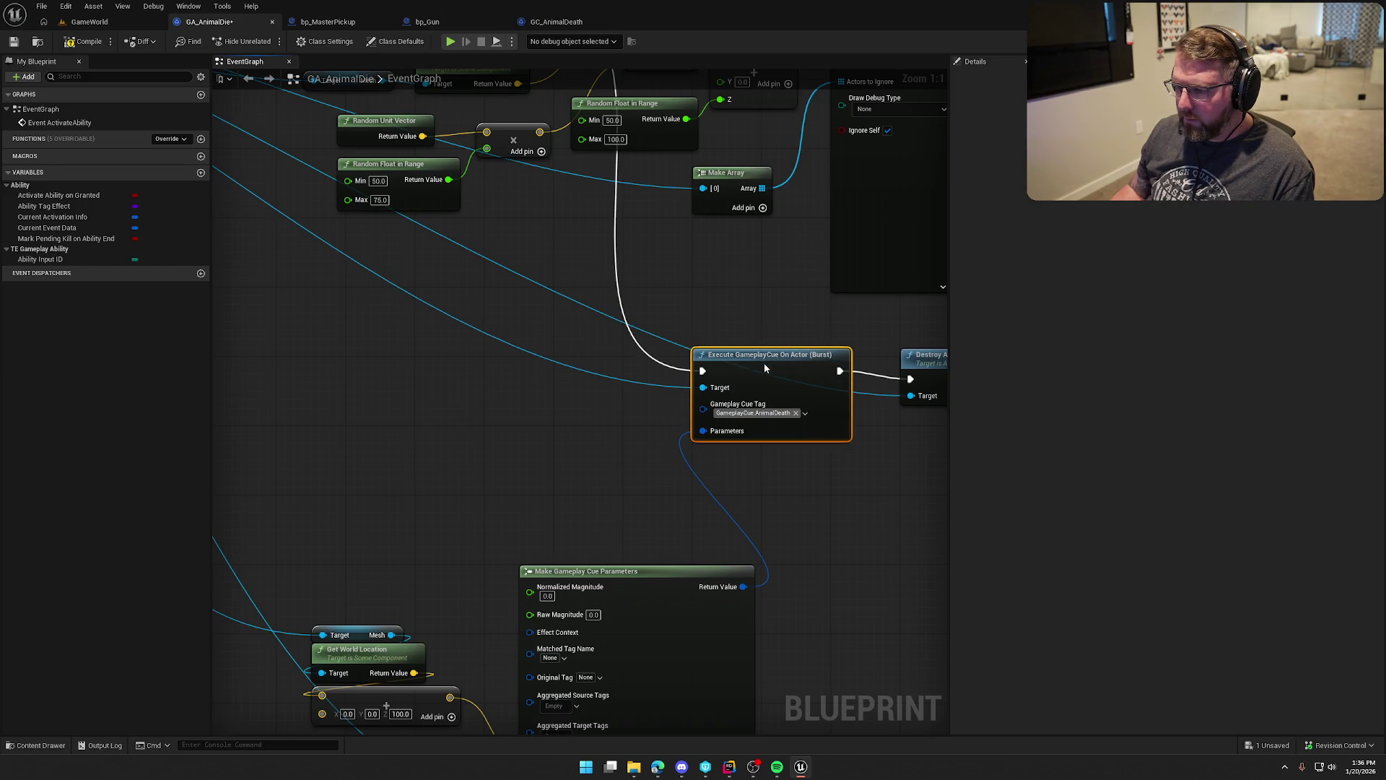
click(100, 24)
click(269, 41)
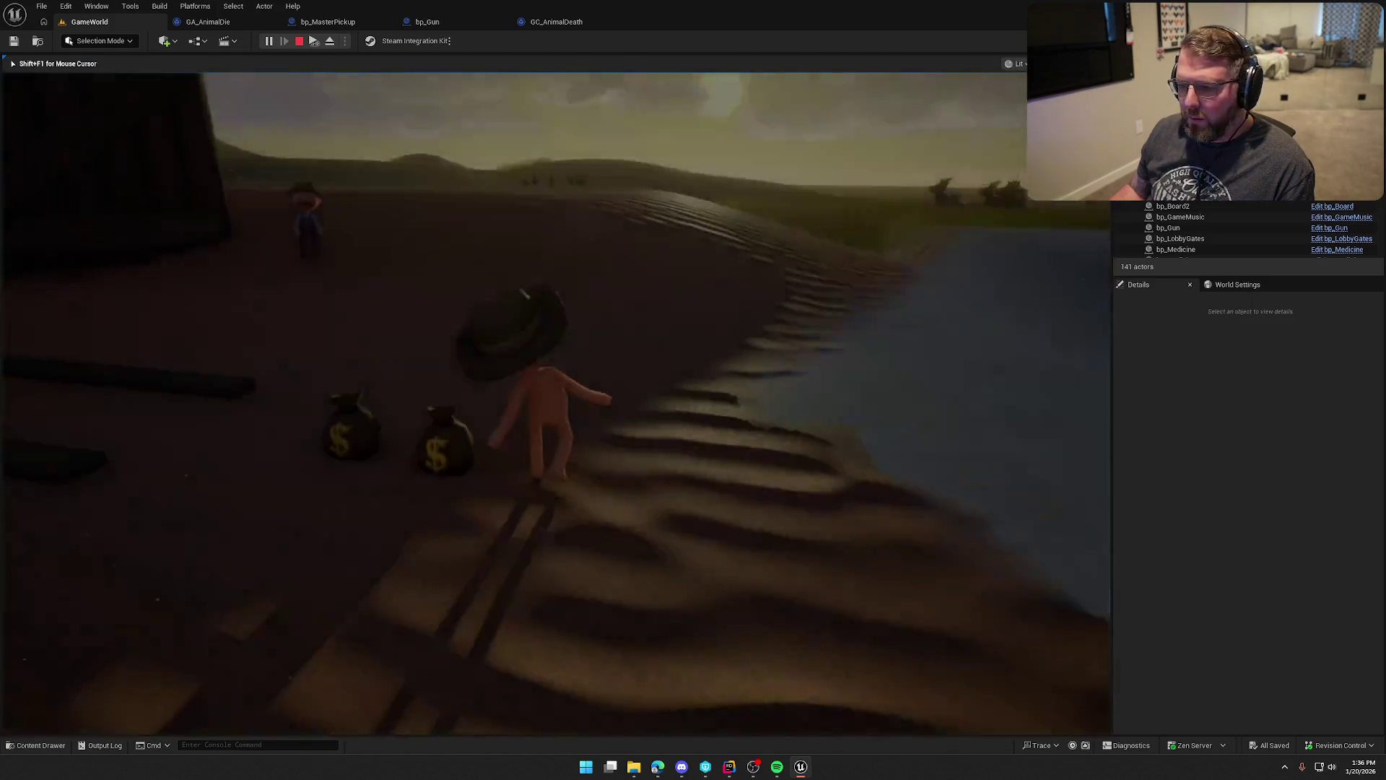
Regain the mouse, stop the play-in-editor session, and bring the browser back up.
key(super)
key(super)
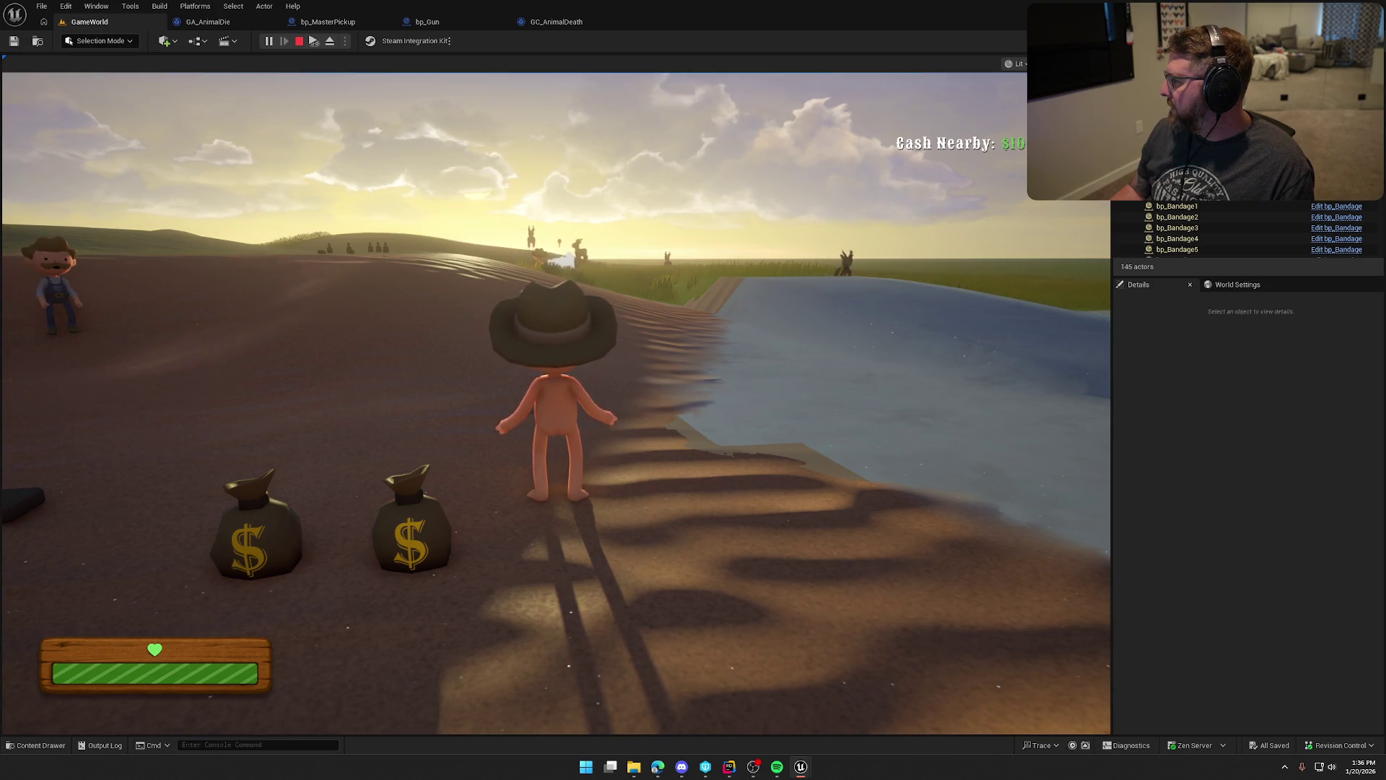
key(Escape)
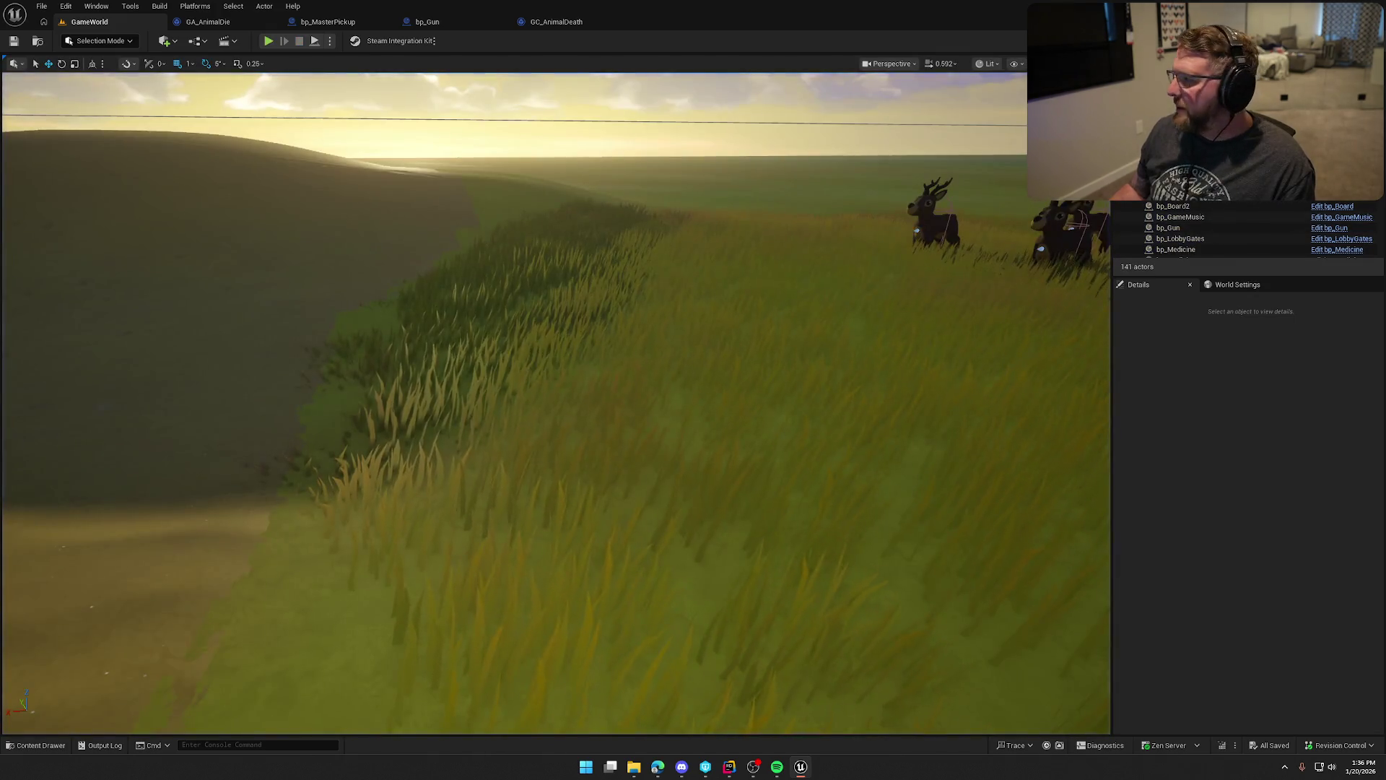
key(alt+Tab)
Maximize the browser and expand the replies under the Unreal 5.5 error and multicast comments.
double_click(504, 175)
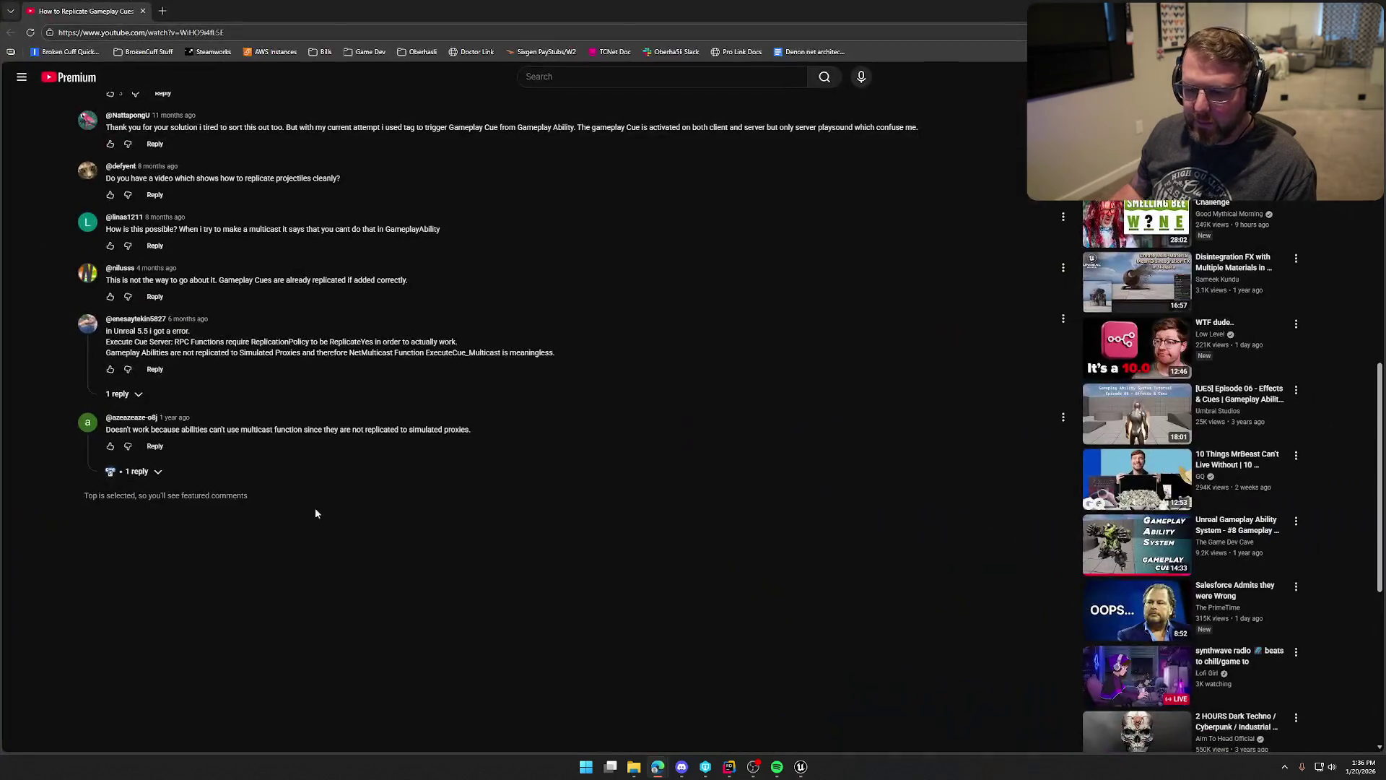
click(119, 394)
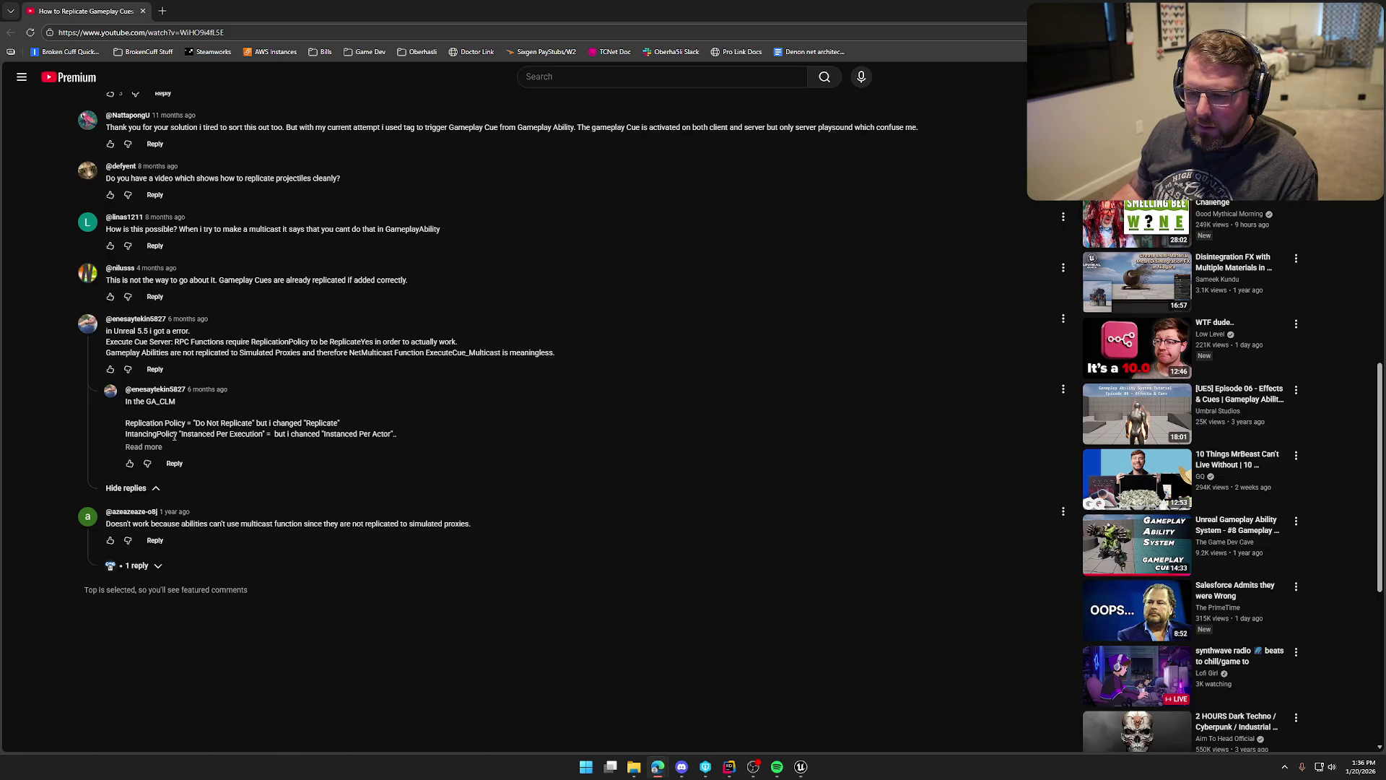
click(141, 448)
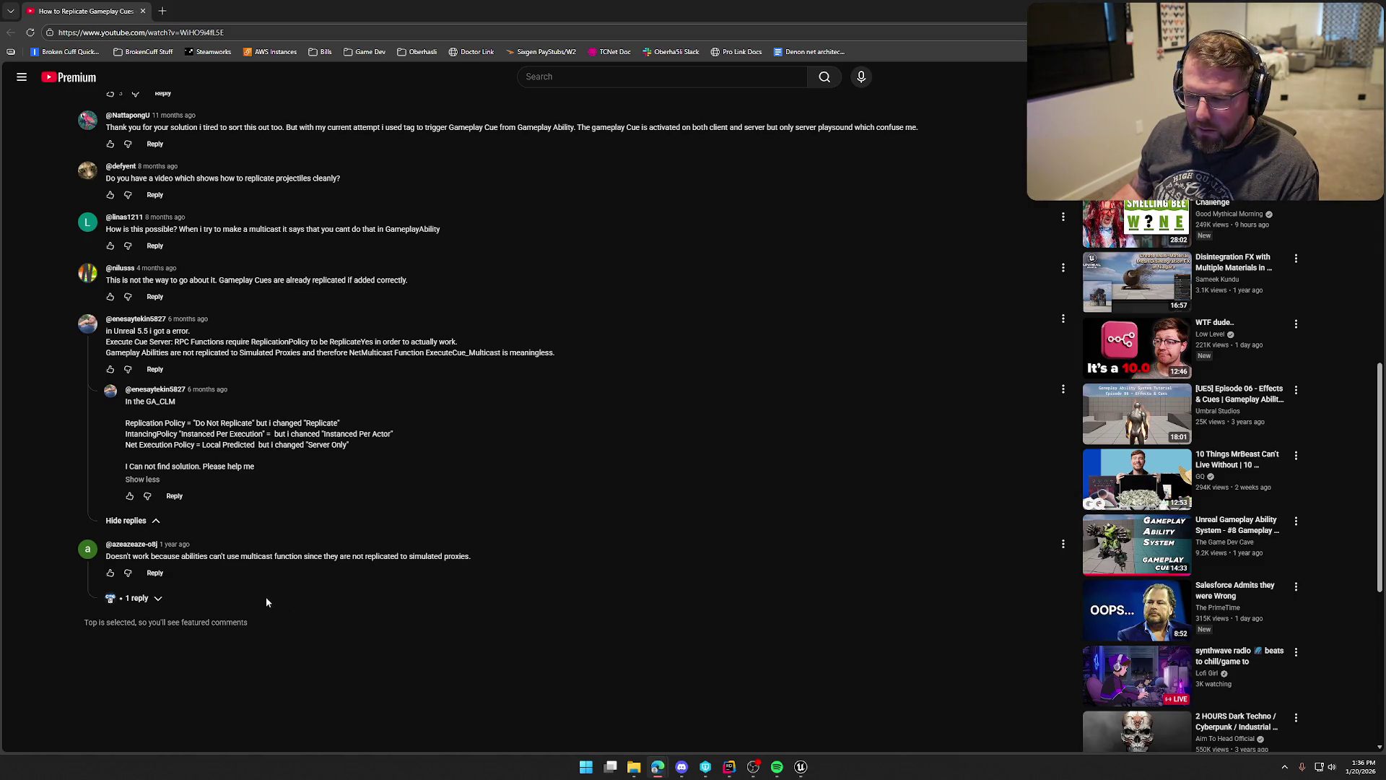
click(138, 598)
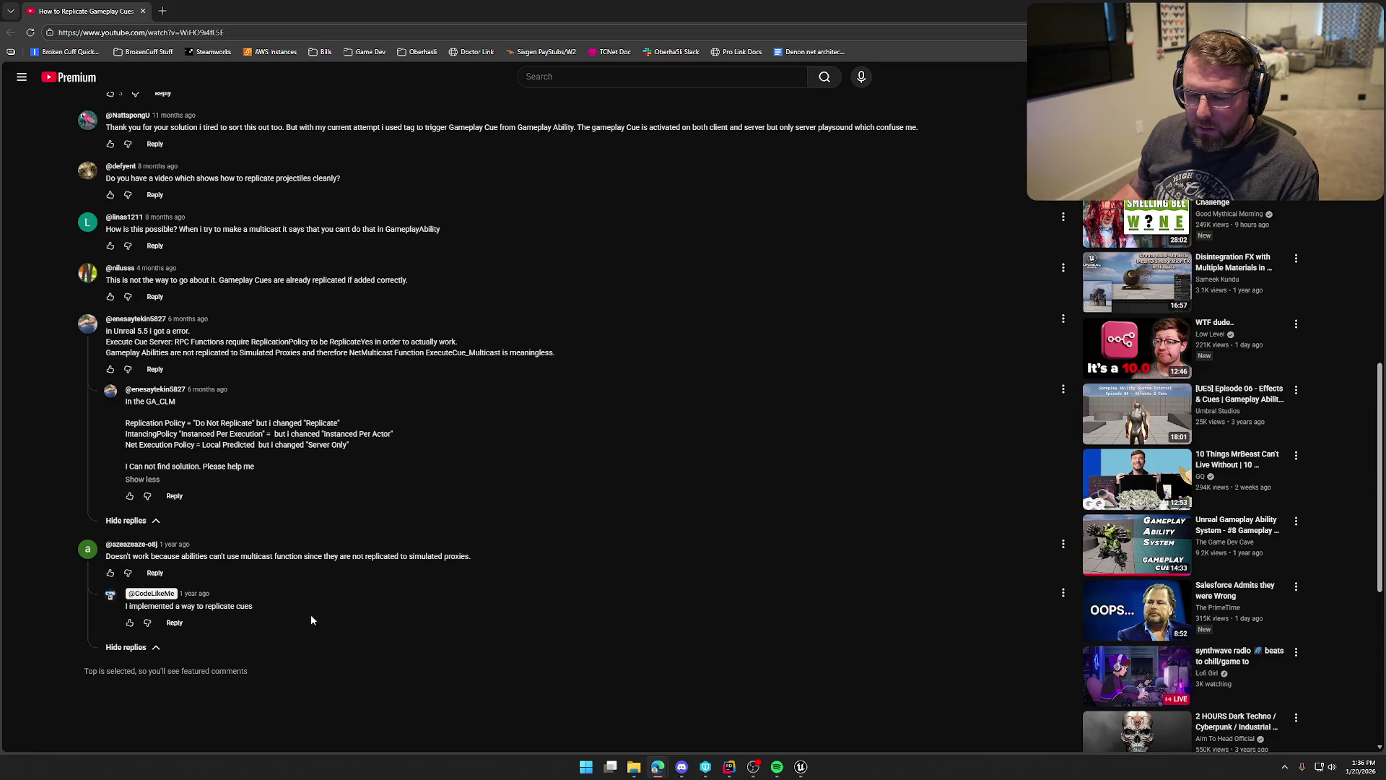
Expand and read the full description of the How to Replicate Gameplay Cues video.
scroll(354, 626, up, 2)
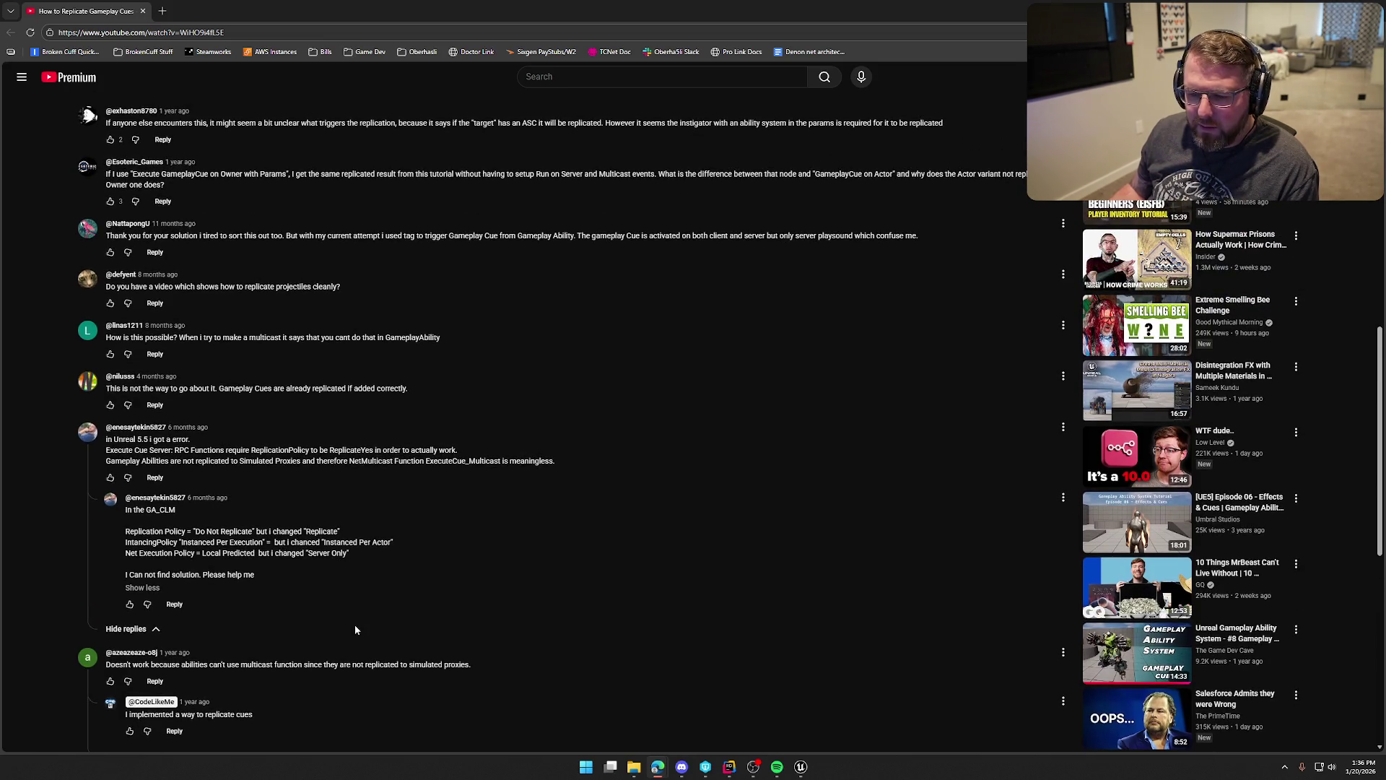
scroll(398, 595, up, 1)
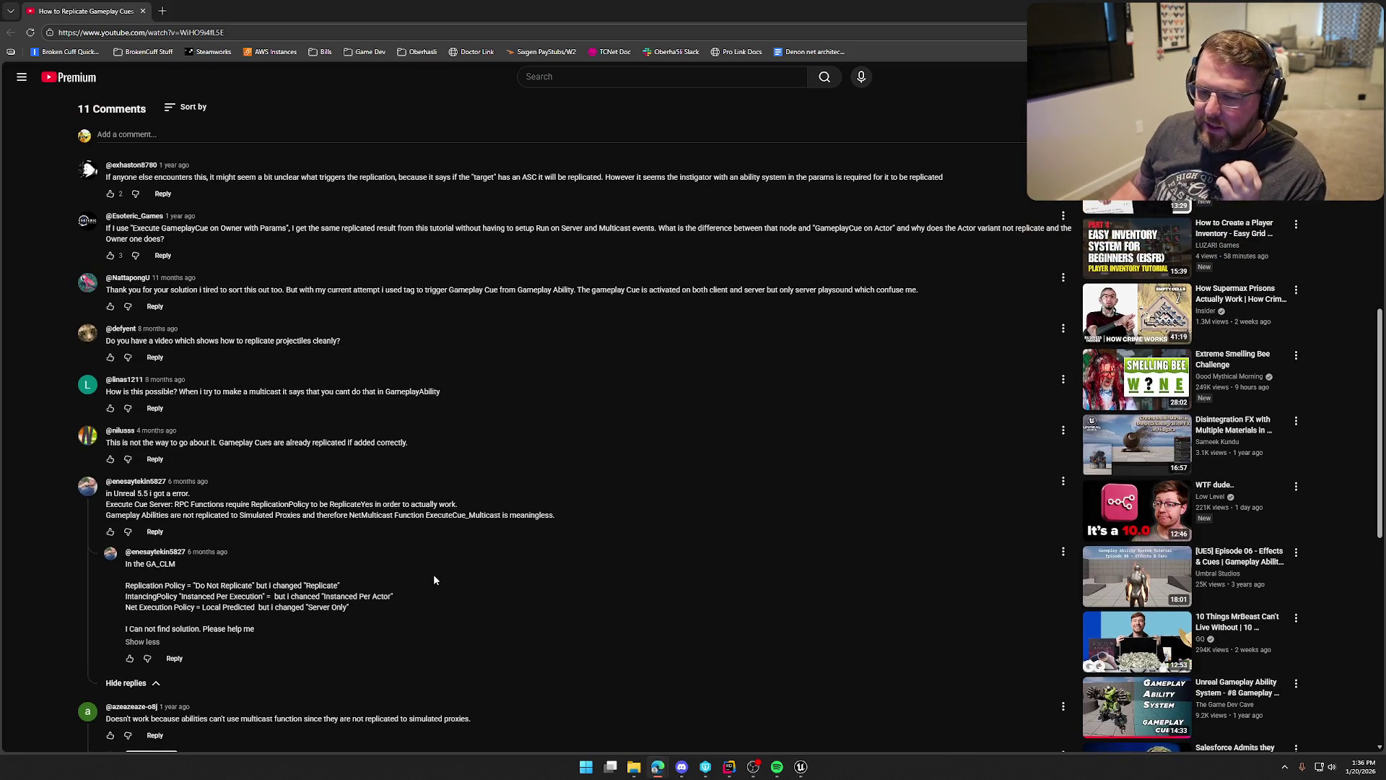
scroll(434, 540, up, 1)
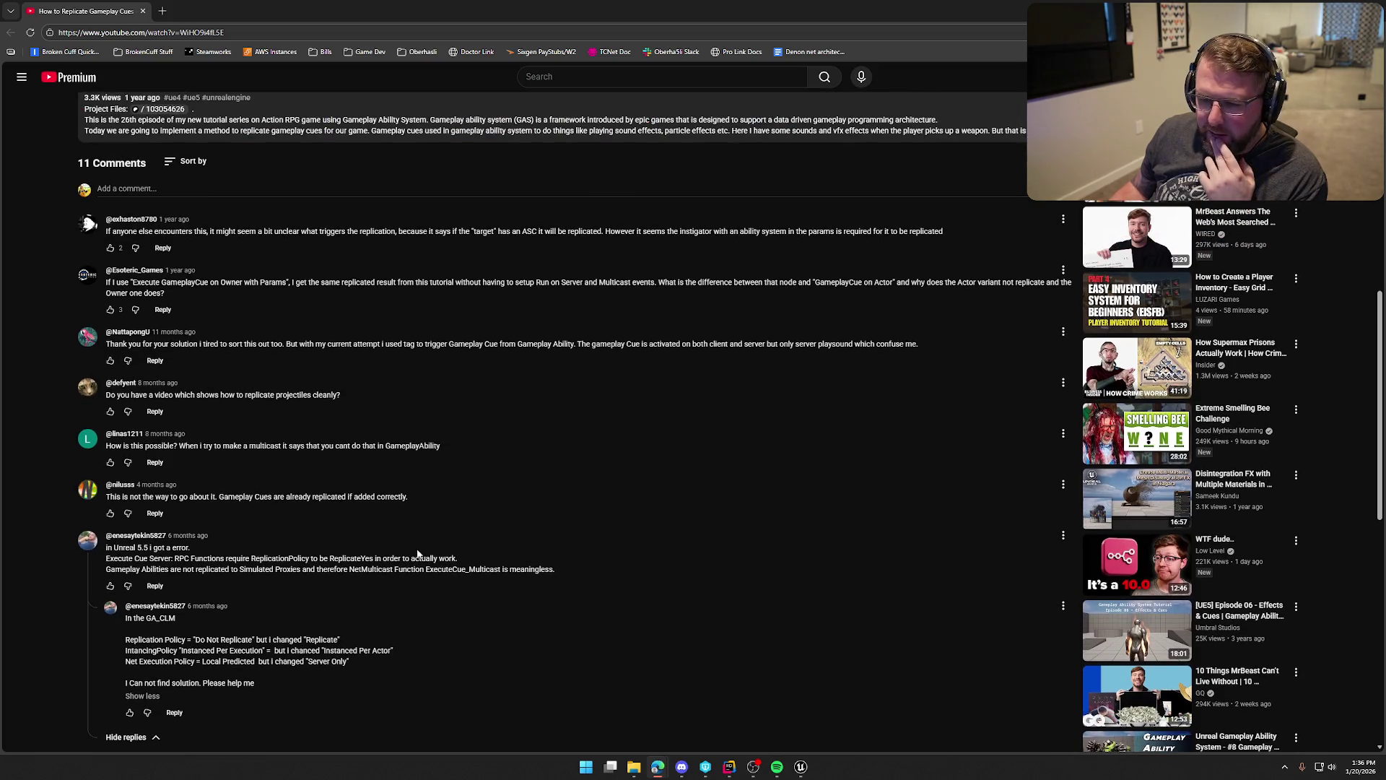
scroll(350, 539, up, 1)
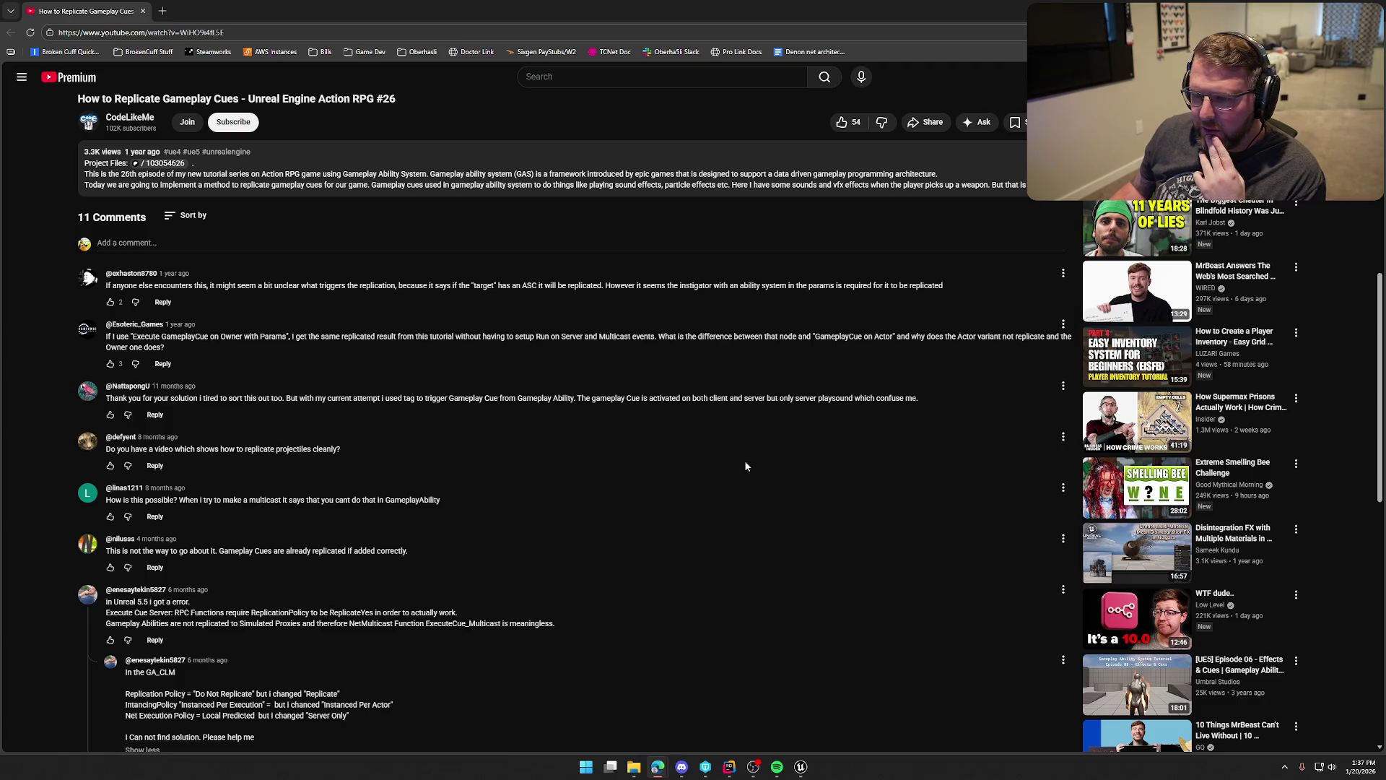
click(1011, 189)
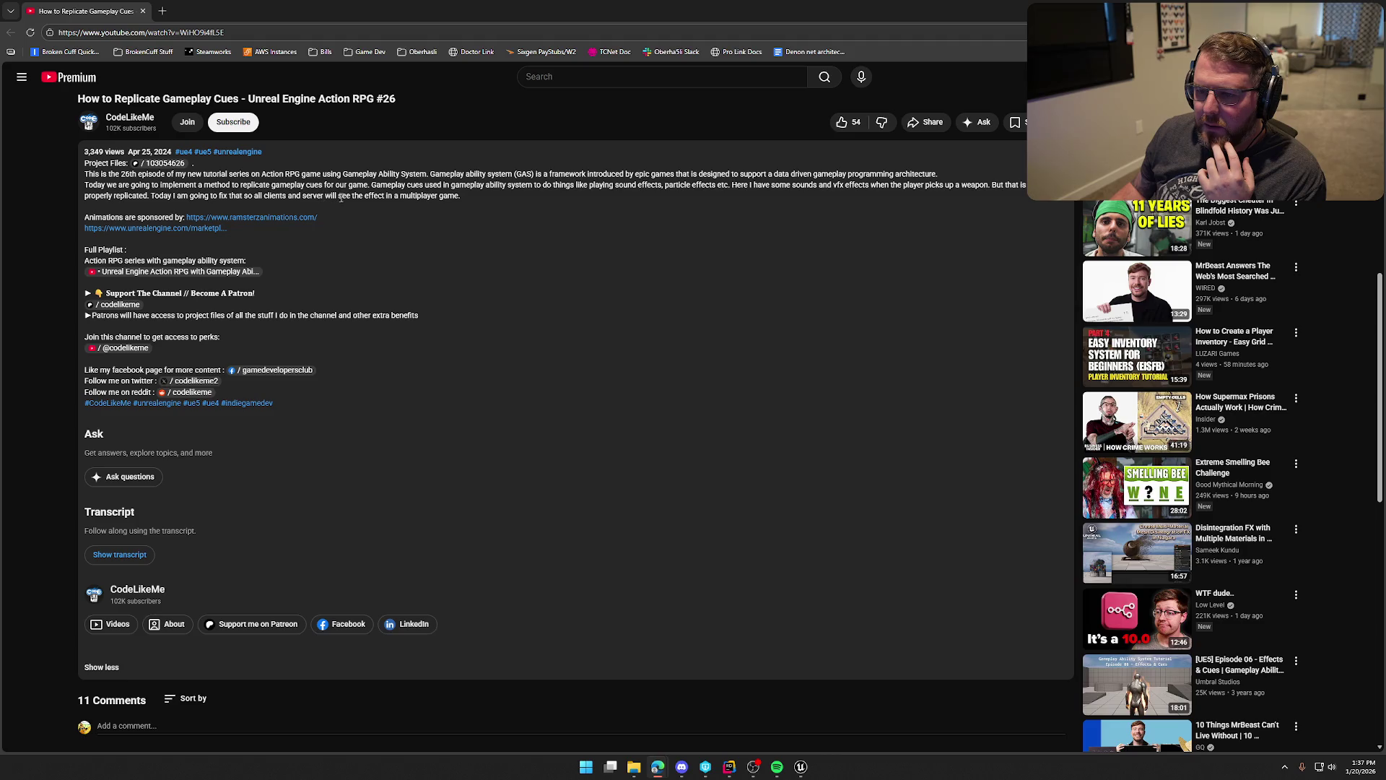
scroll(466, 390, down, 7)
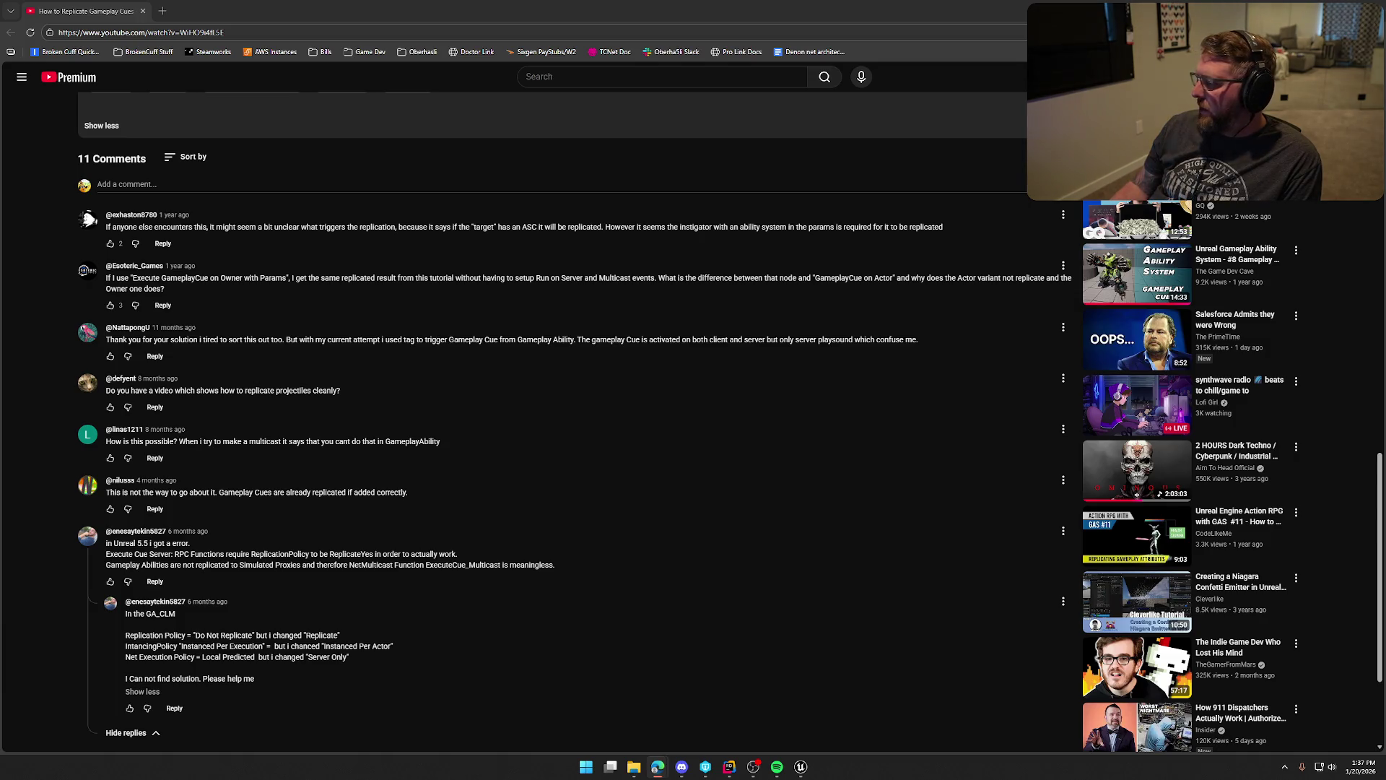
key(alt+Tab)
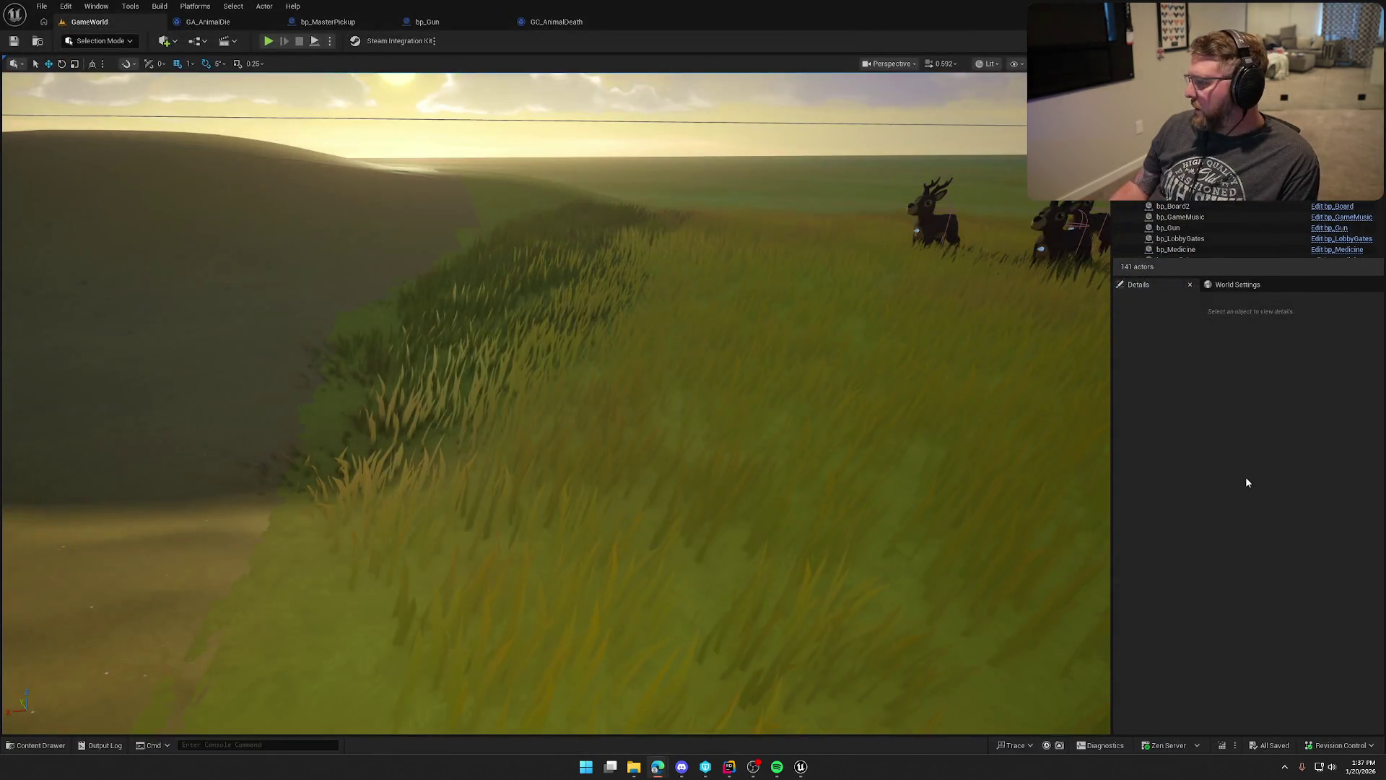
Open the Output Log as a full view and select the deer damage log lines.
click(101, 745)
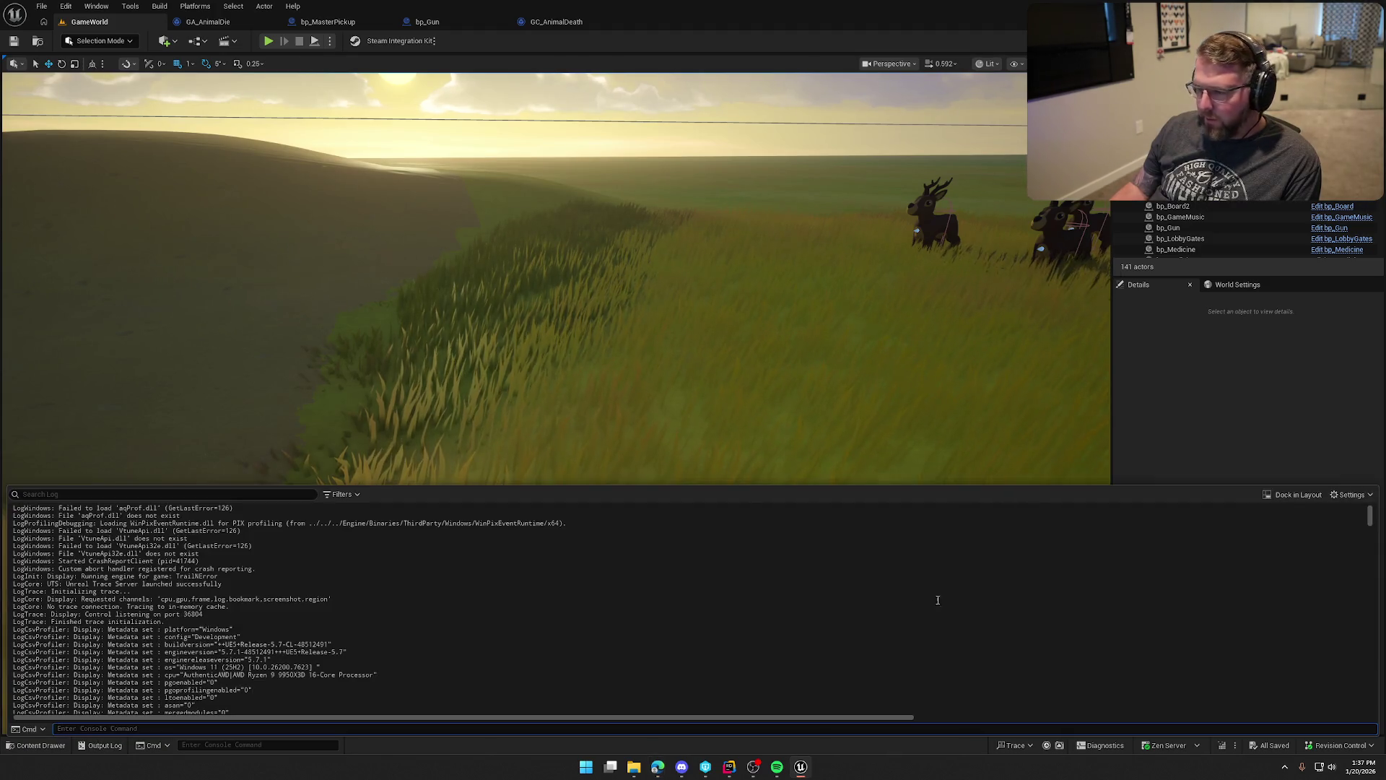
click(1291, 495)
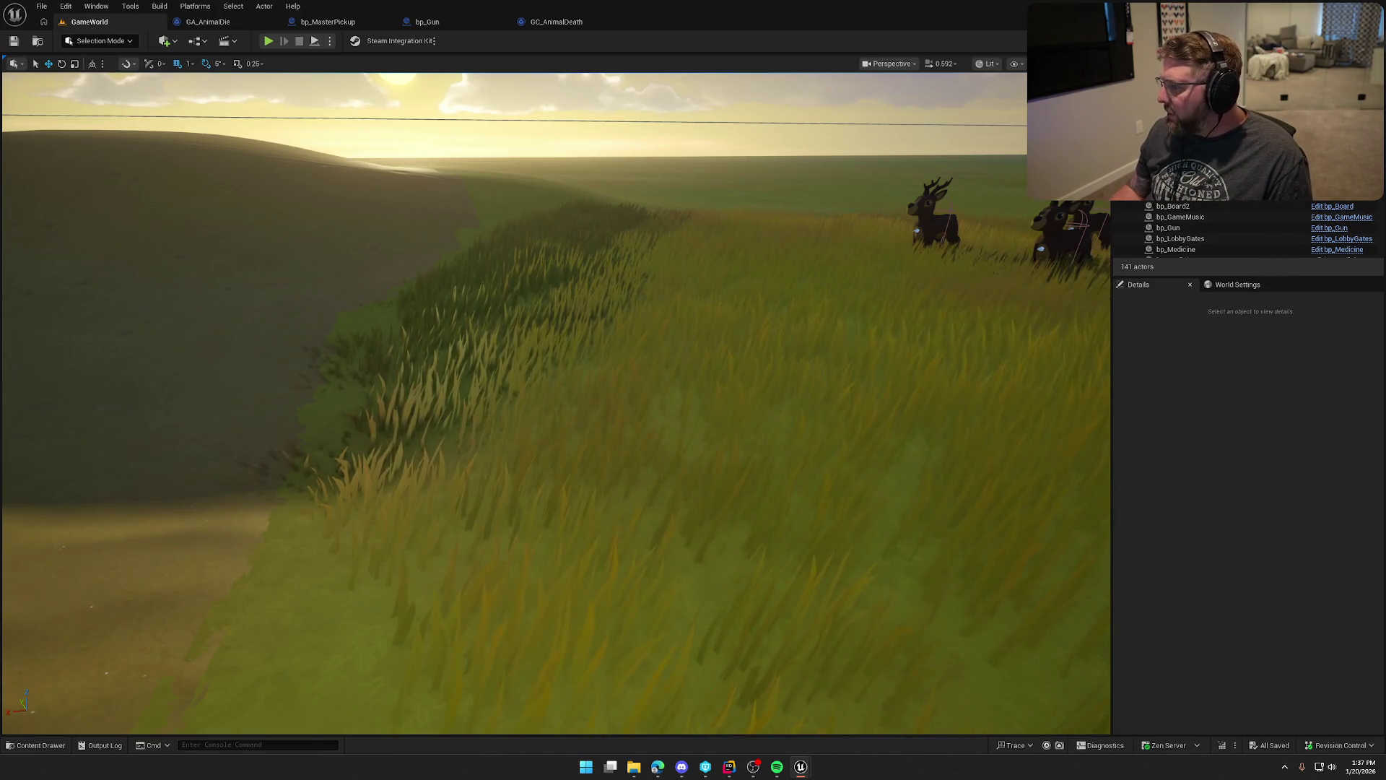
click(101, 745)
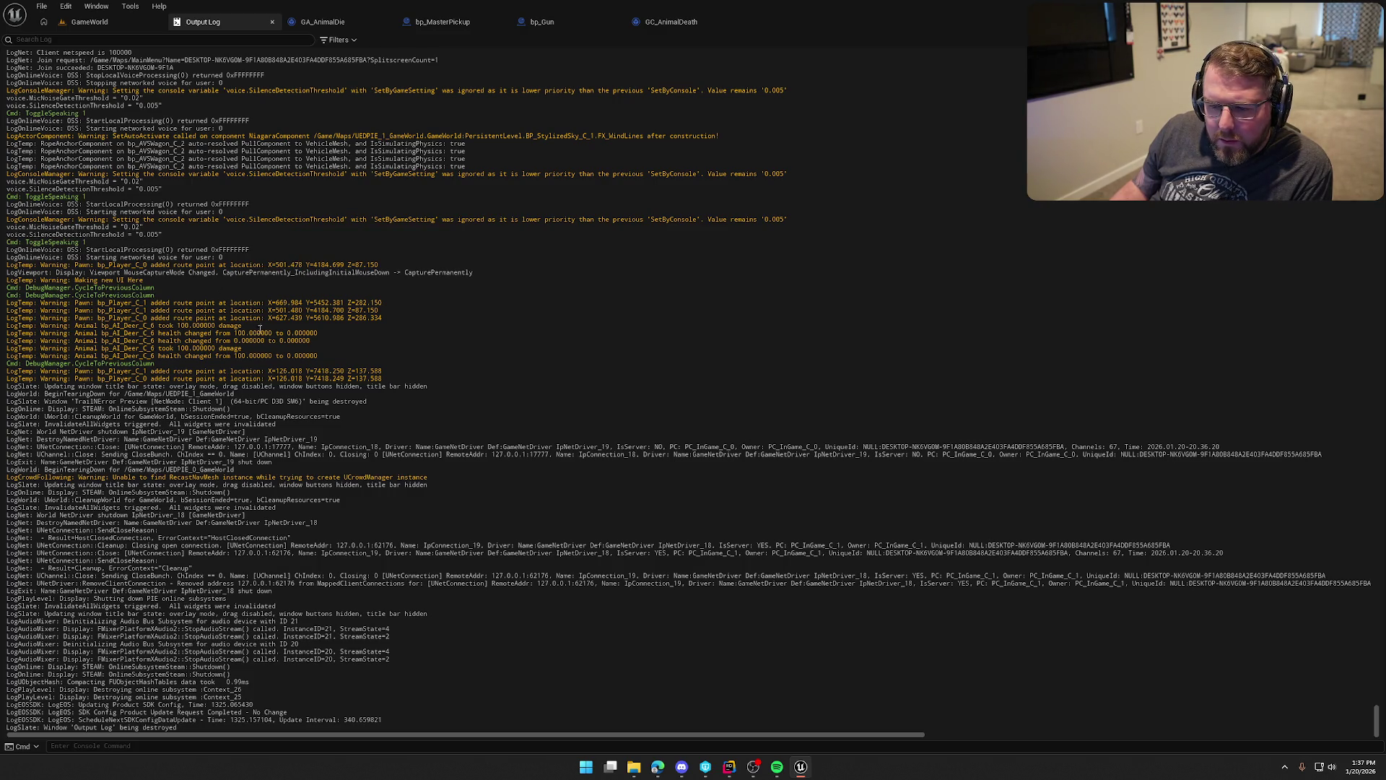
mouse_move(154, 326)
mouse_down()
mouse_move(393, 353)
mouse_move(446, 396)
mouse_up()
click(500, 329)
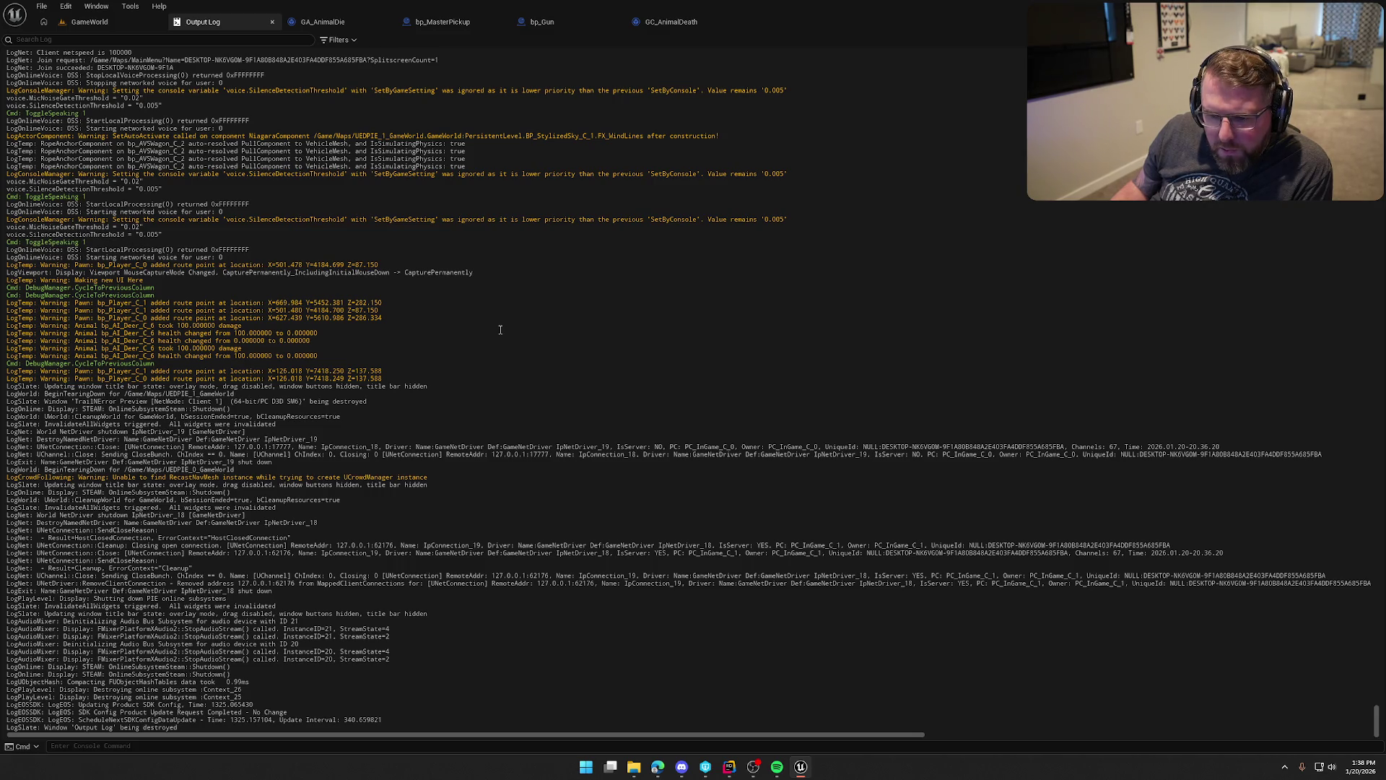
Review the world teardown and deer health lines, then close the Output Log tab.
drag(58, 395, 378, 424)
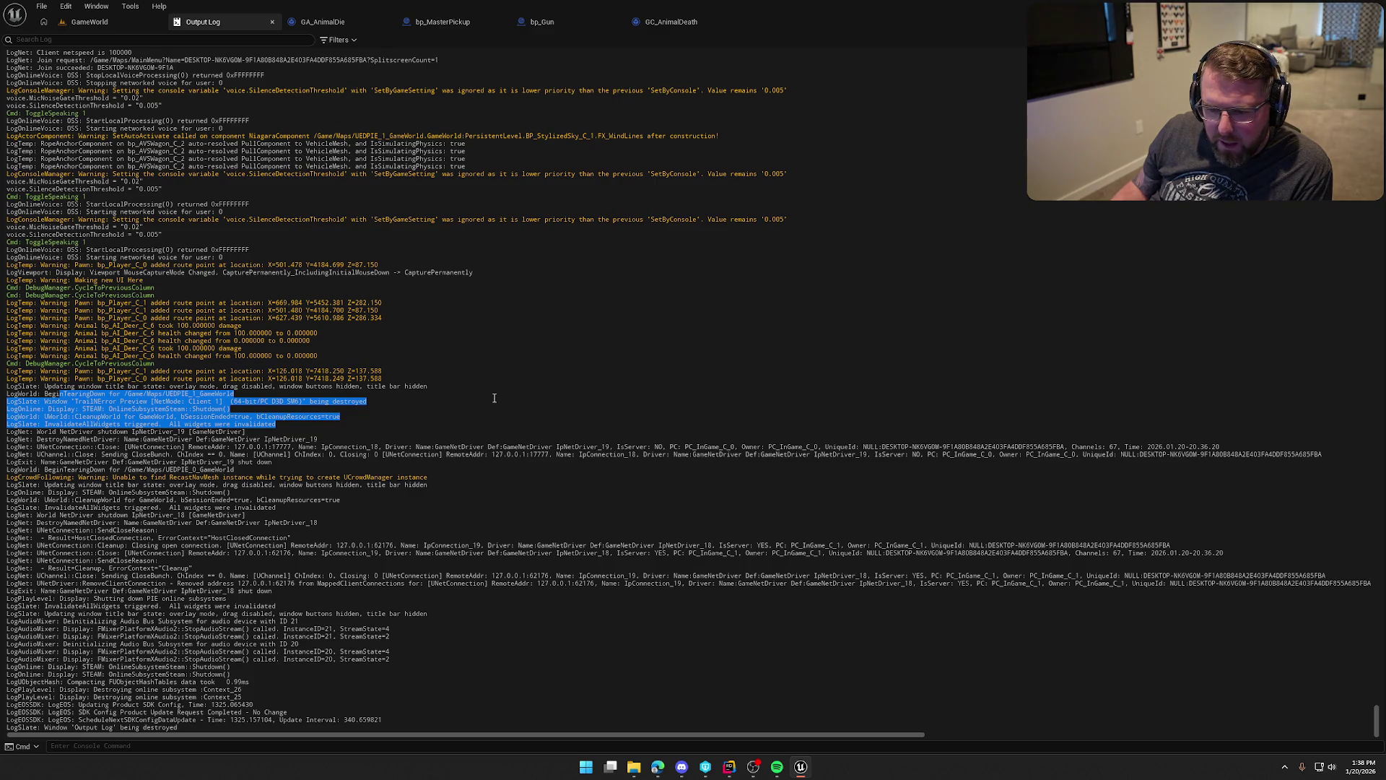
click(52, 407)
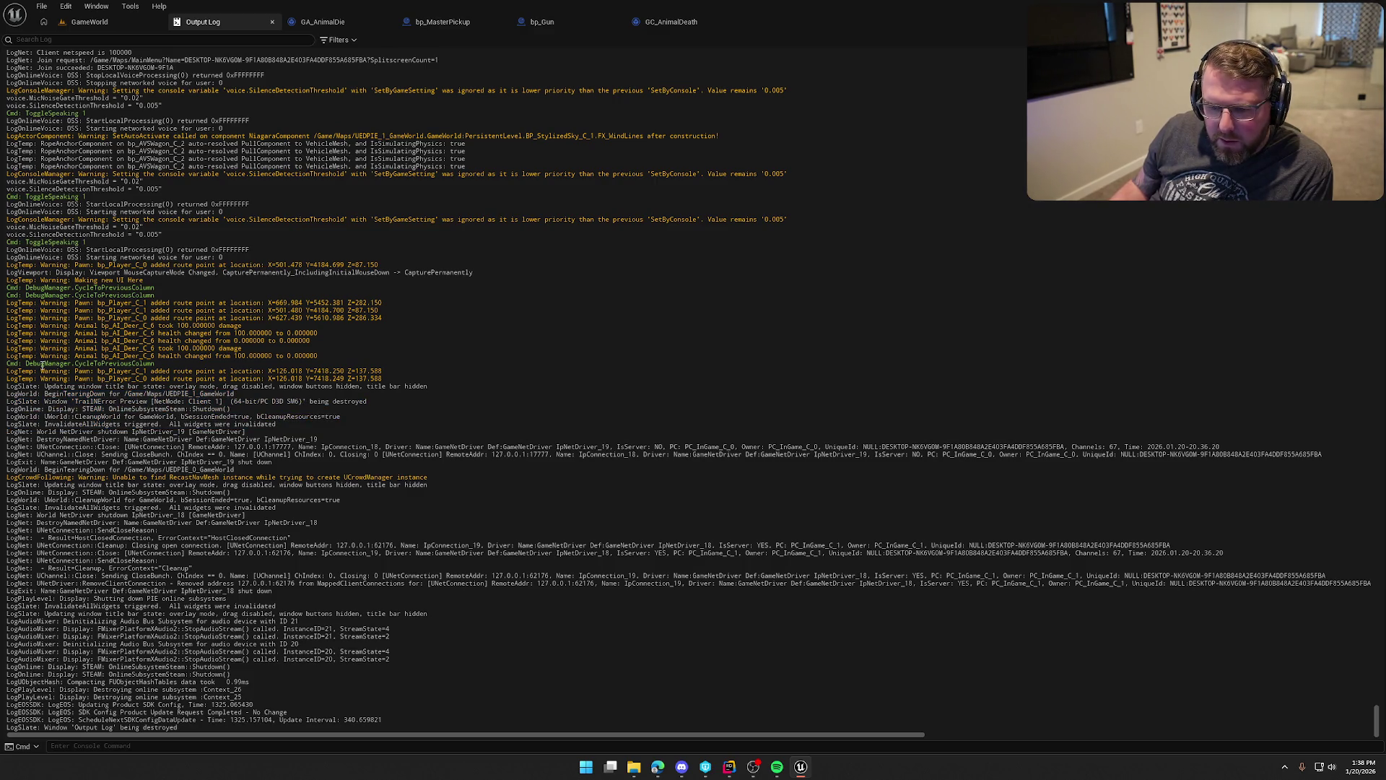
drag(396, 381, 7, 318)
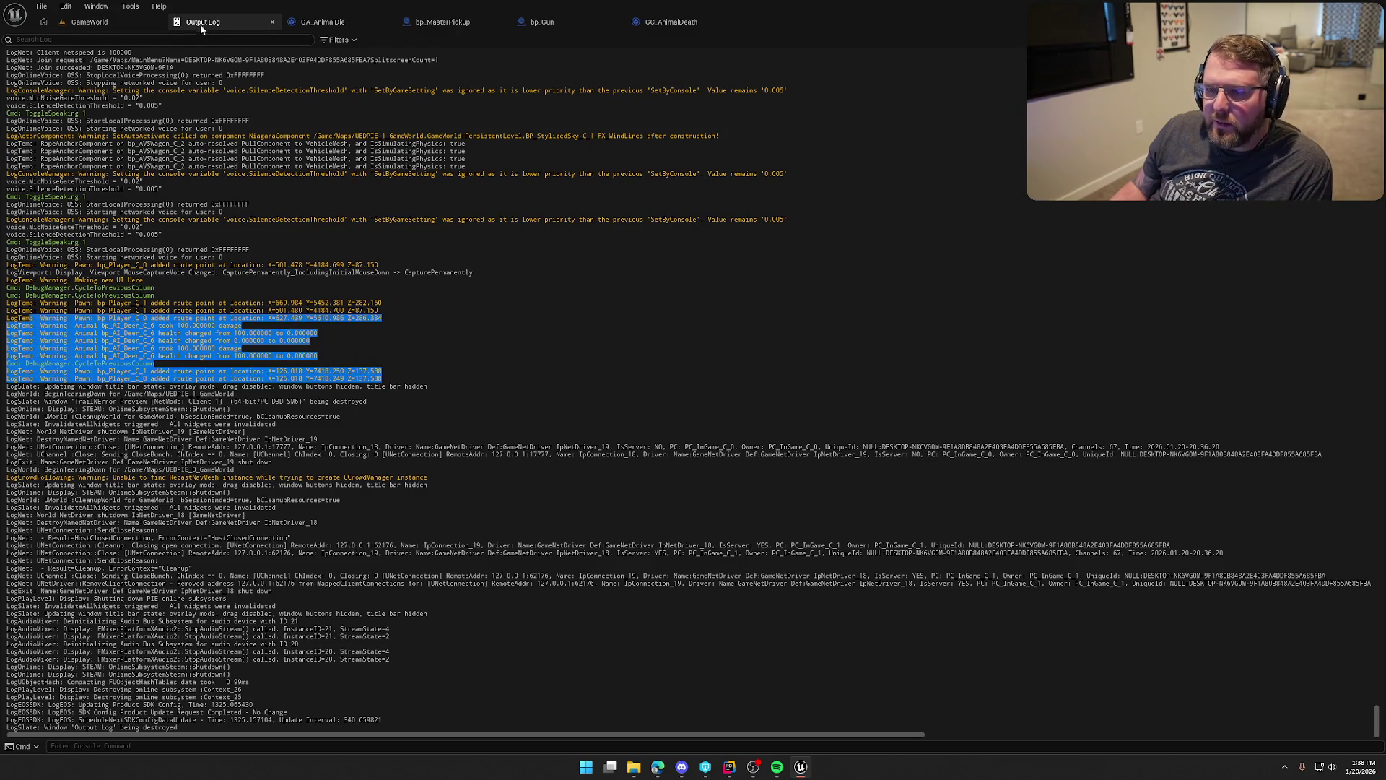
middle_click(198, 26)
click(605, 242)
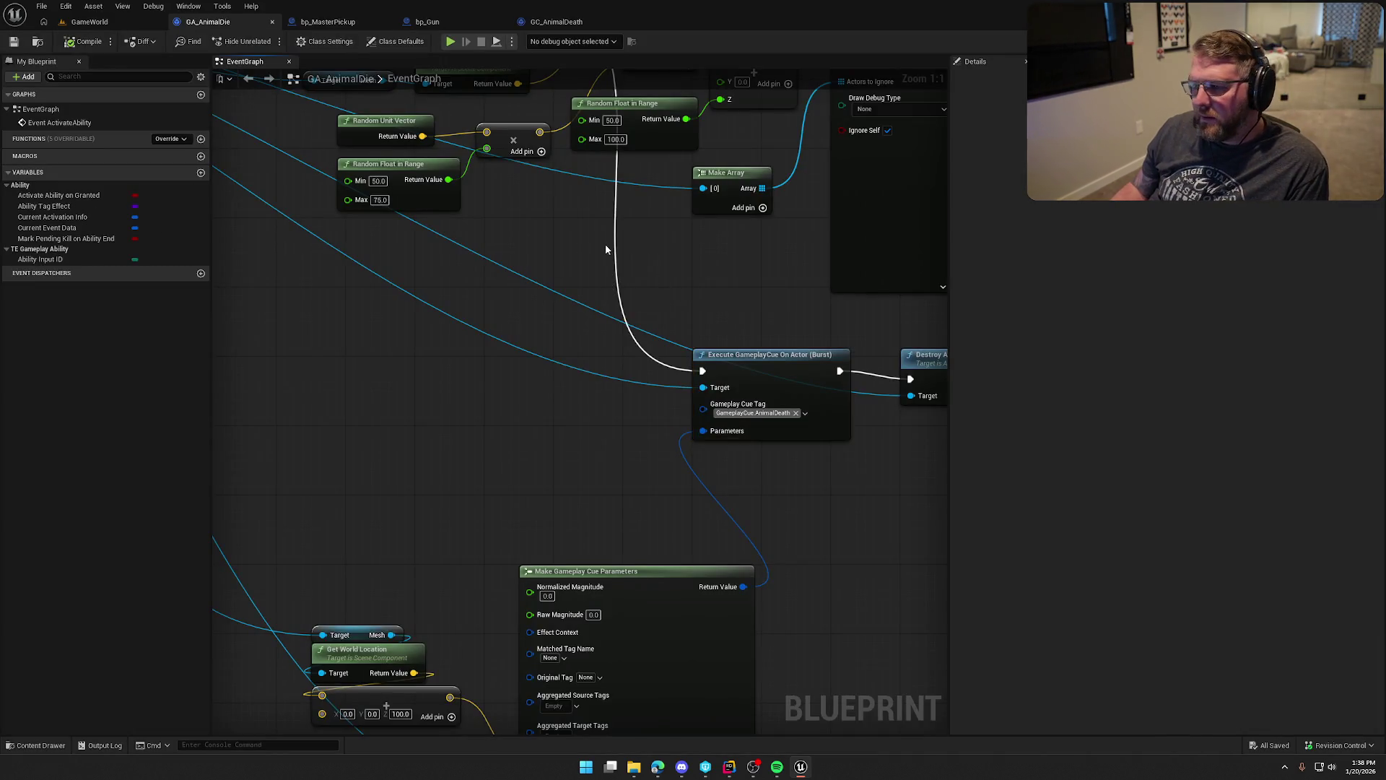
Move the location and cue parameter nodes under Execute GameplayCue On Actor and compile.
drag(579, 207, 357, 498)
mouse_move(722, 345)
mouse_down()
mouse_move(889, 232)
mouse_move(558, 319)
mouse_move(628, 228)
mouse_up()
click(628, 228)
drag(317, 188, 635, 491)
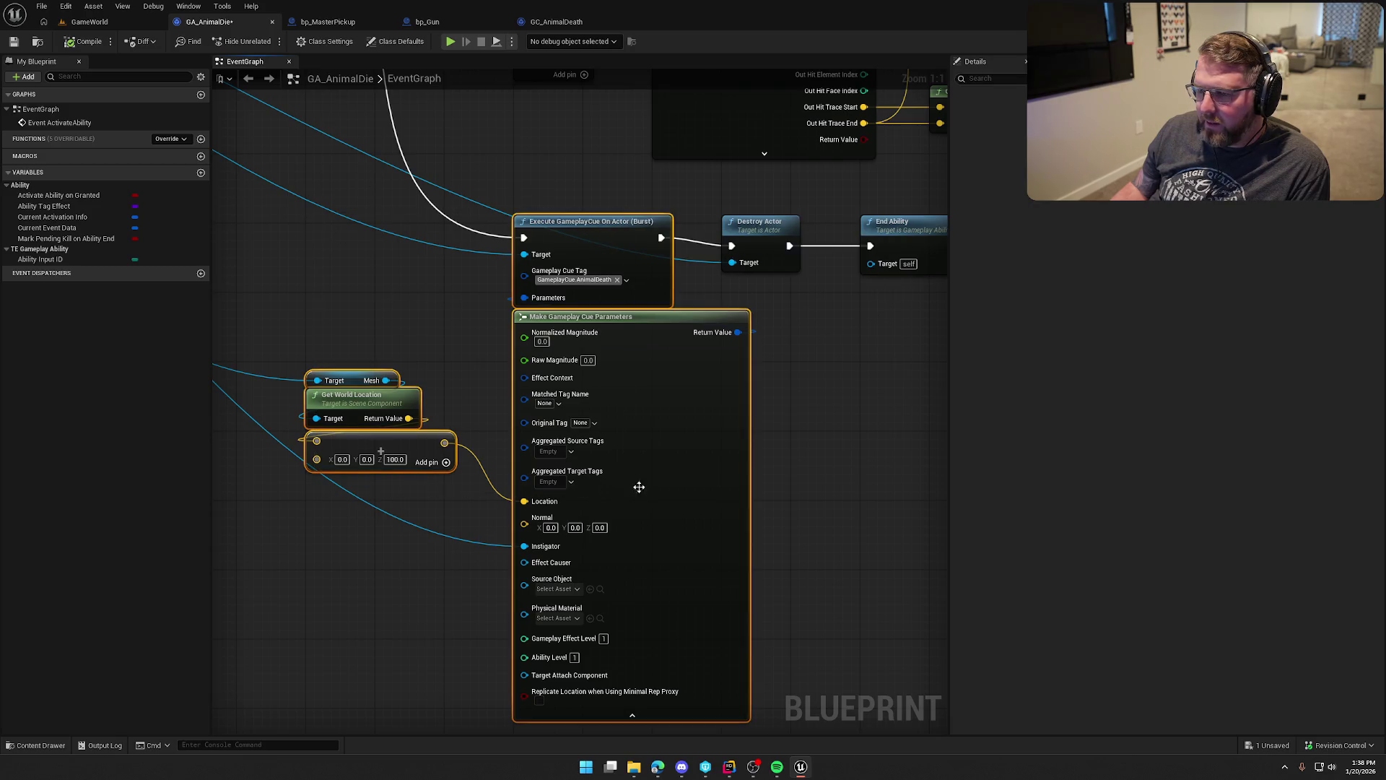
drag(615, 225, 615, 233)
click(549, 187)
click(83, 41)
click(596, 236)
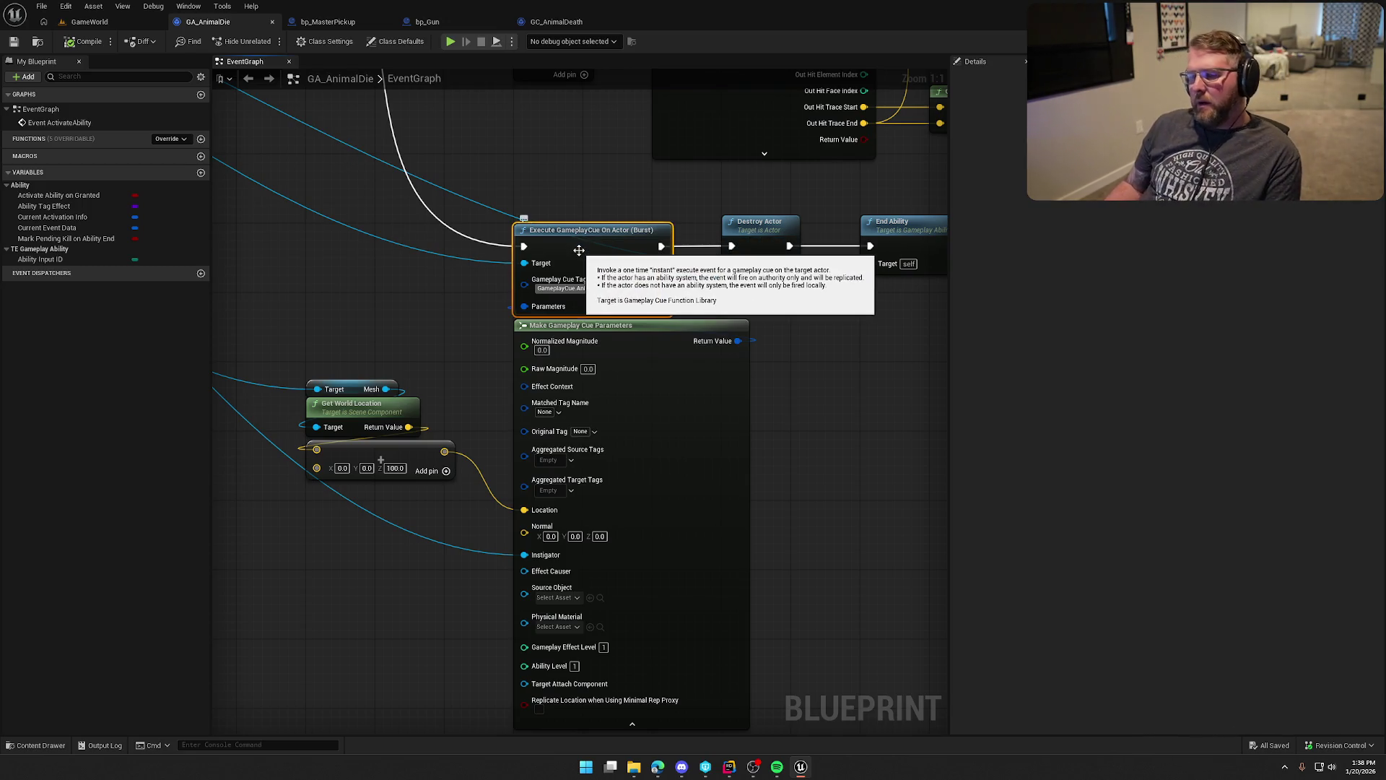
drag(420, 627, 510, 531)
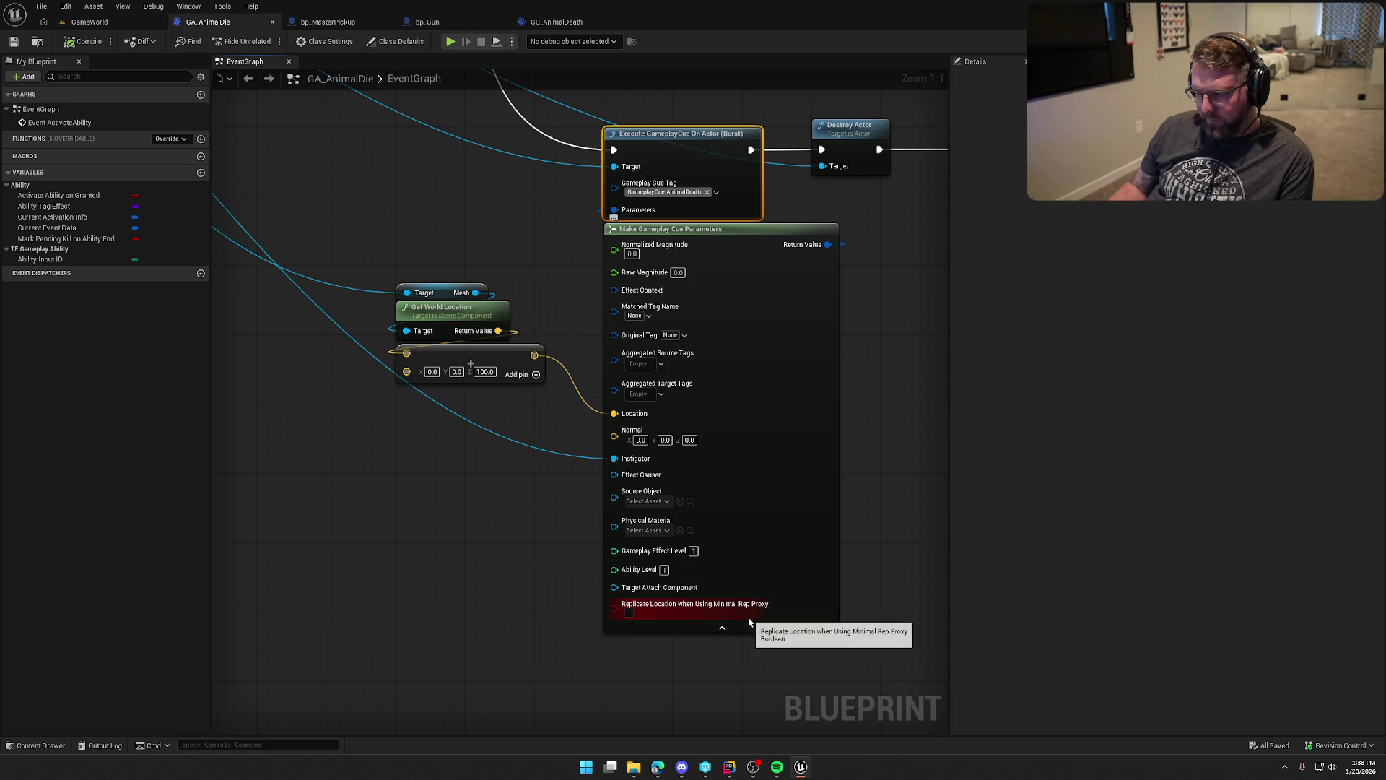
Reset GA_AnimalDie's Replication Policy to Do Not Replicate in Class Defaults and save.
click(397, 41)
click(1375, 391)
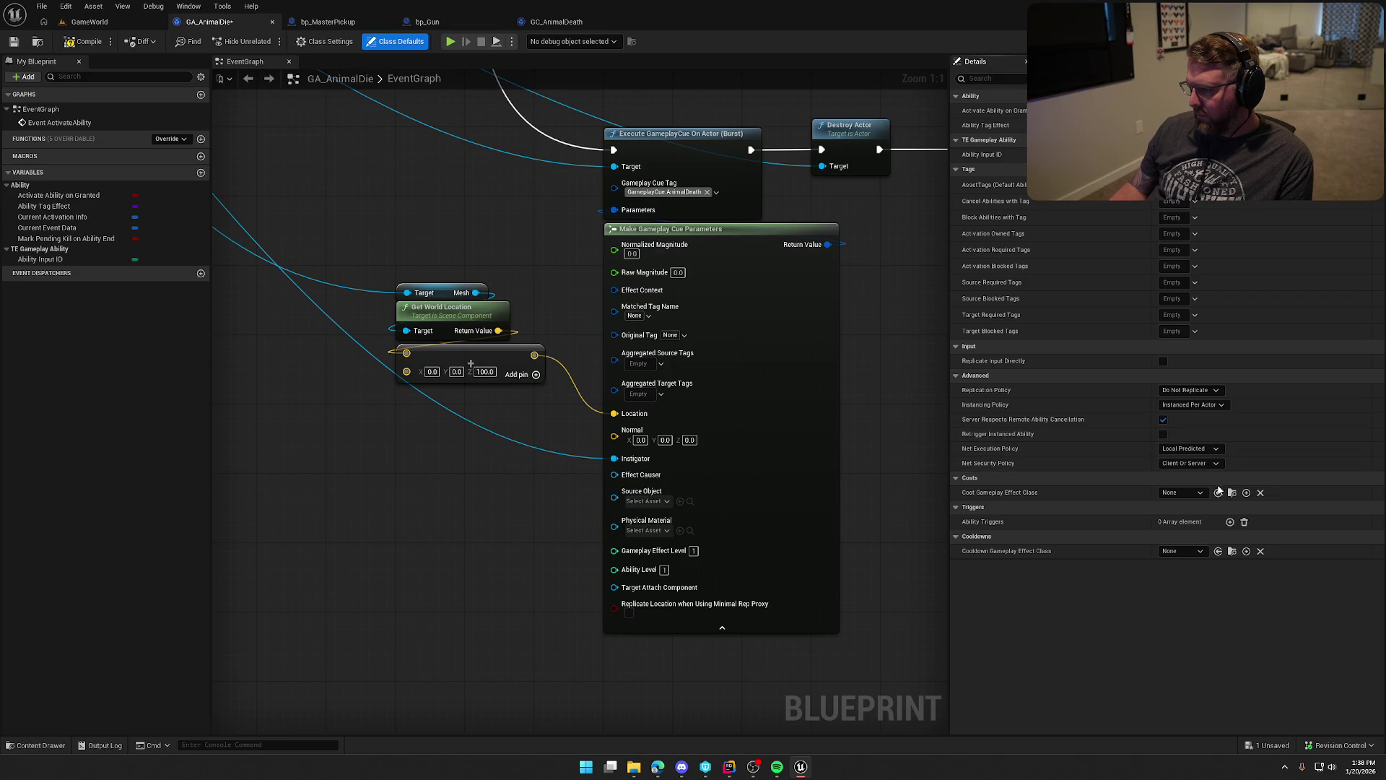
key(ctrl+s)
drag(462, 212, 462, 328)
click(650, 251)
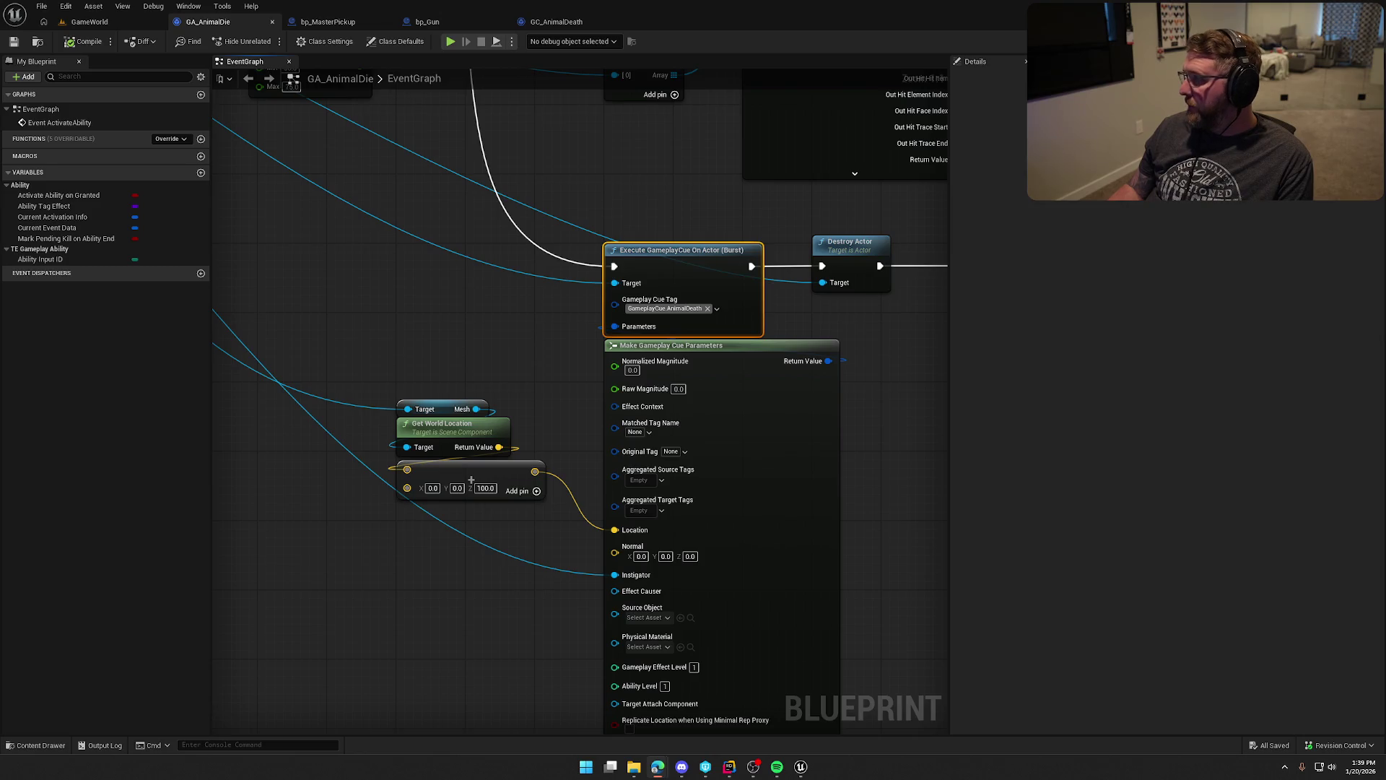
key(alt+Tab)
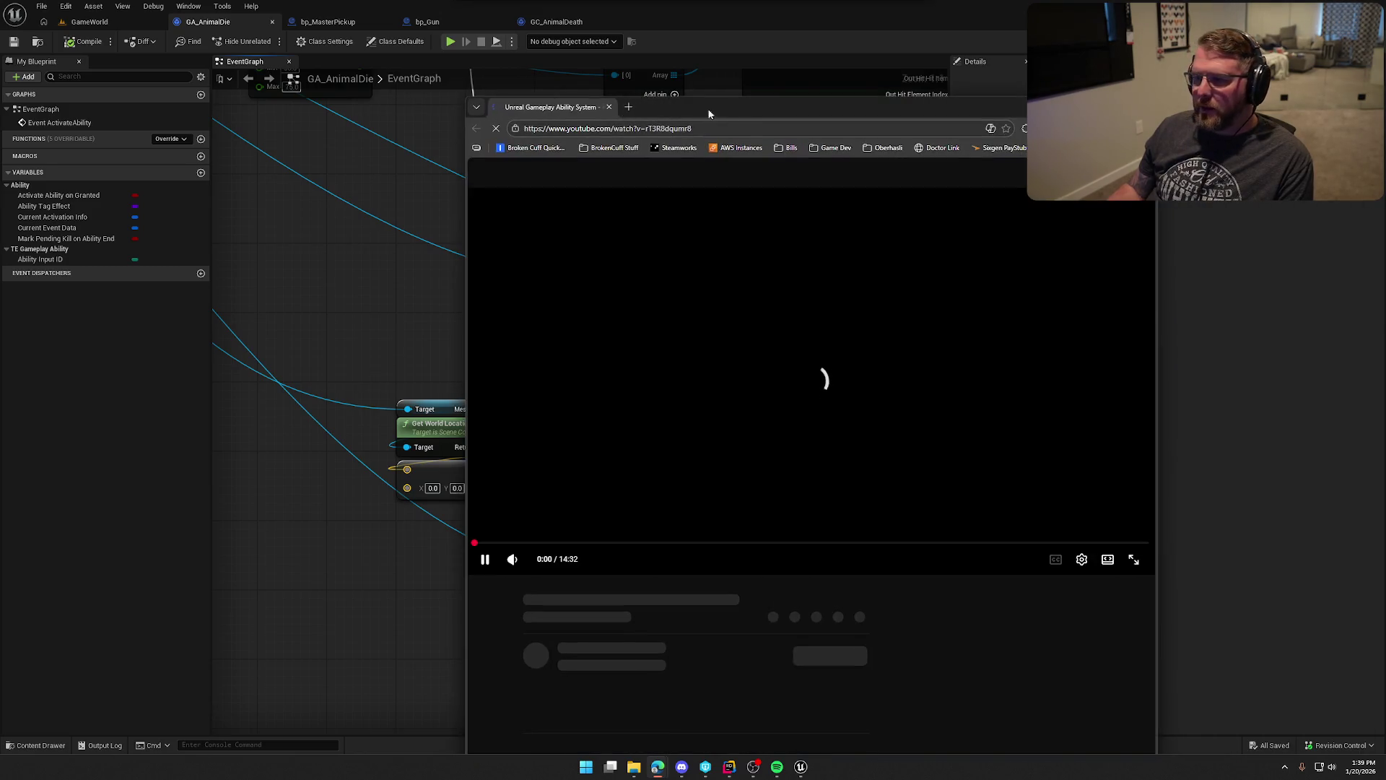
Maximize the browser and seek the Gameplay Cues tutorial forward to the GE_Regen modifier settings.
double_click(756, 110)
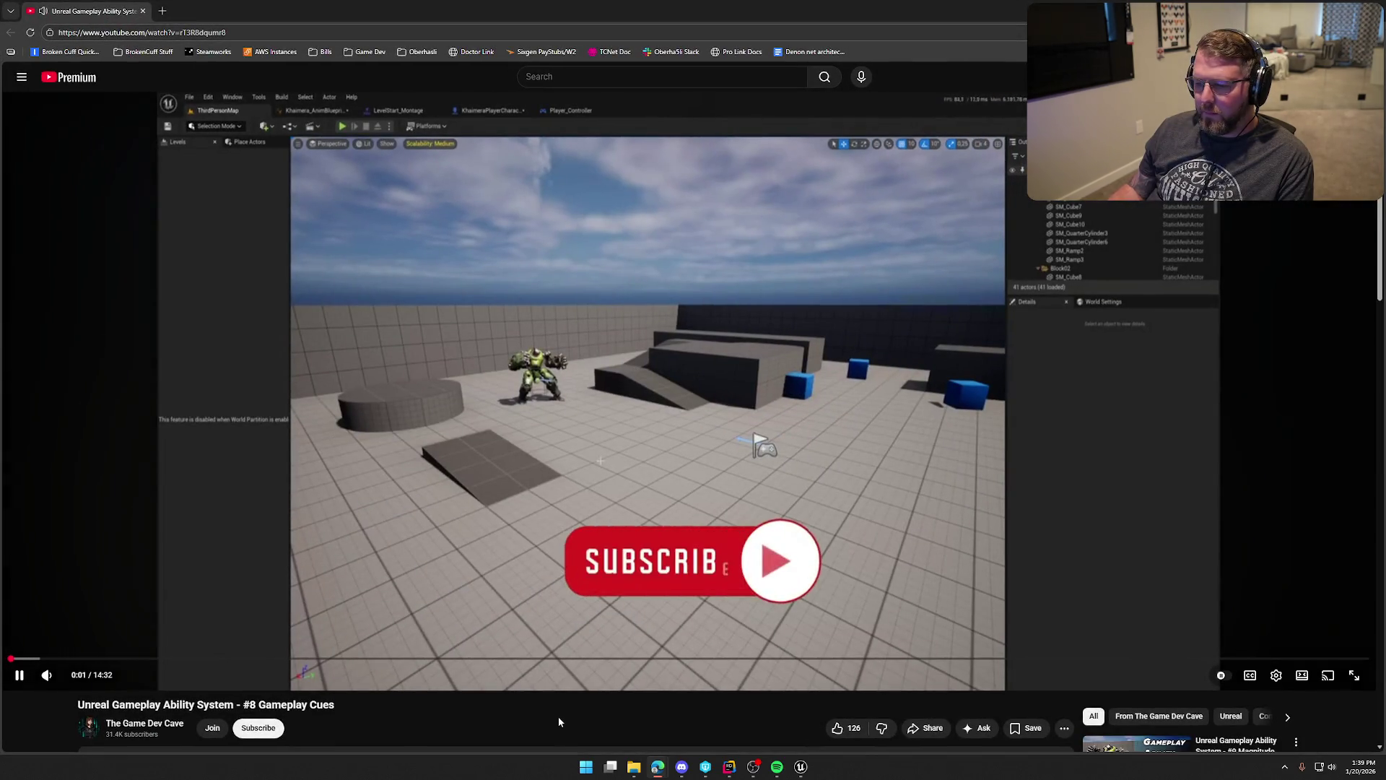
key(Right)
key(Right)
key(Right)
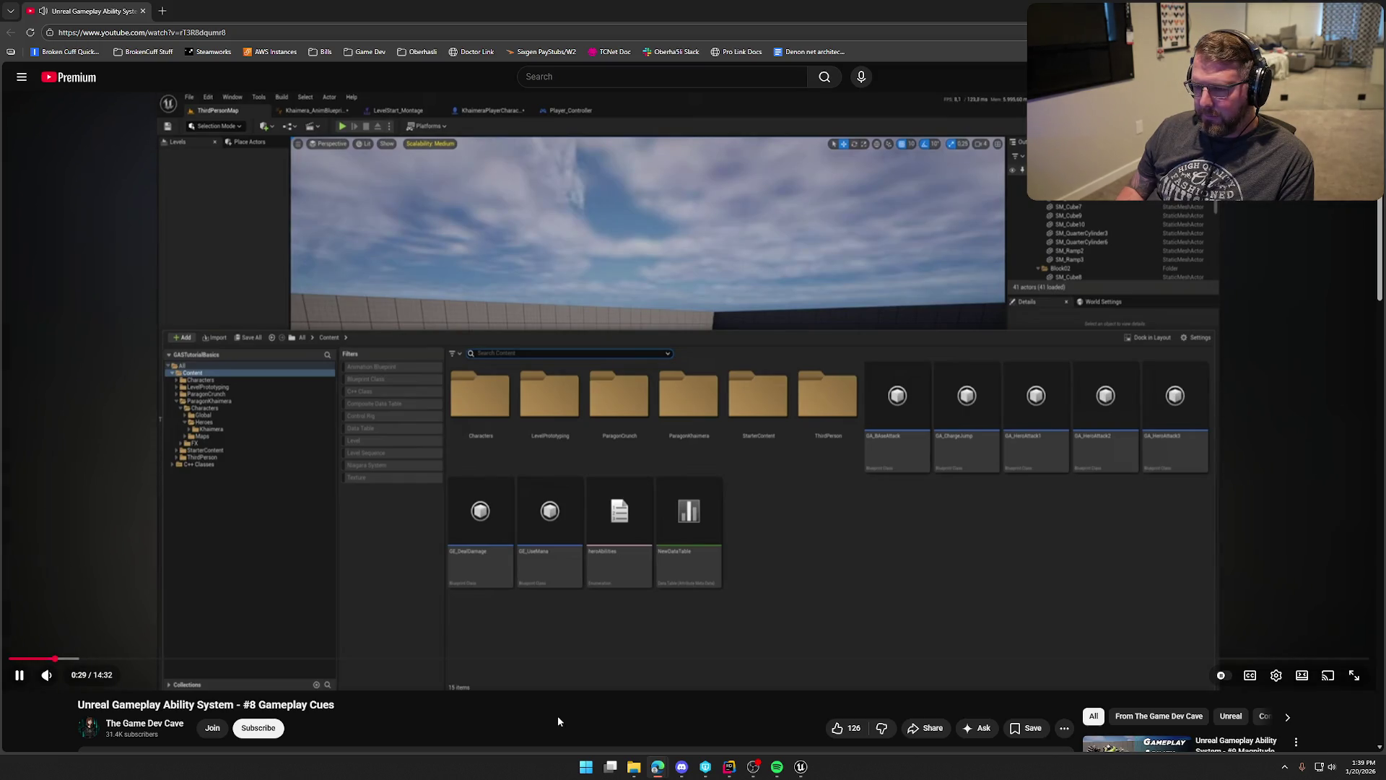
key(Right)
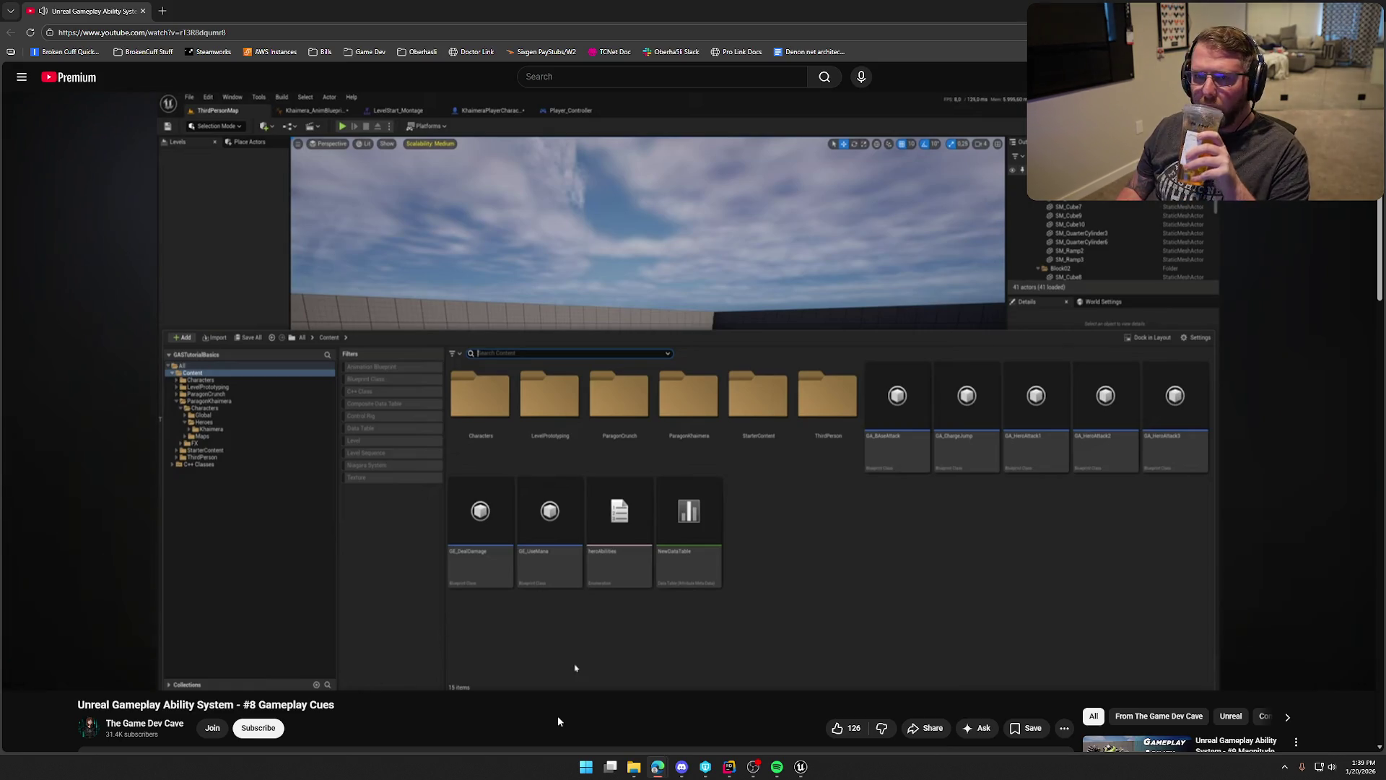
key(Right)
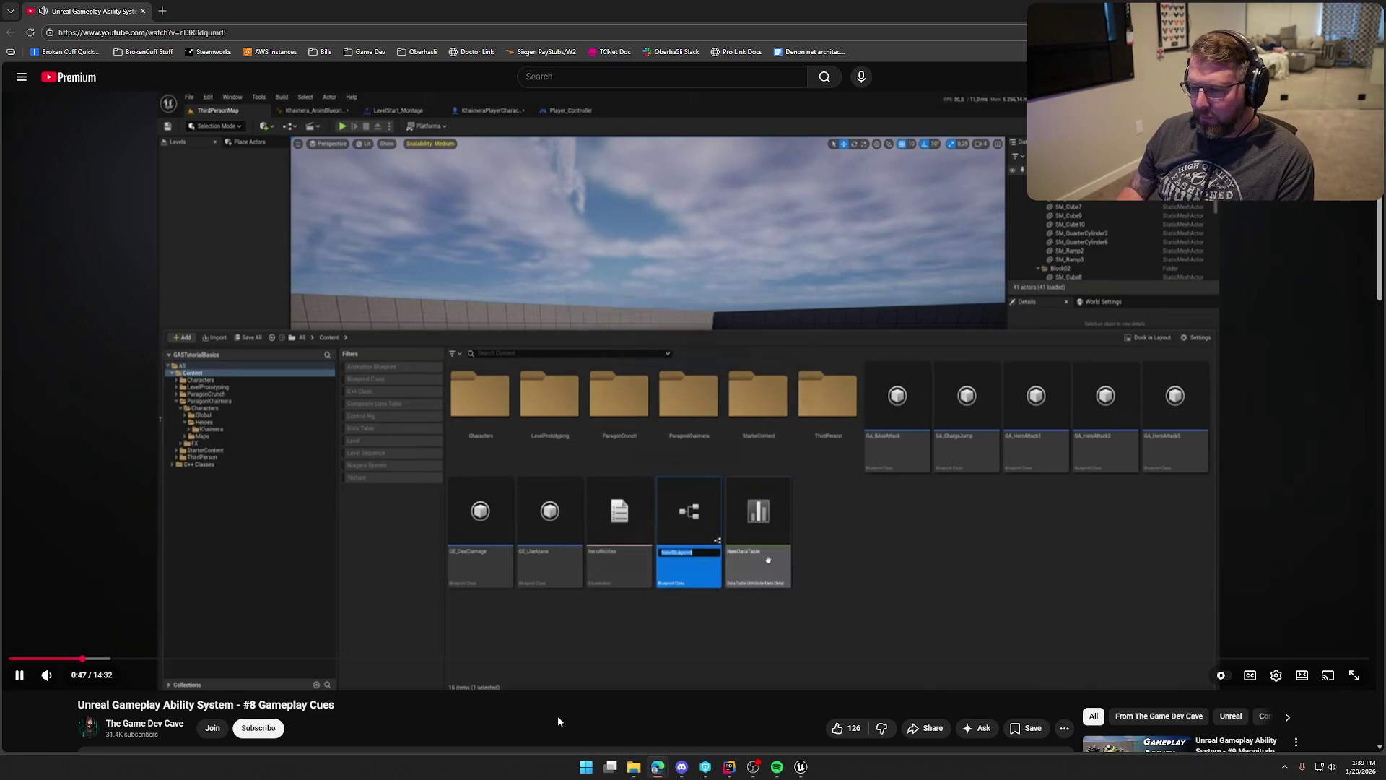
key(Right)
key(Right)
key(Right)
key(Right)
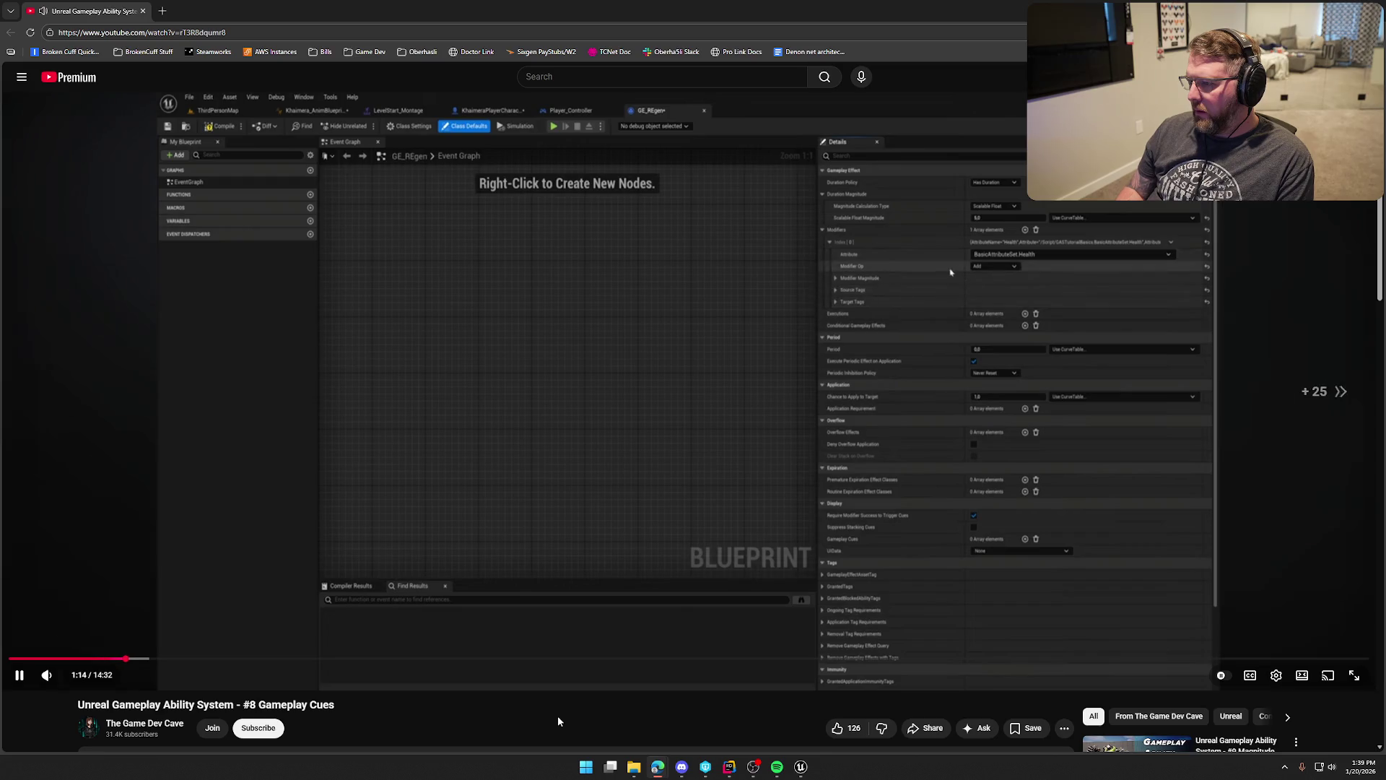
key(Right)
key(Right)
key(Right)
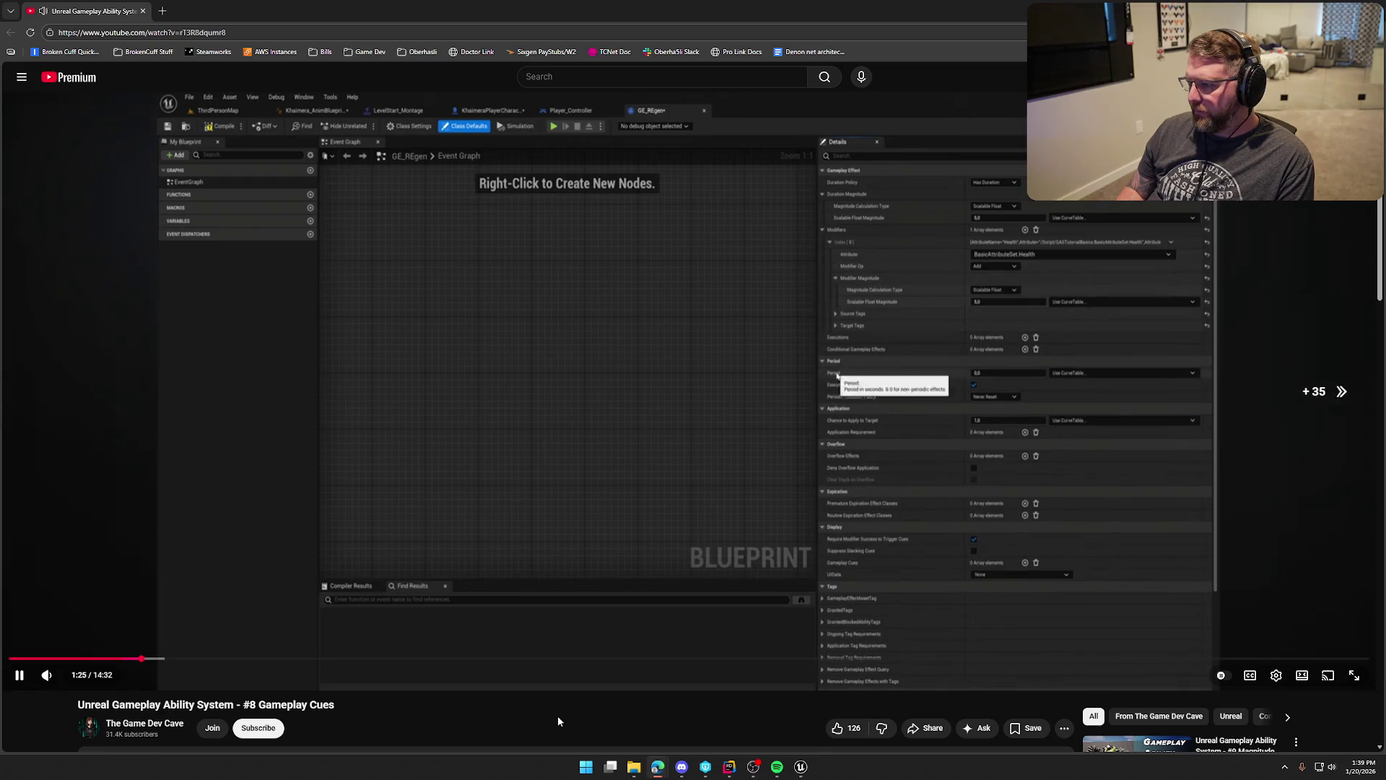
key(Right)
key(Right)
key(Right)
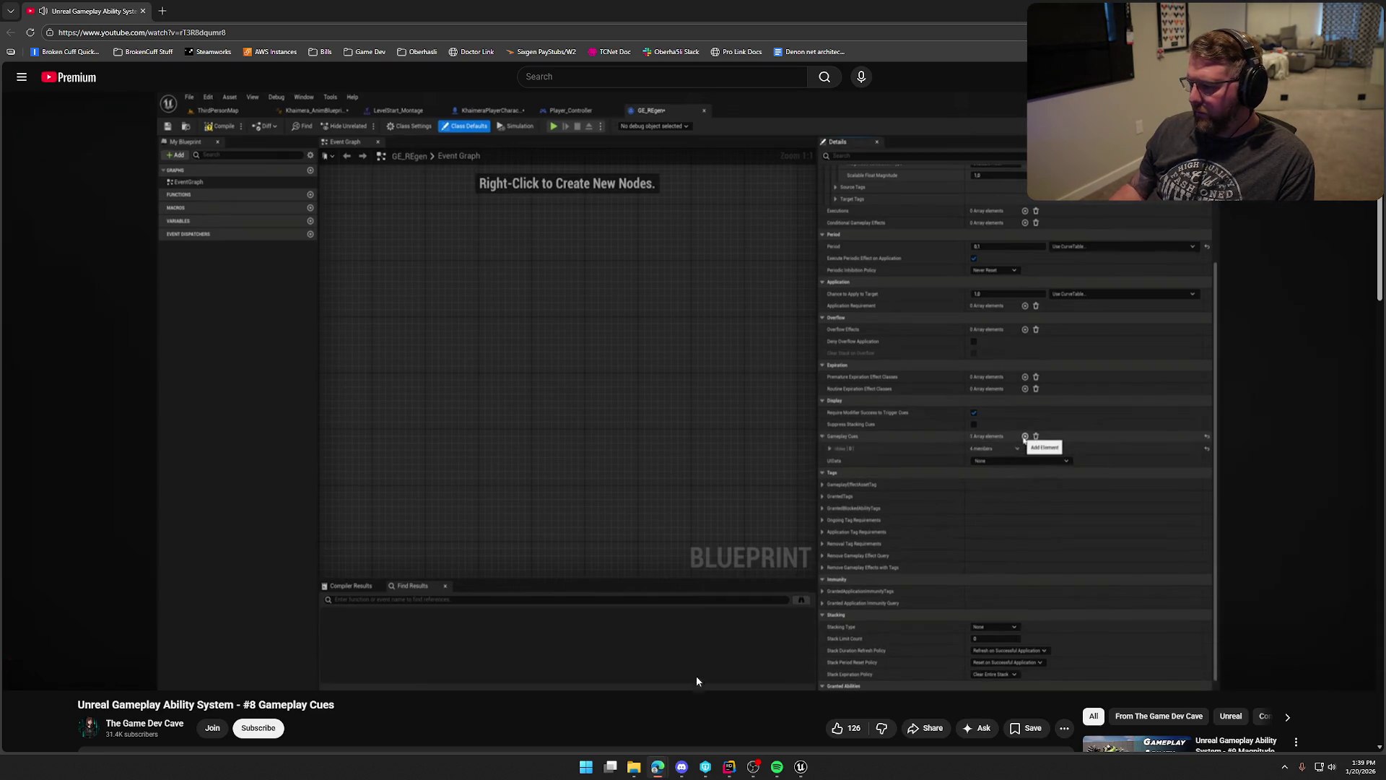
Switch video quality to 2160p and seek ahead to the cue's Pick Parent Class search.
click(1276, 675)
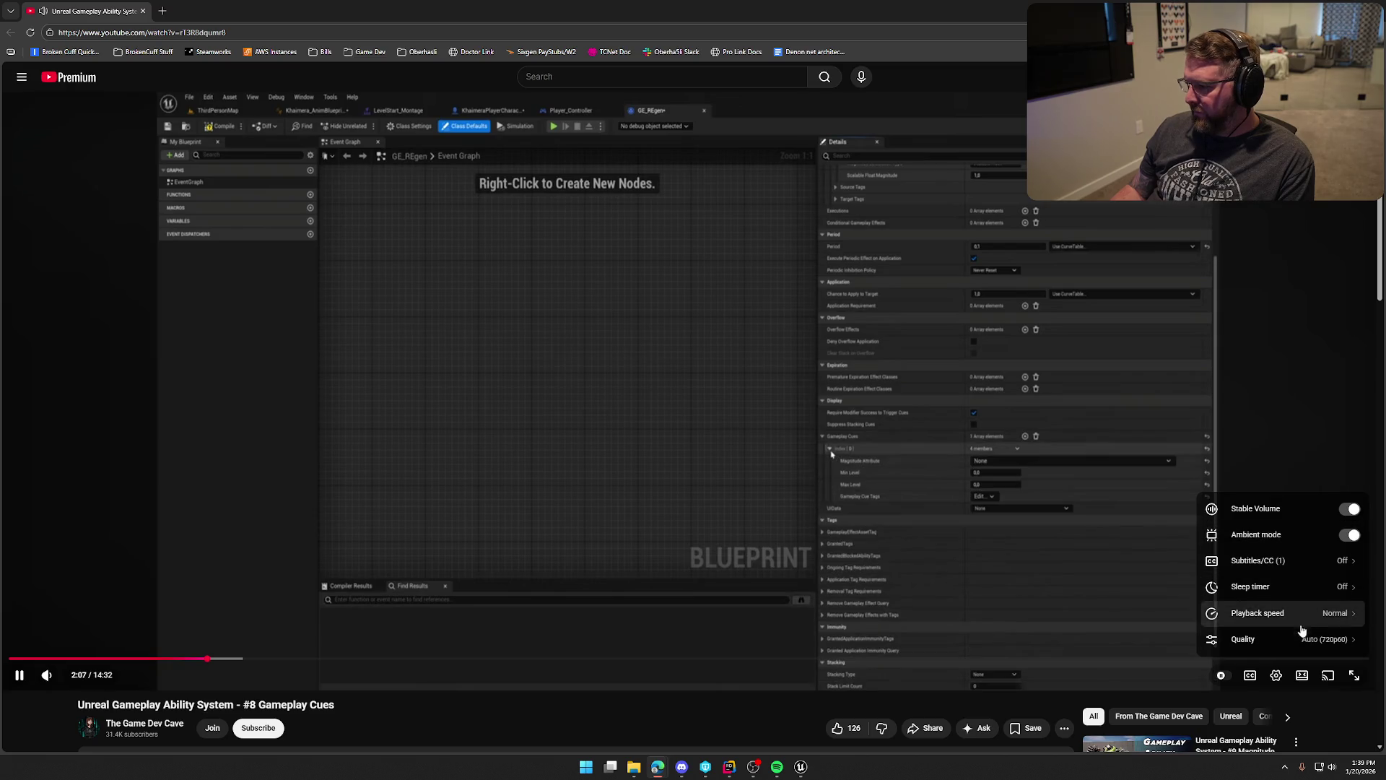
click(1294, 638)
click(1287, 484)
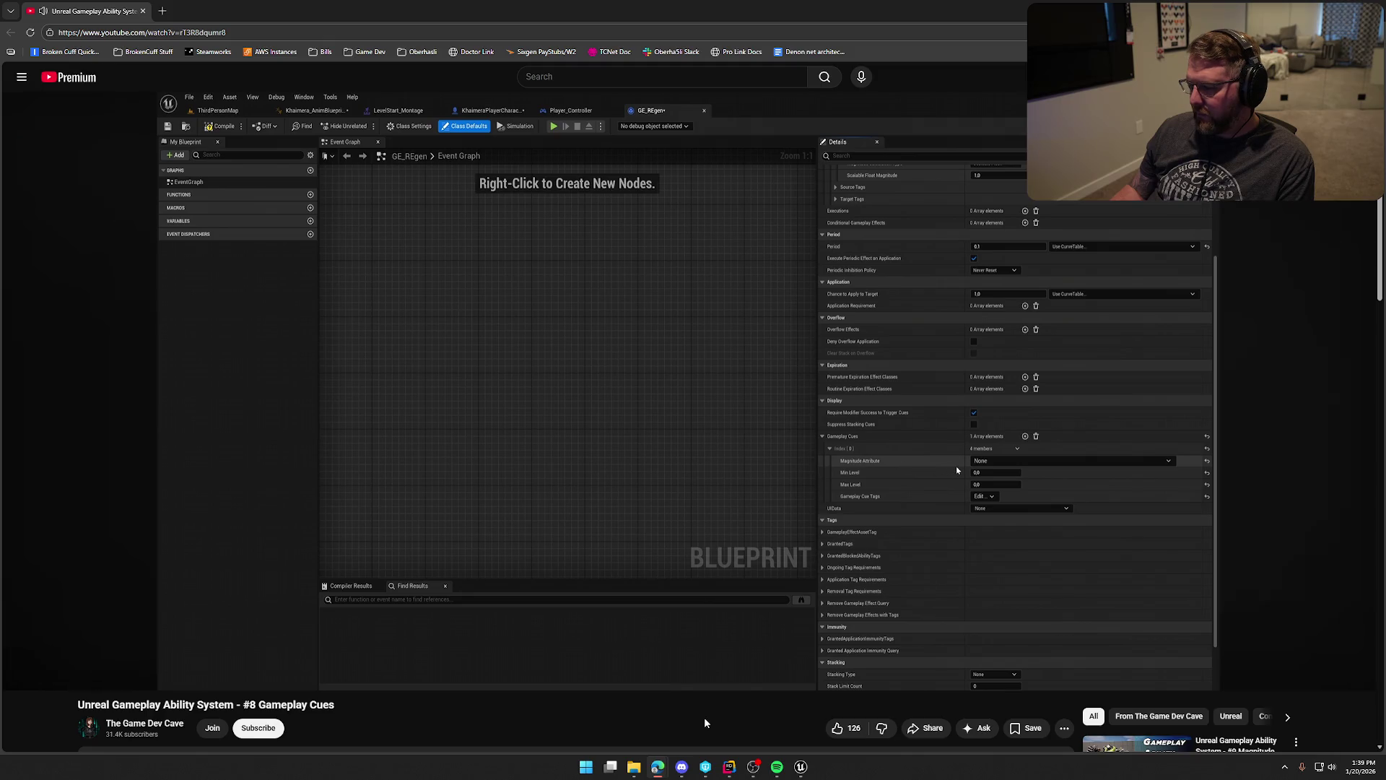
click(740, 477)
key(Right)
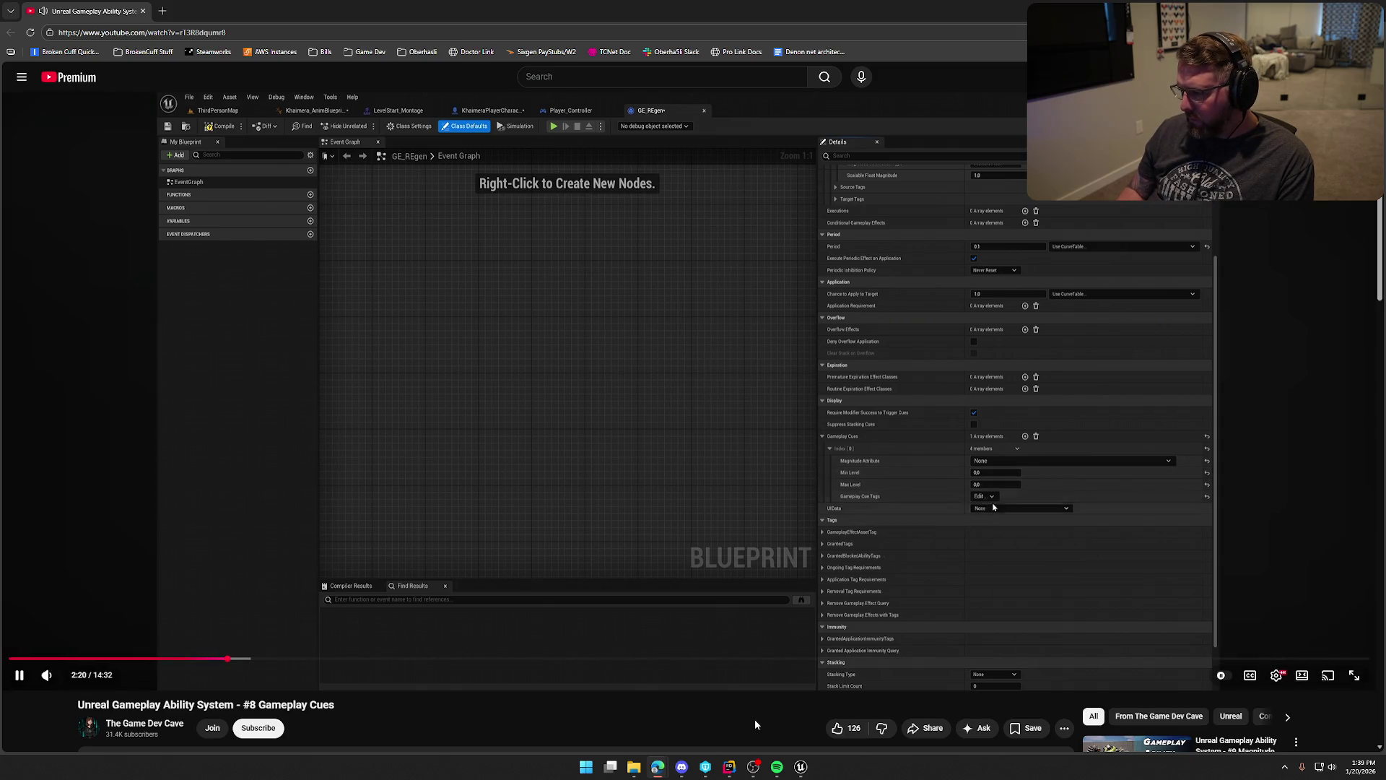
key(Right)
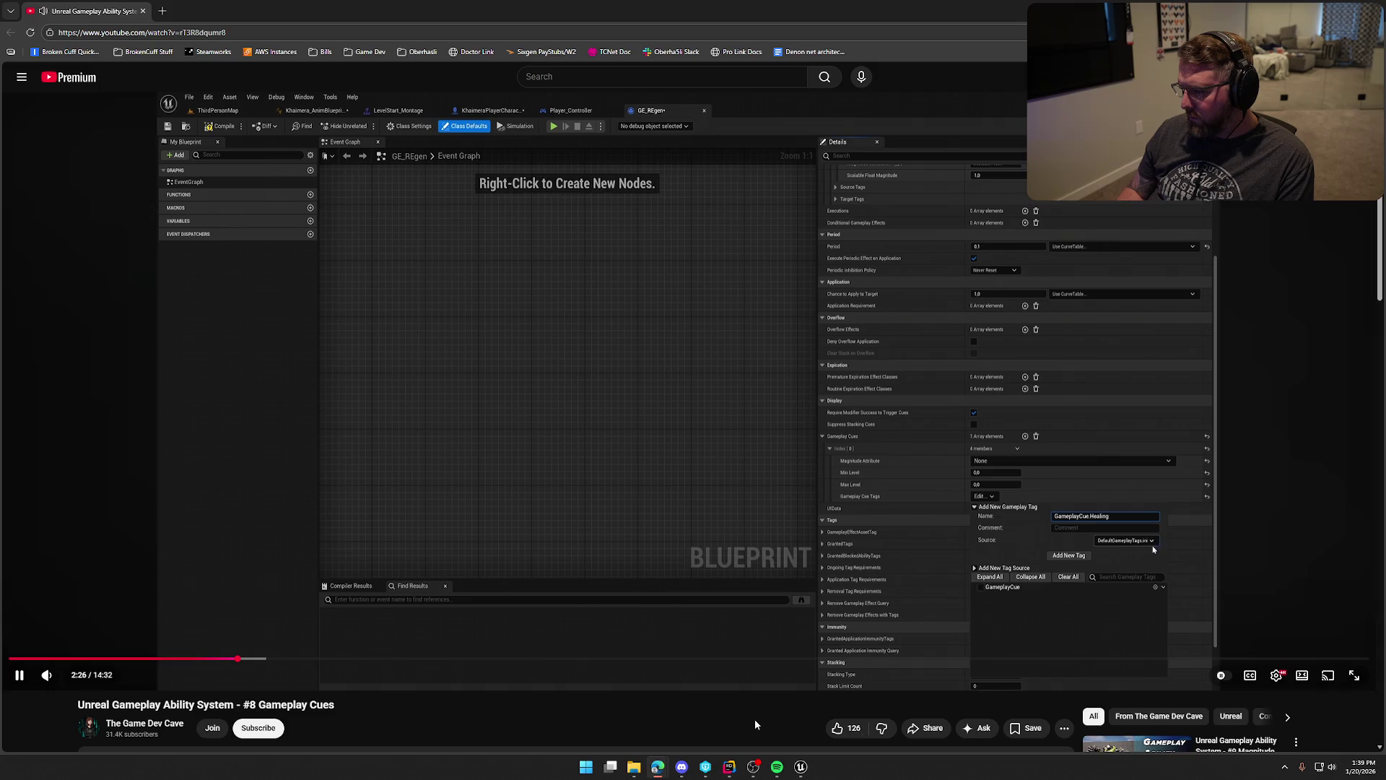
key(Right)
key(Right)
key(Right)
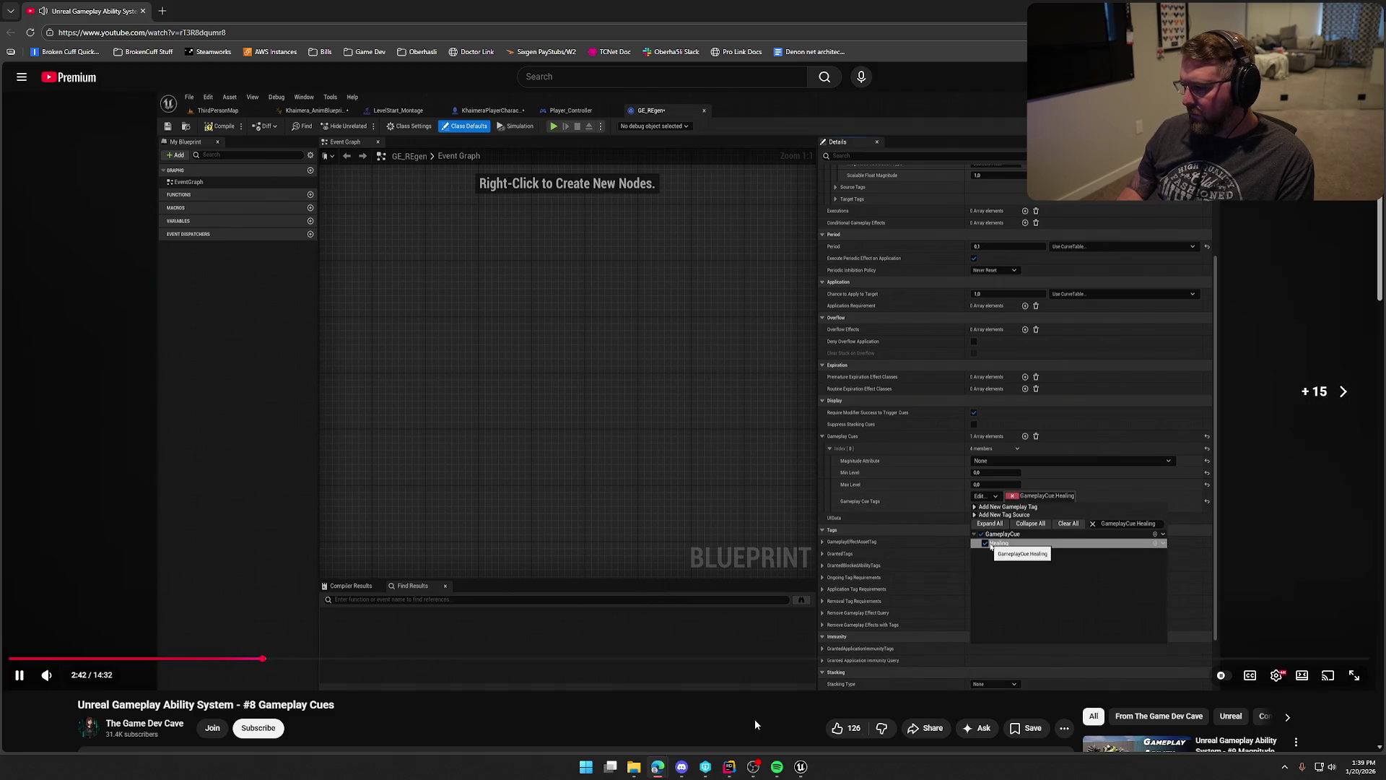
key(Right)
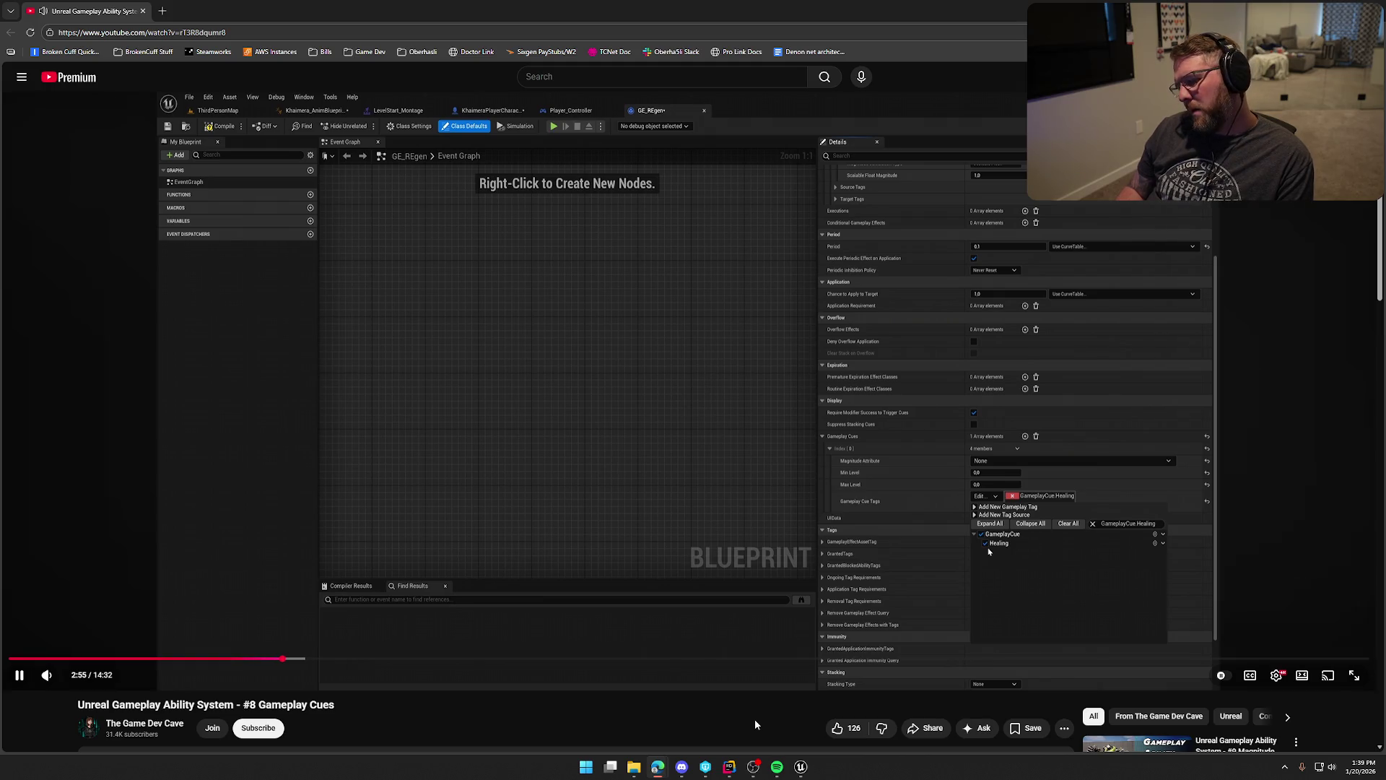
key(Right)
key(Right)
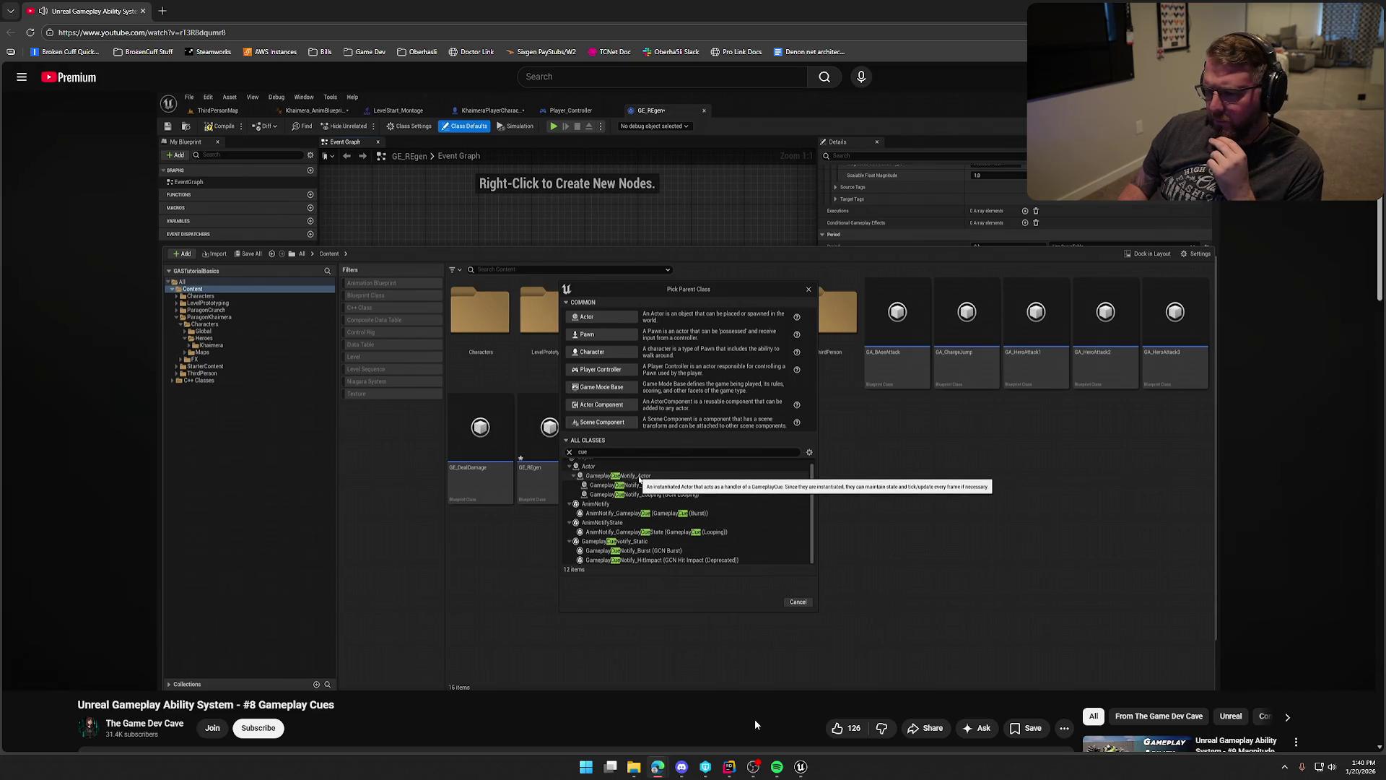
Seek past GC_JumpParticles and GE_Jump to the GA_ChargeJump graph at about 6:15.
key(l)
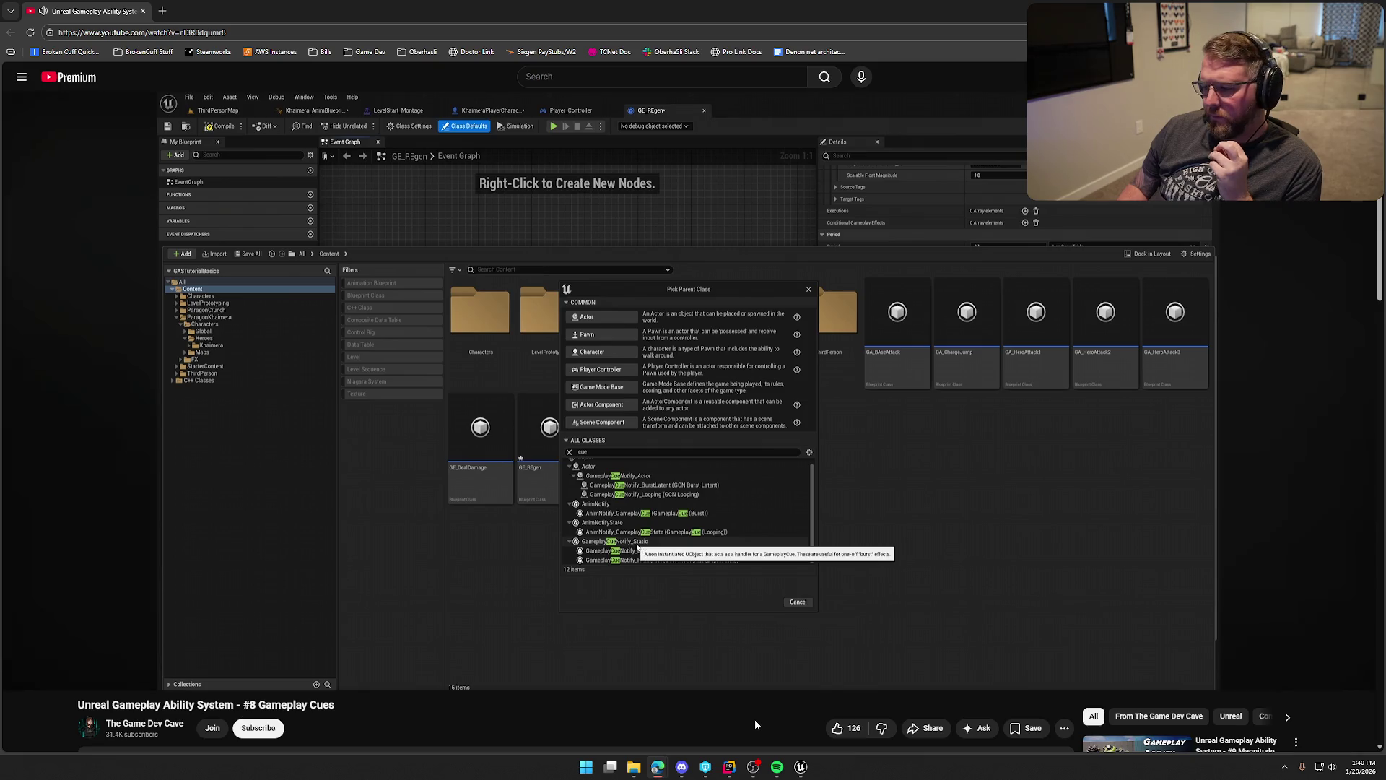
key(Right)
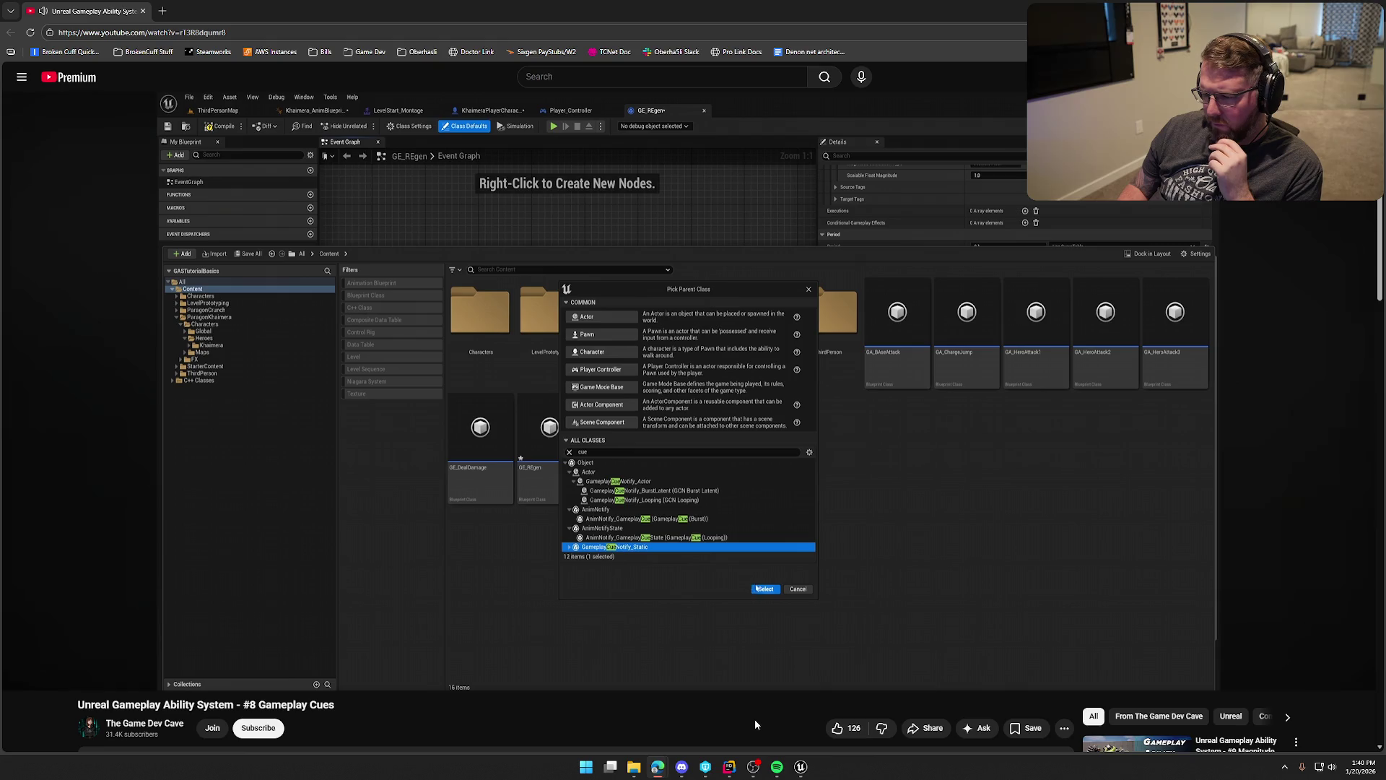
key(Right)
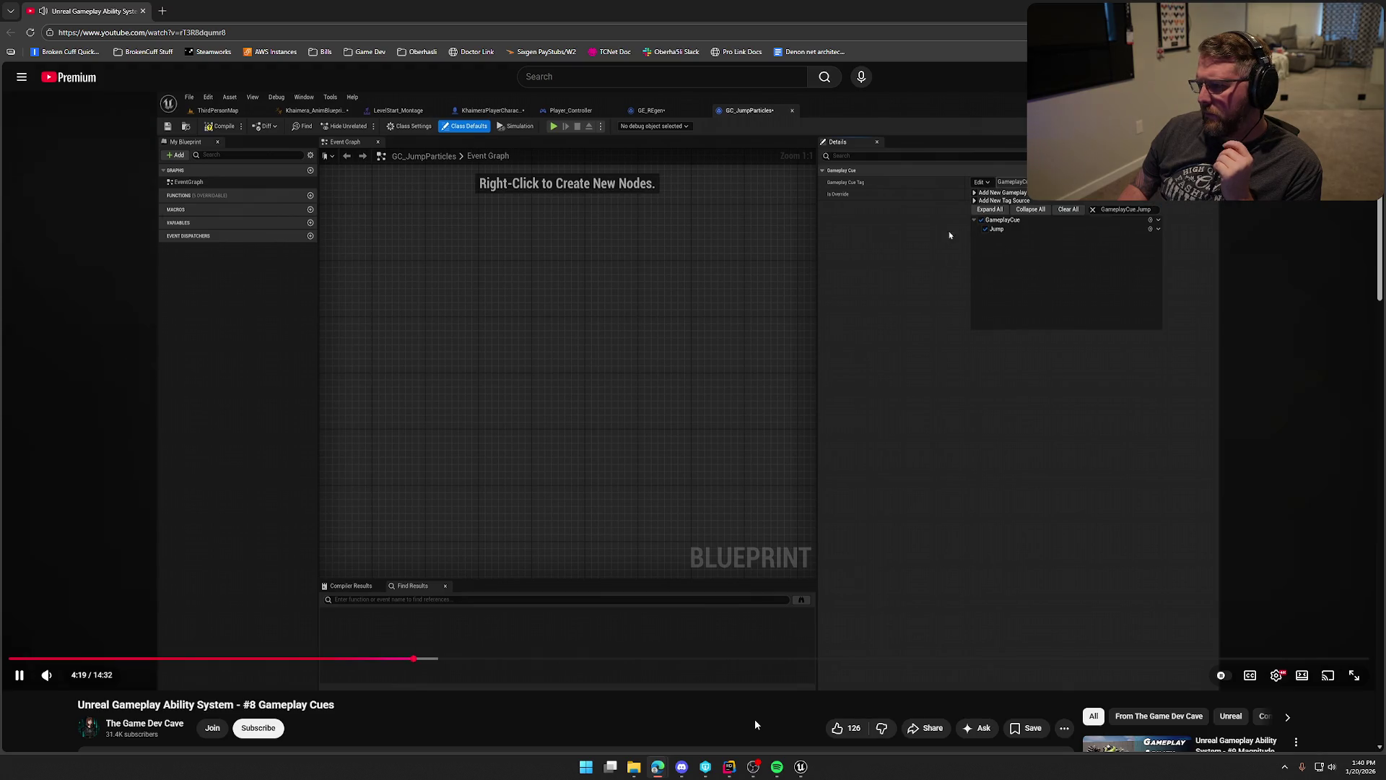
key(Right)
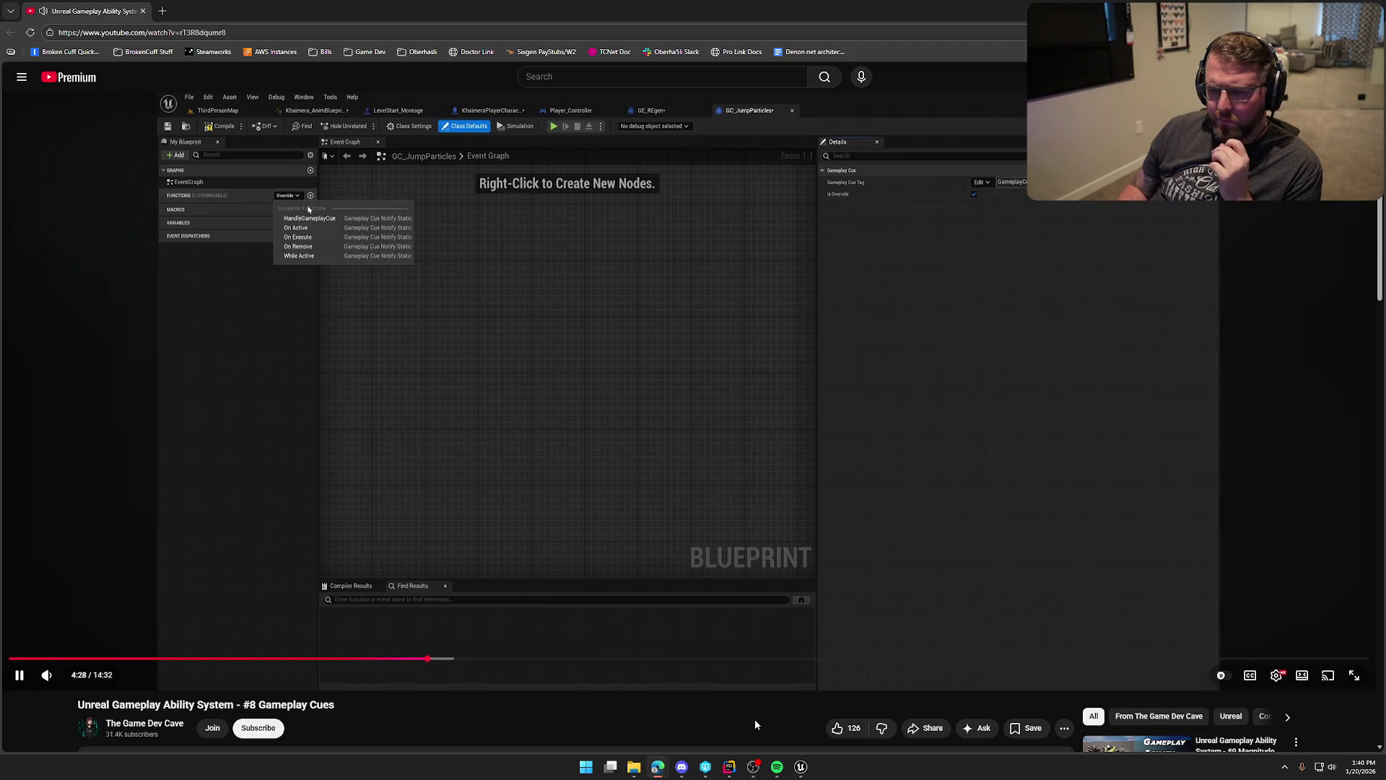
key(Right)
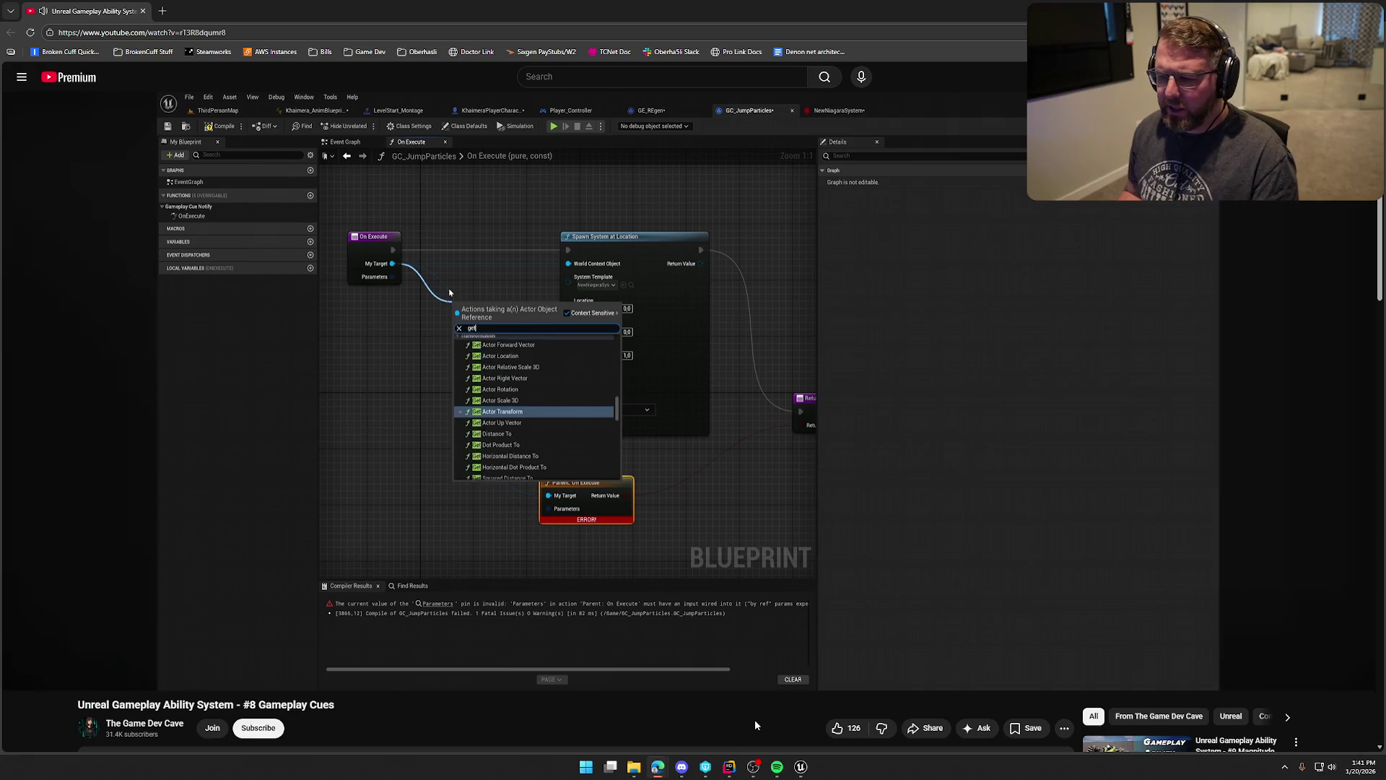
key(Right)
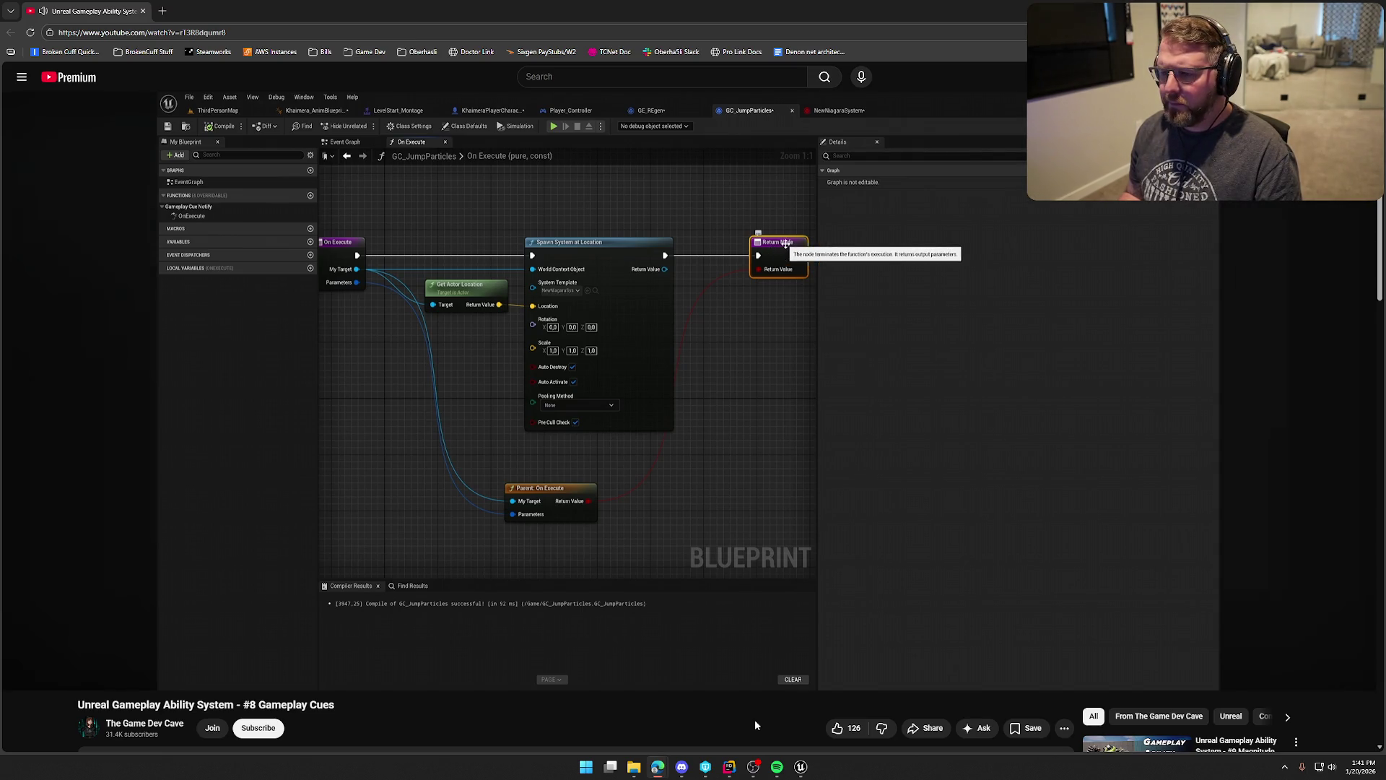
key(Right)
key(Right)
key(Right)
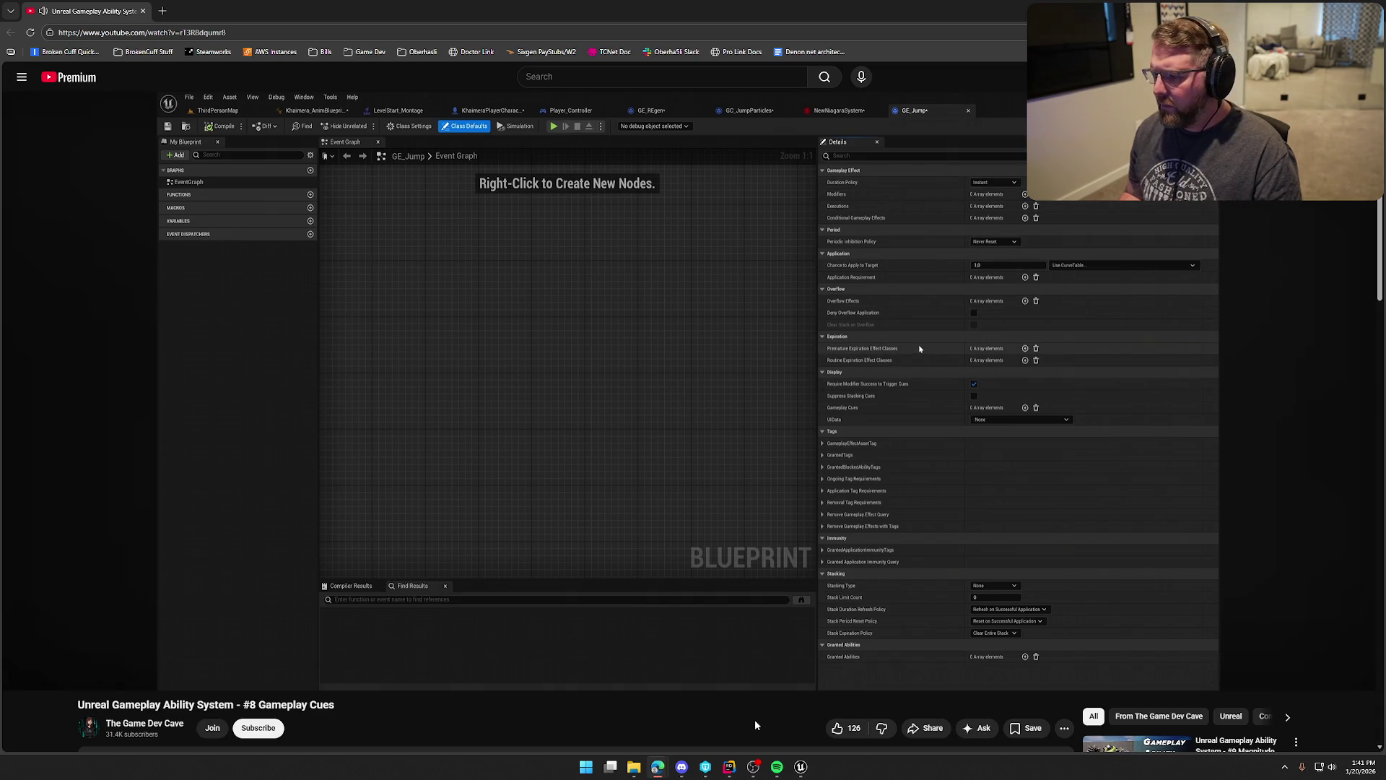
key(Right)
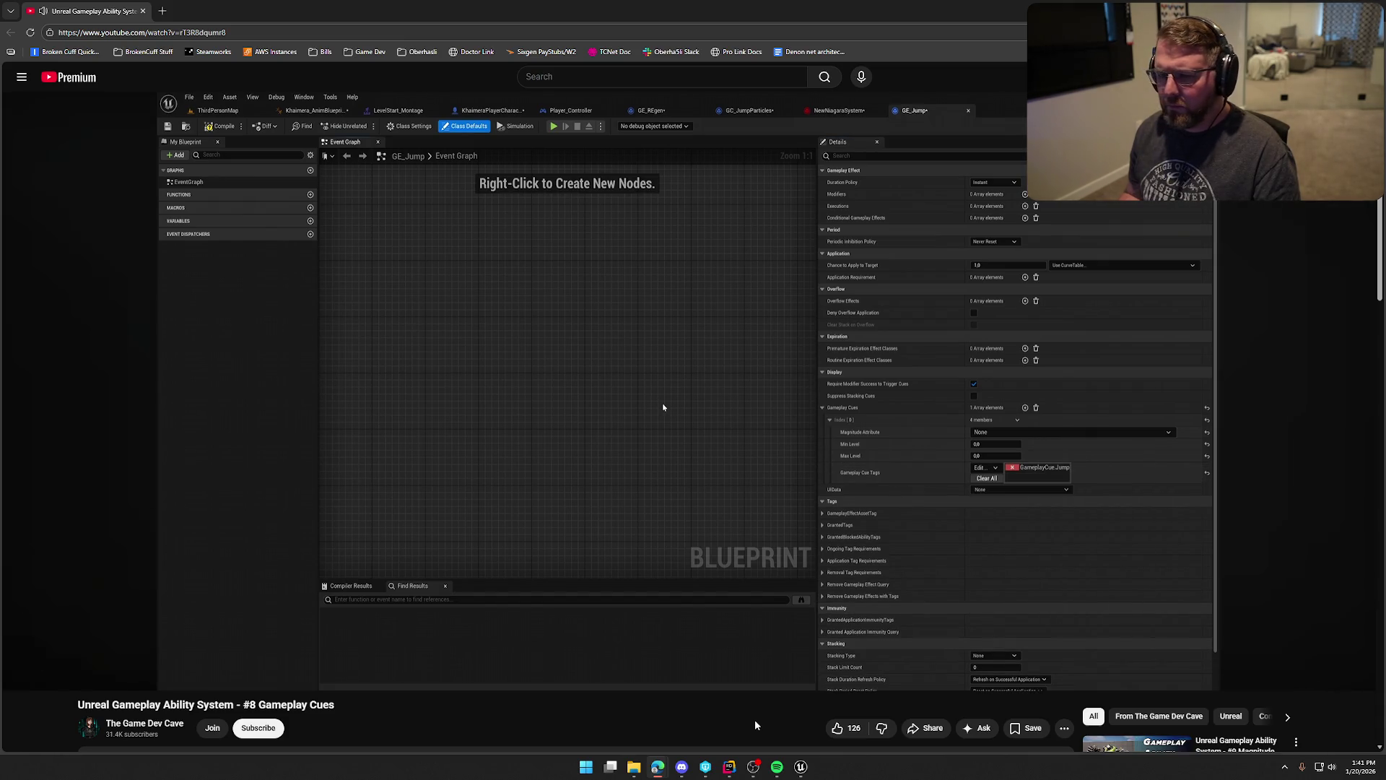
key(Right)
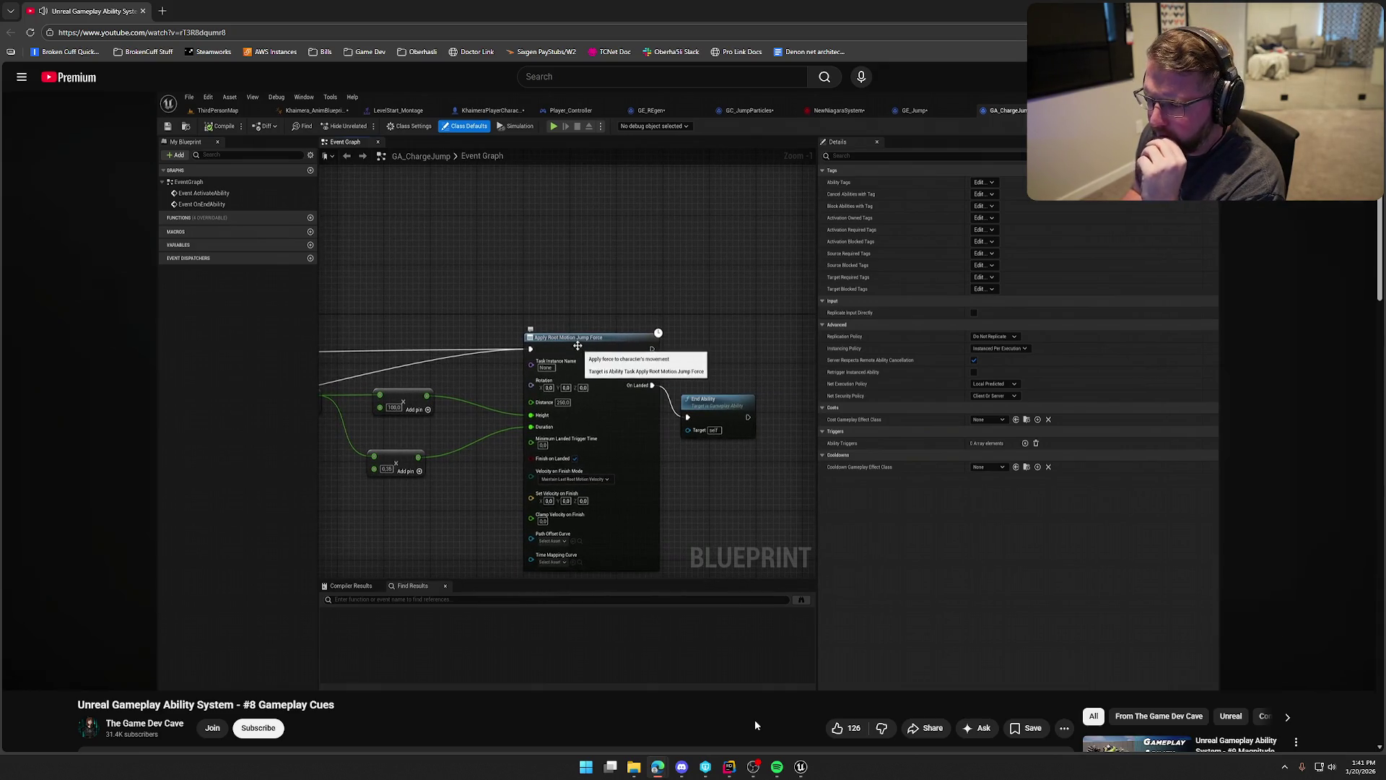
Seek to about 7:41, where GCA_healingRegen's overridable functions are listed.
key(Right)
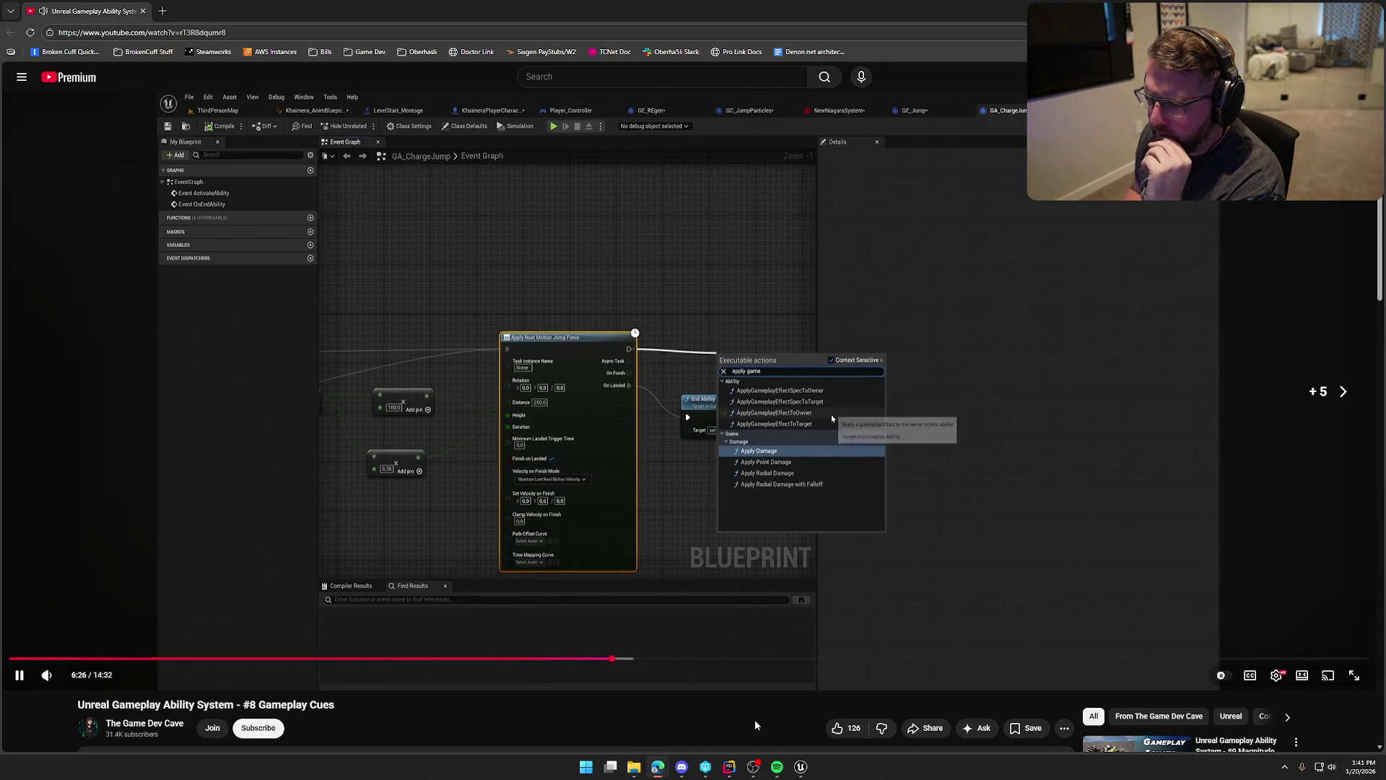
key(Right)
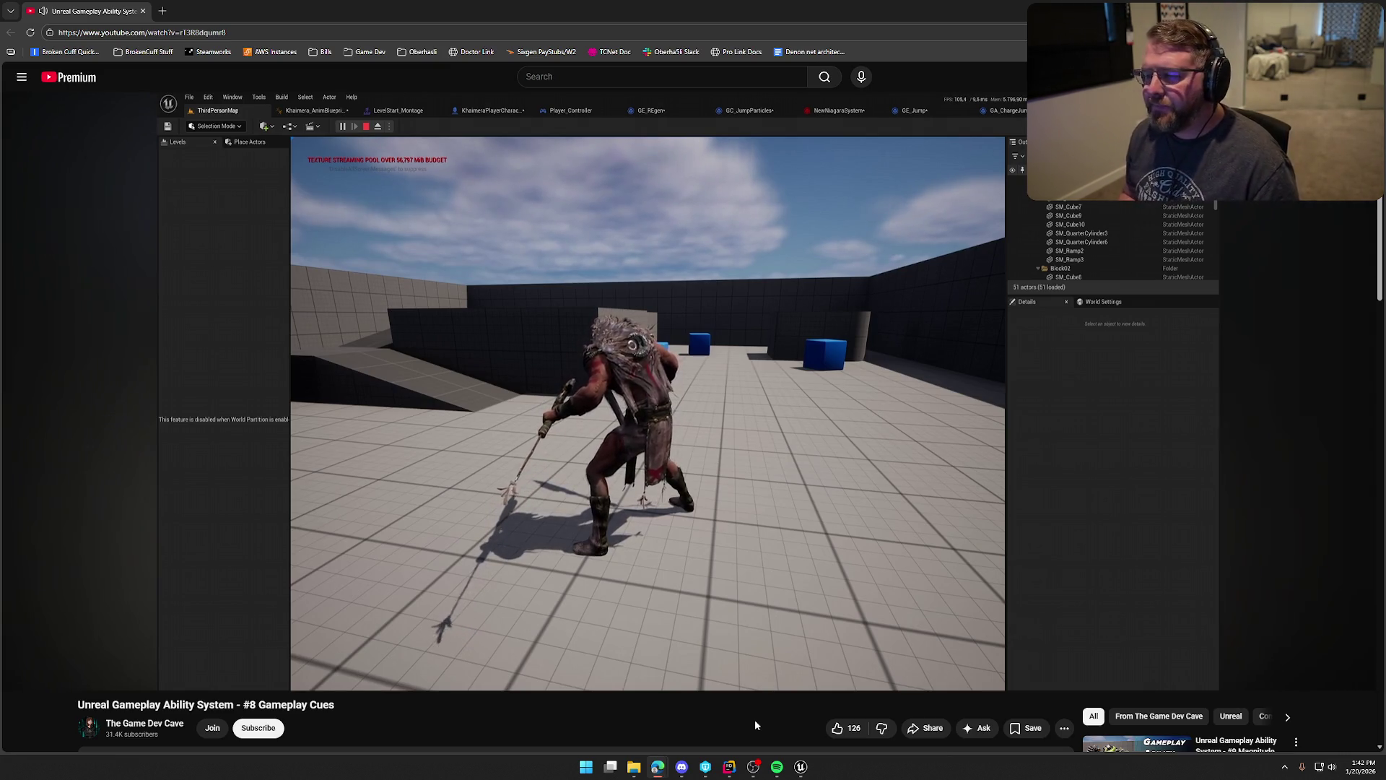
key(Right)
key(Right)
key(Right)
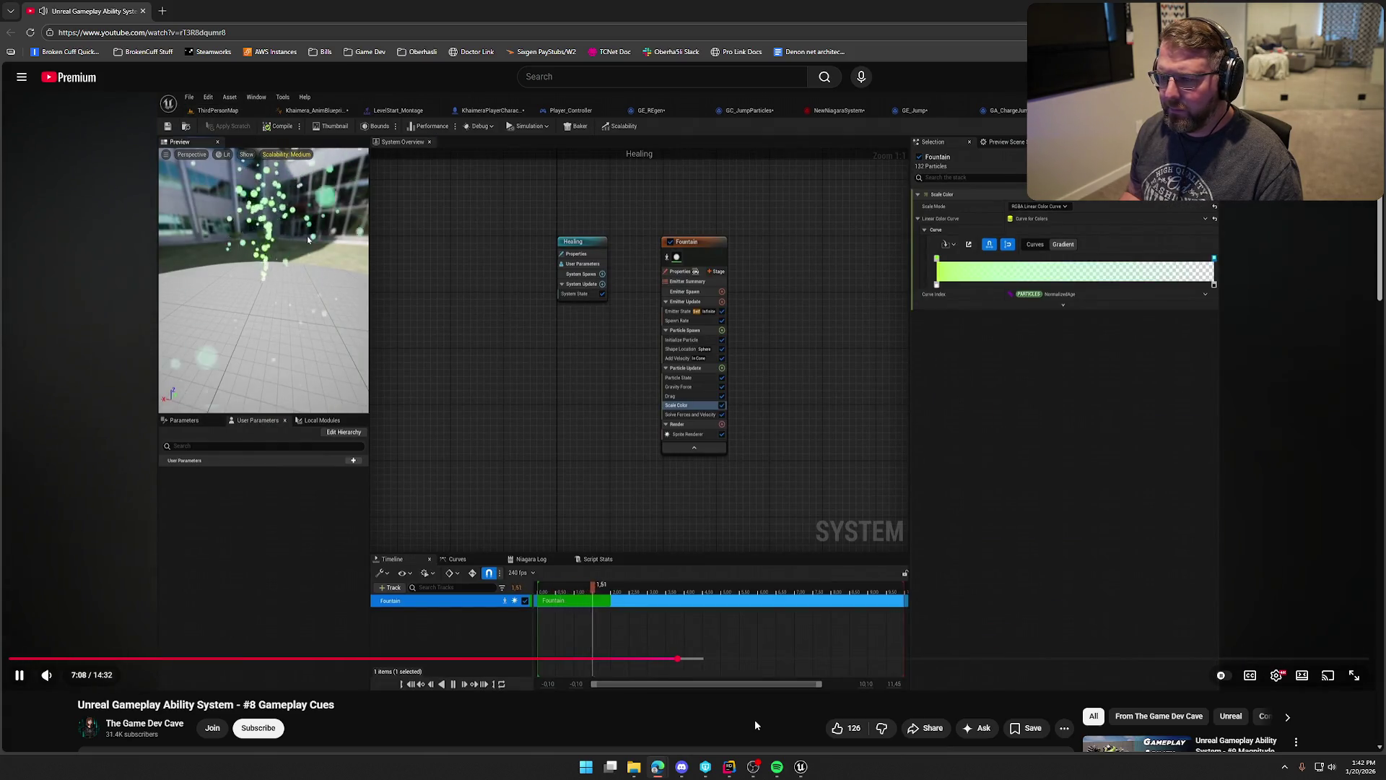
key(Right)
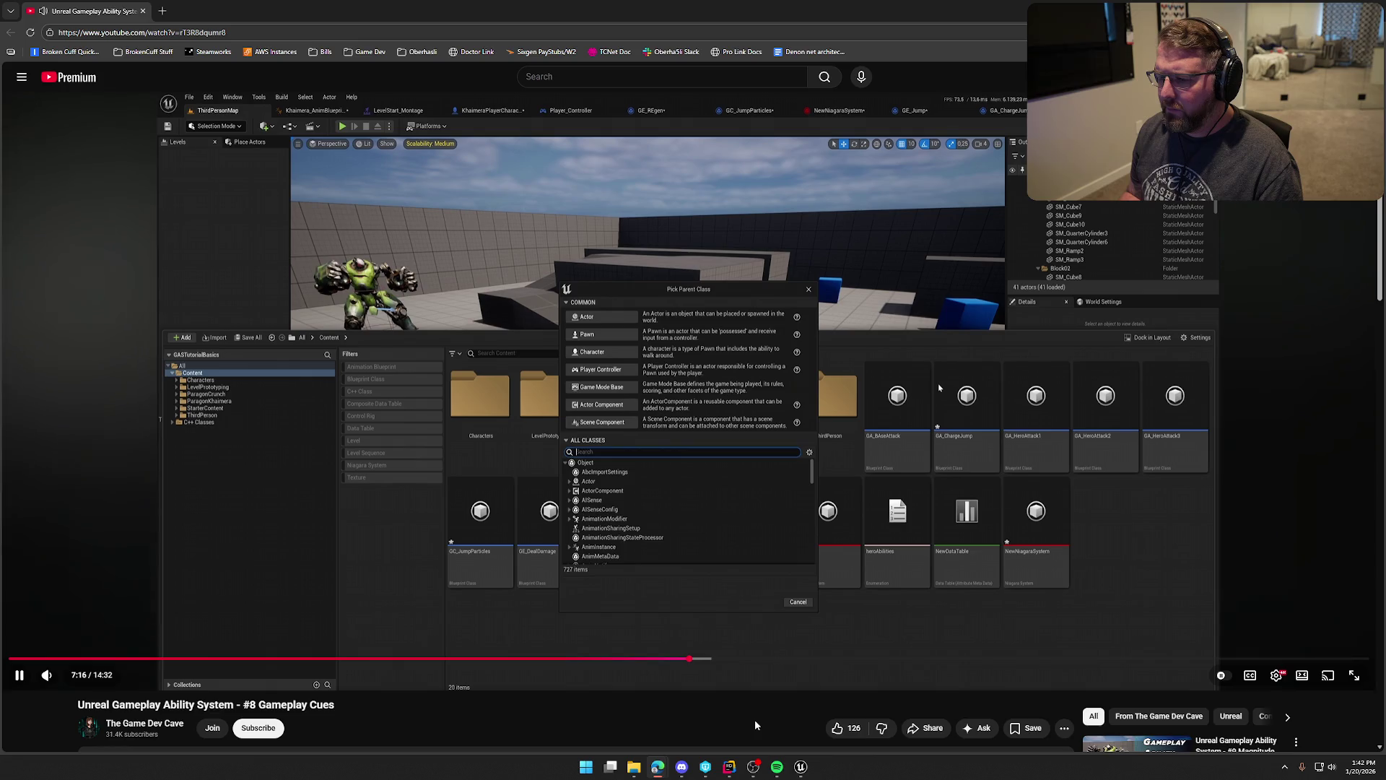
key(Right)
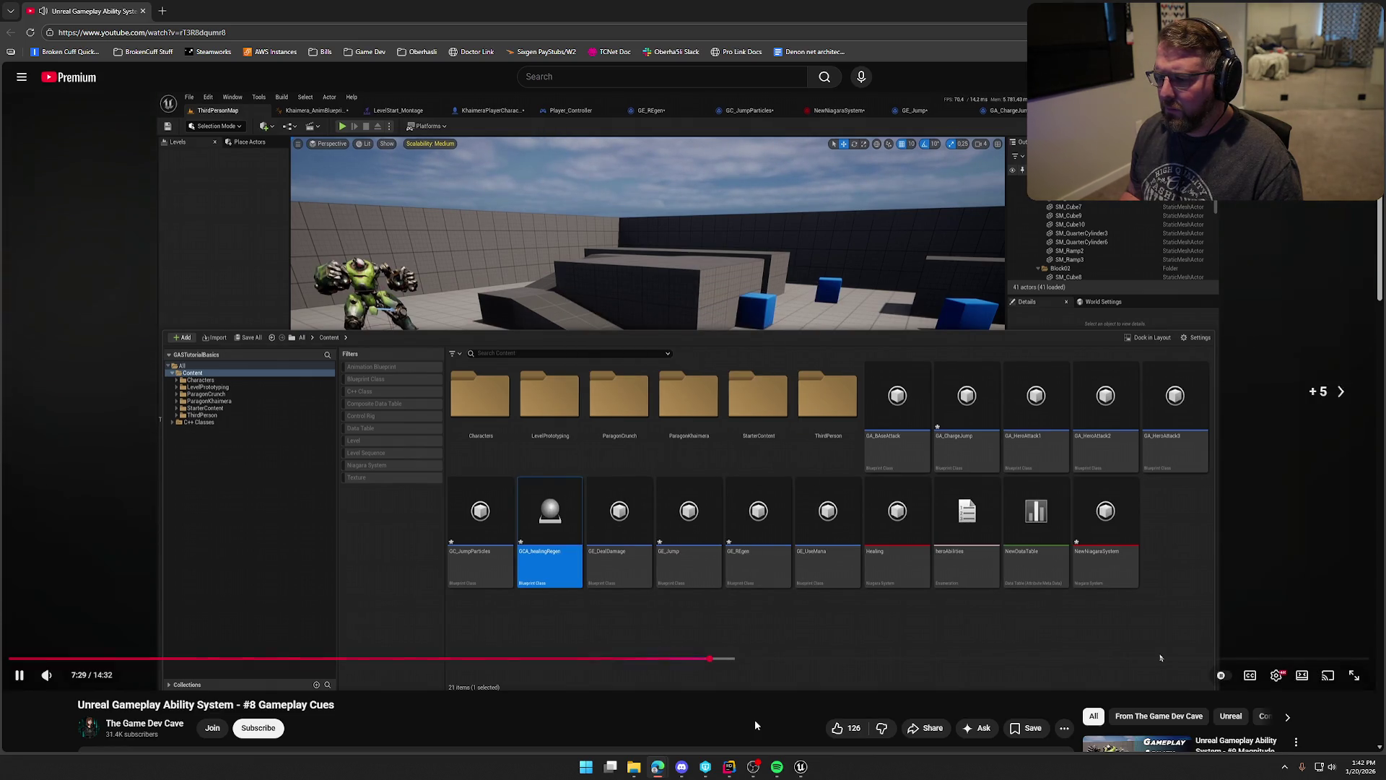
key(Right)
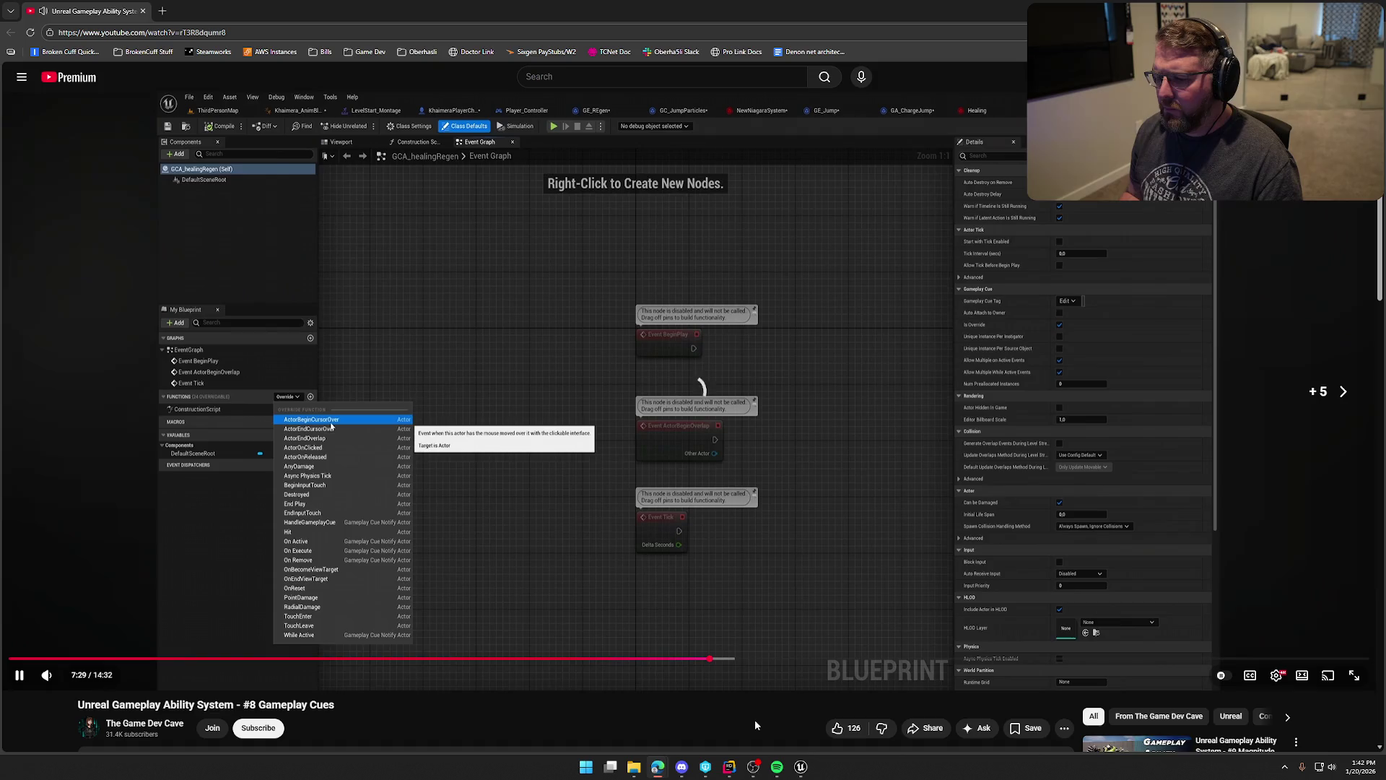
key(Right)
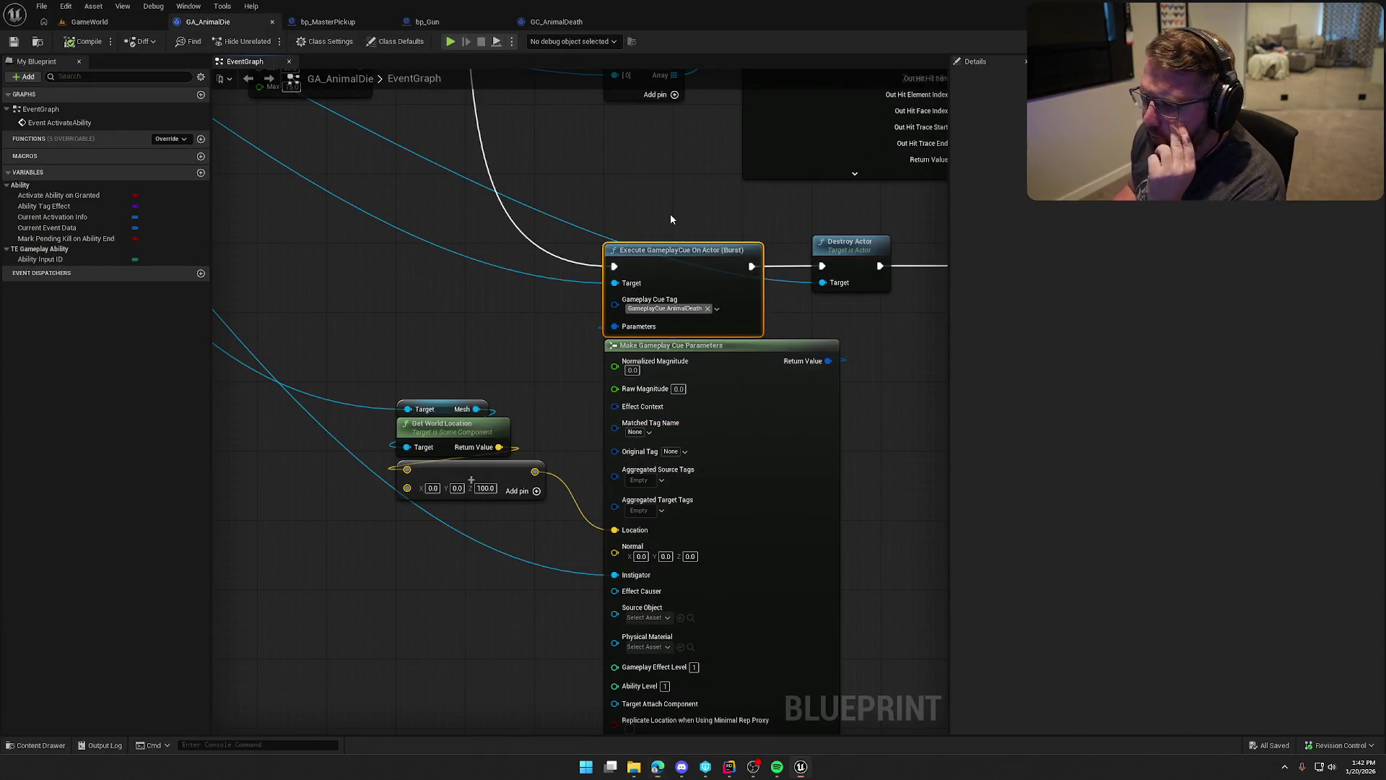
Inspect GA_AnimalDie's Execute GameplayCue On Actor node, then bring up the GC_AnimalDeath blueprint.
drag(670, 214, 568, 187)
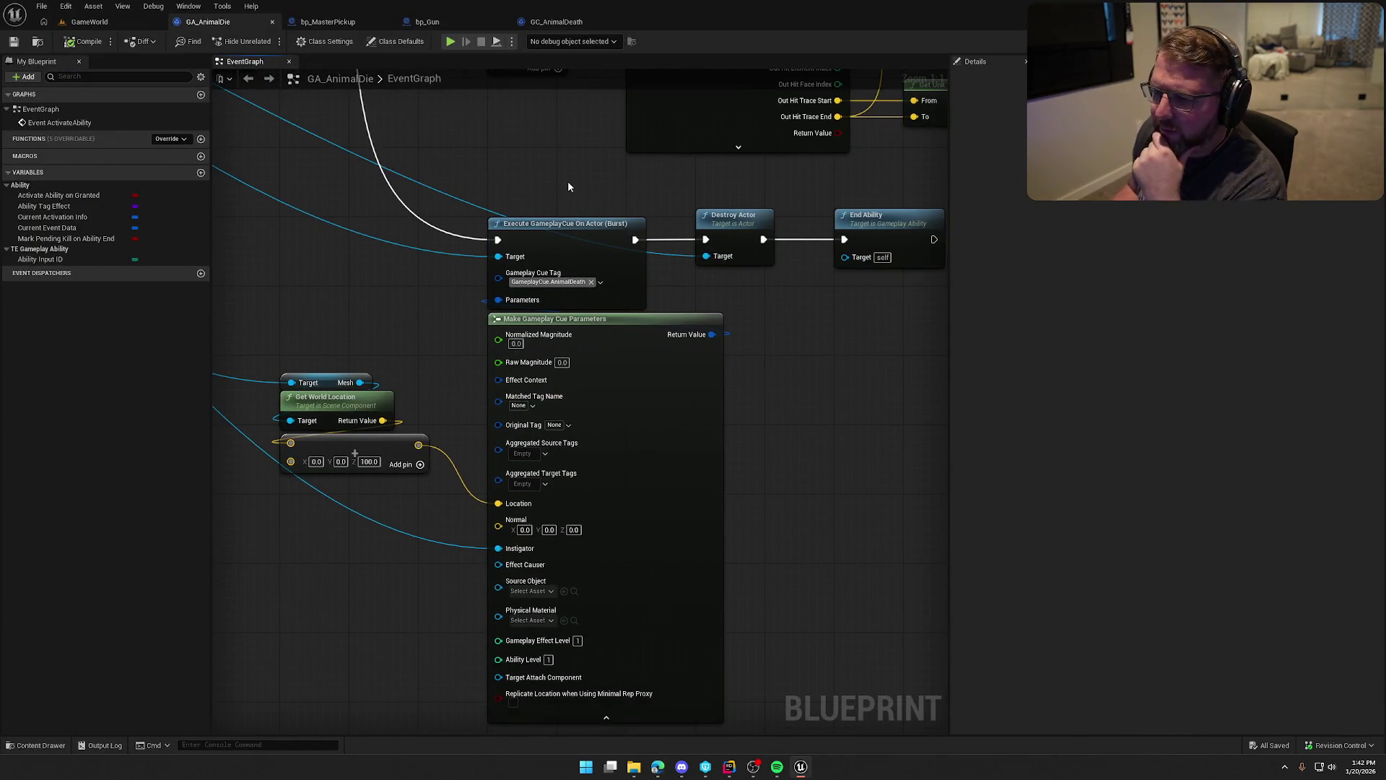
click(586, 232)
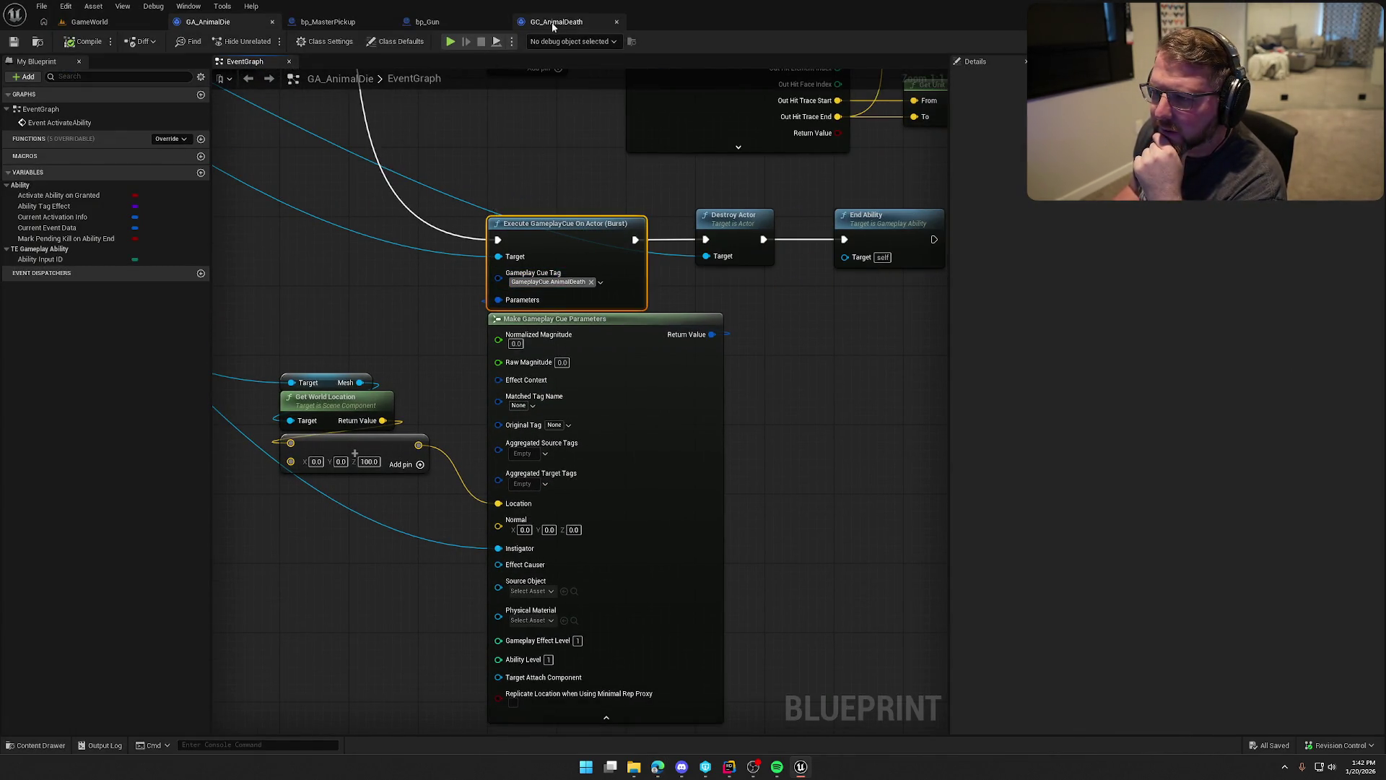
click(581, 23)
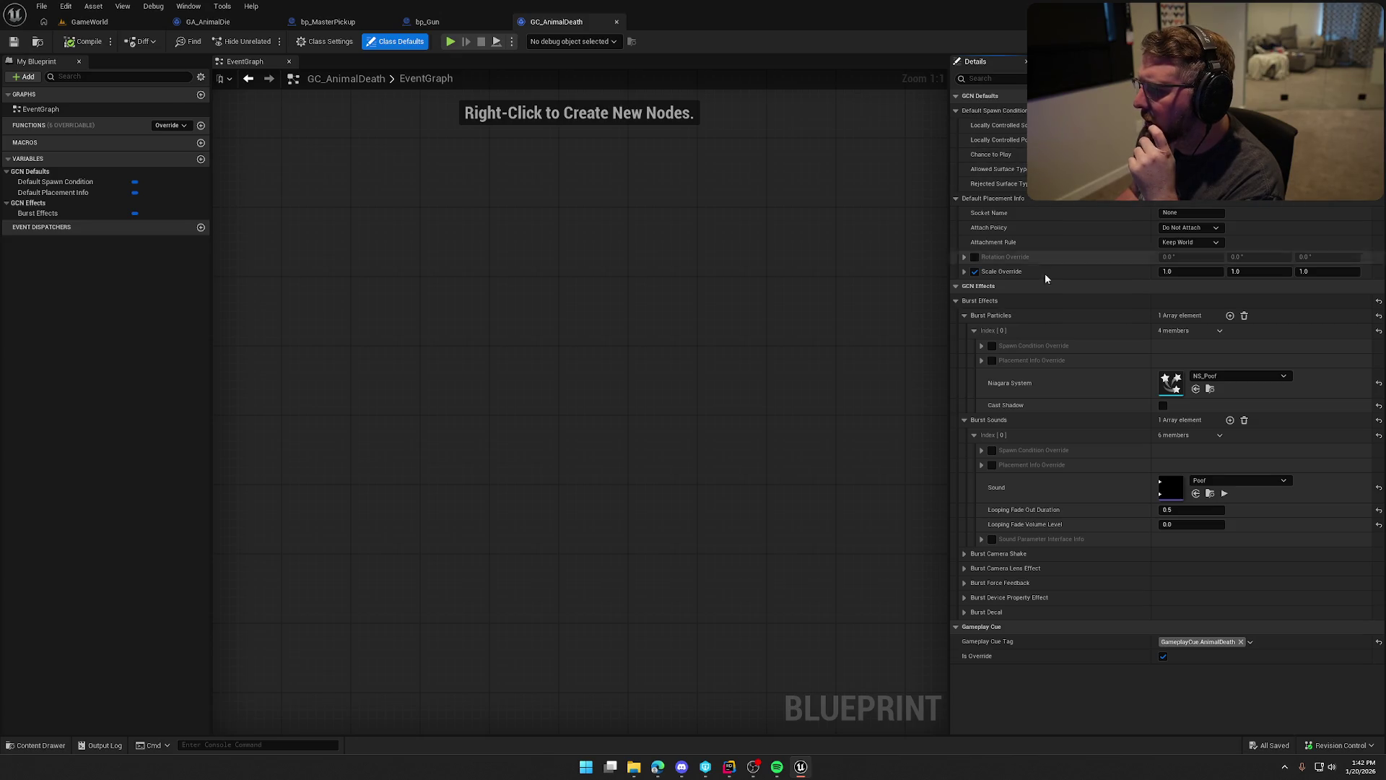
click(205, 24)
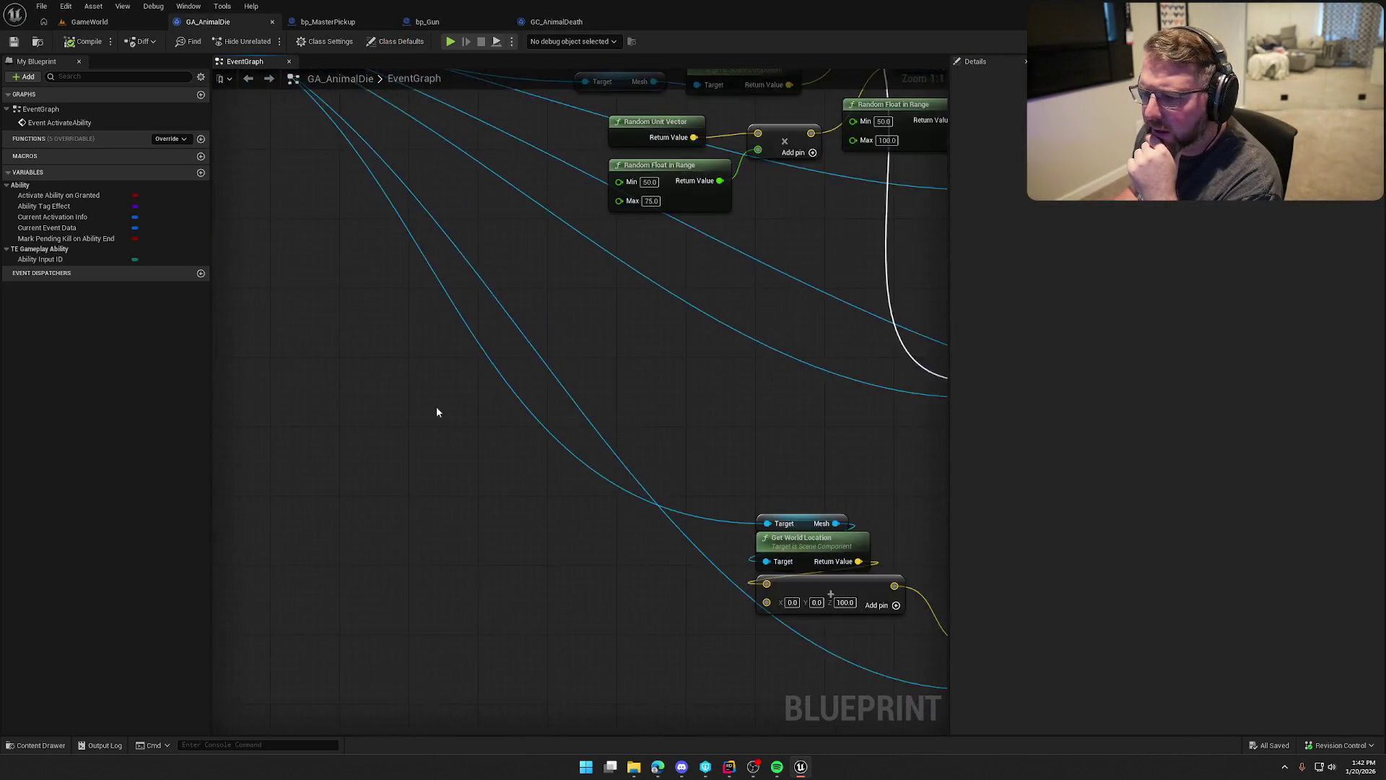
mouse_move(365, 466)
mouse_down()
mouse_move(480, 522)
mouse_move(415, 455)
mouse_up()
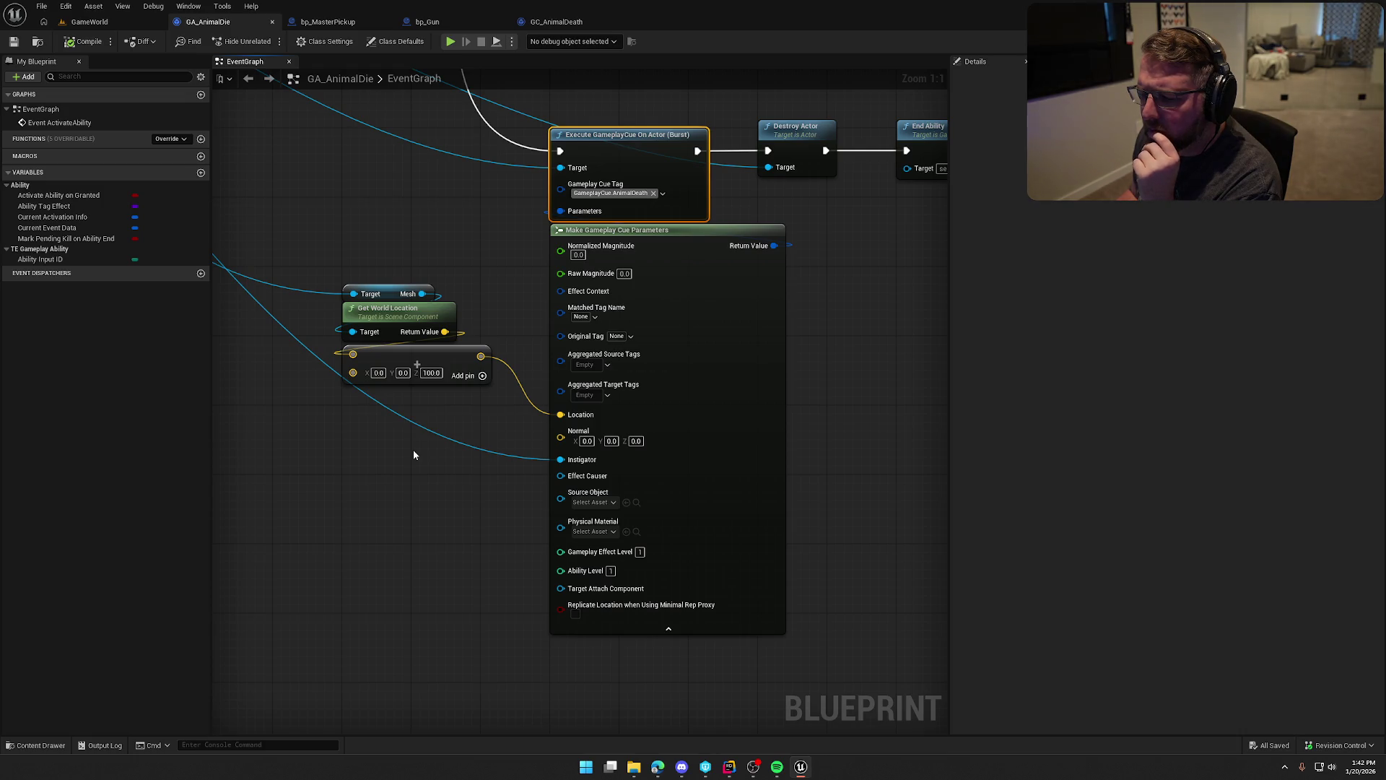
drag(532, 355, 536, 366)
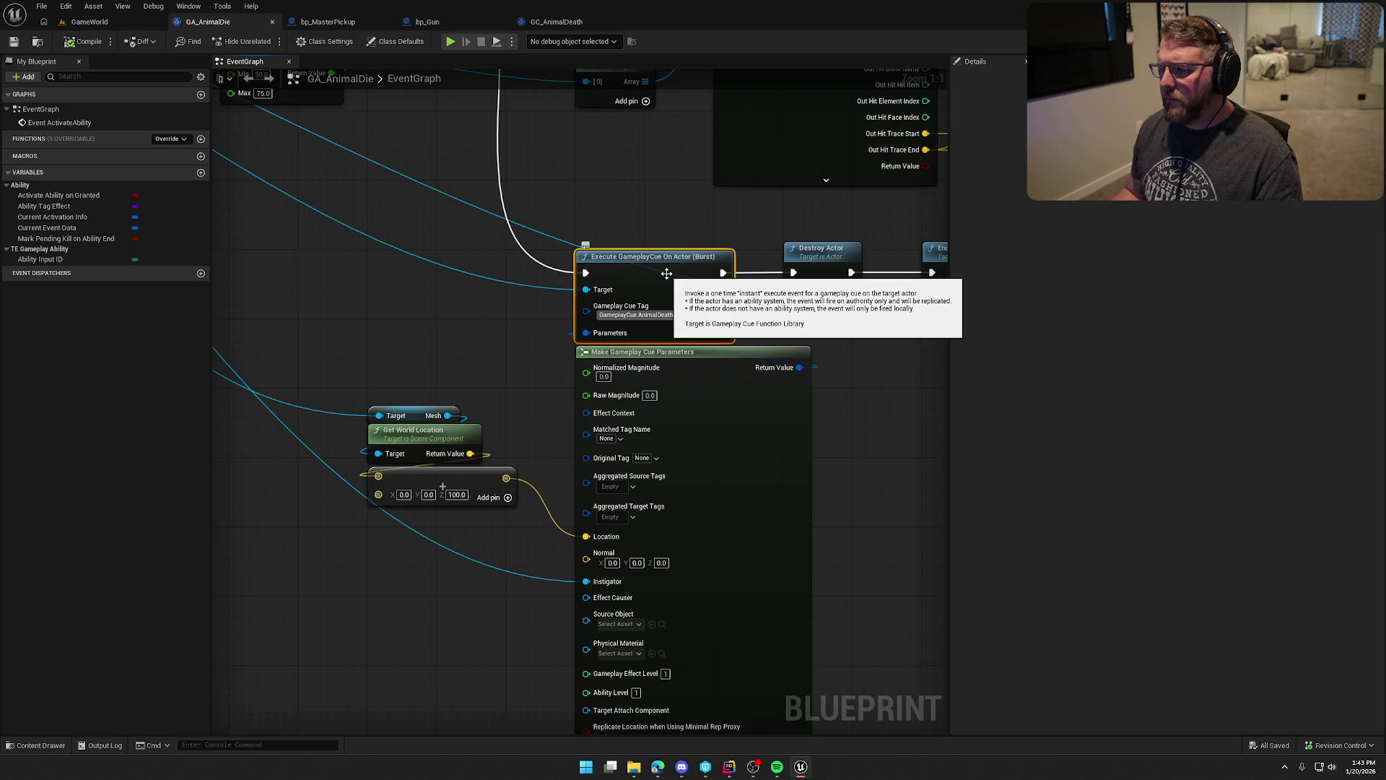
click(557, 22)
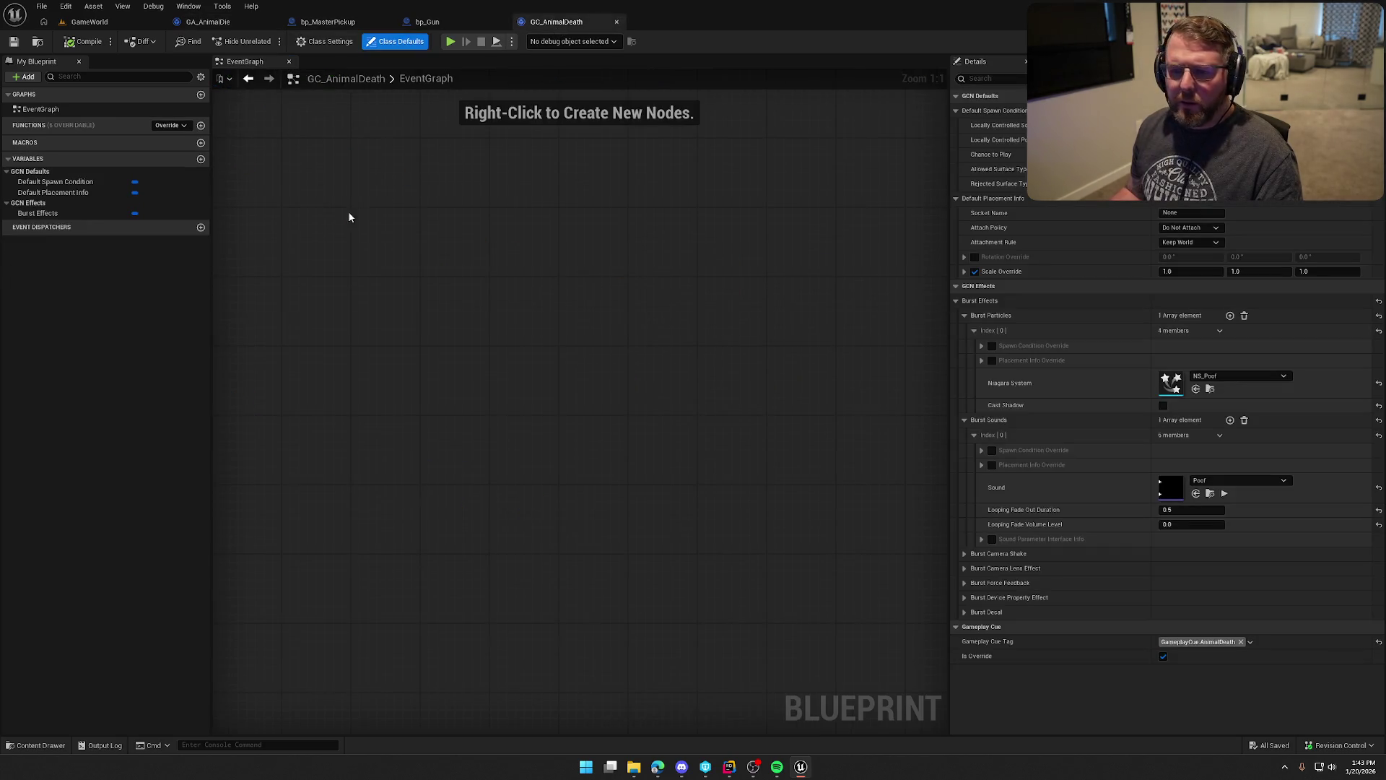
Override On Active in GC_AnimalDeath with a Print String of 'poof', compile, and play.
click(170, 126)
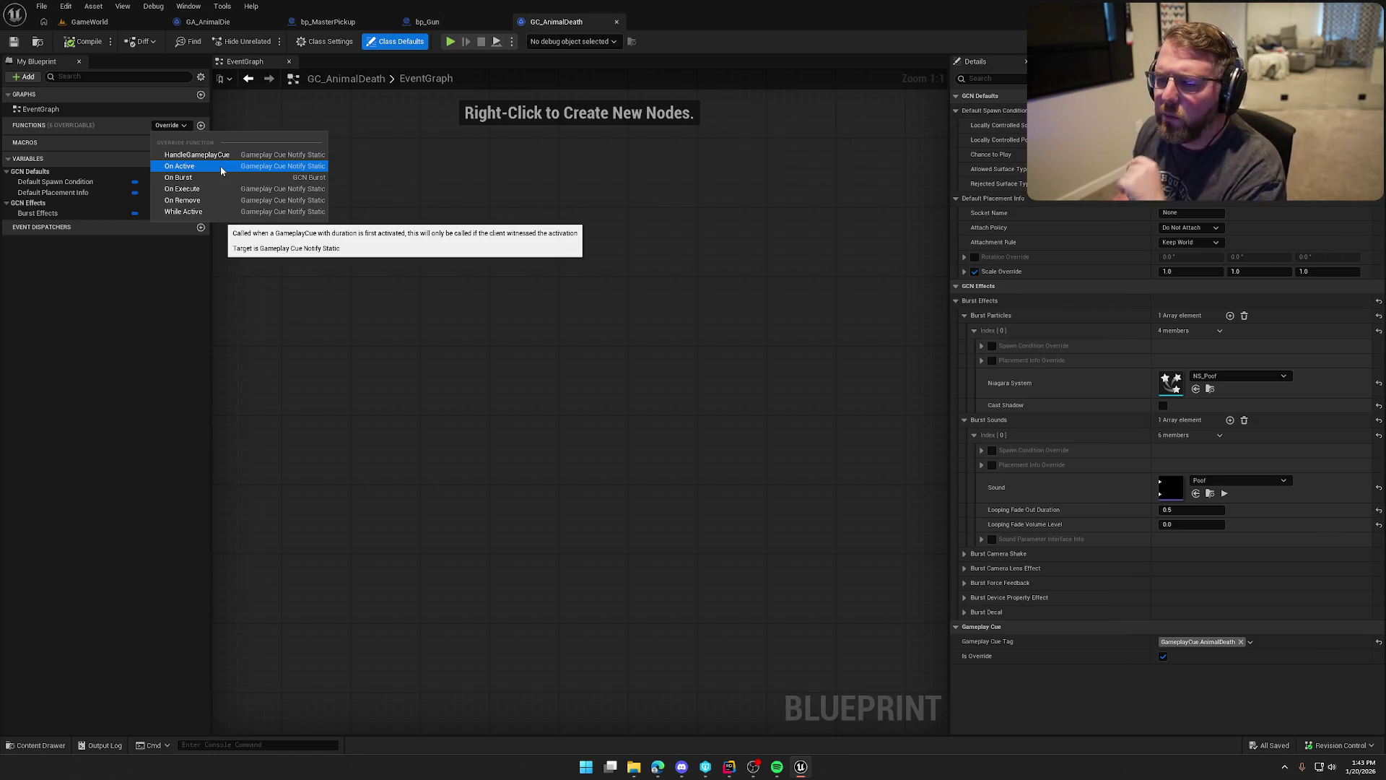
click(221, 171)
mouse_move(518, 275)
mouse_down()
mouse_move(500, 356)
mouse_move(426, 308)
mouse_move(504, 385)
mouse_up()
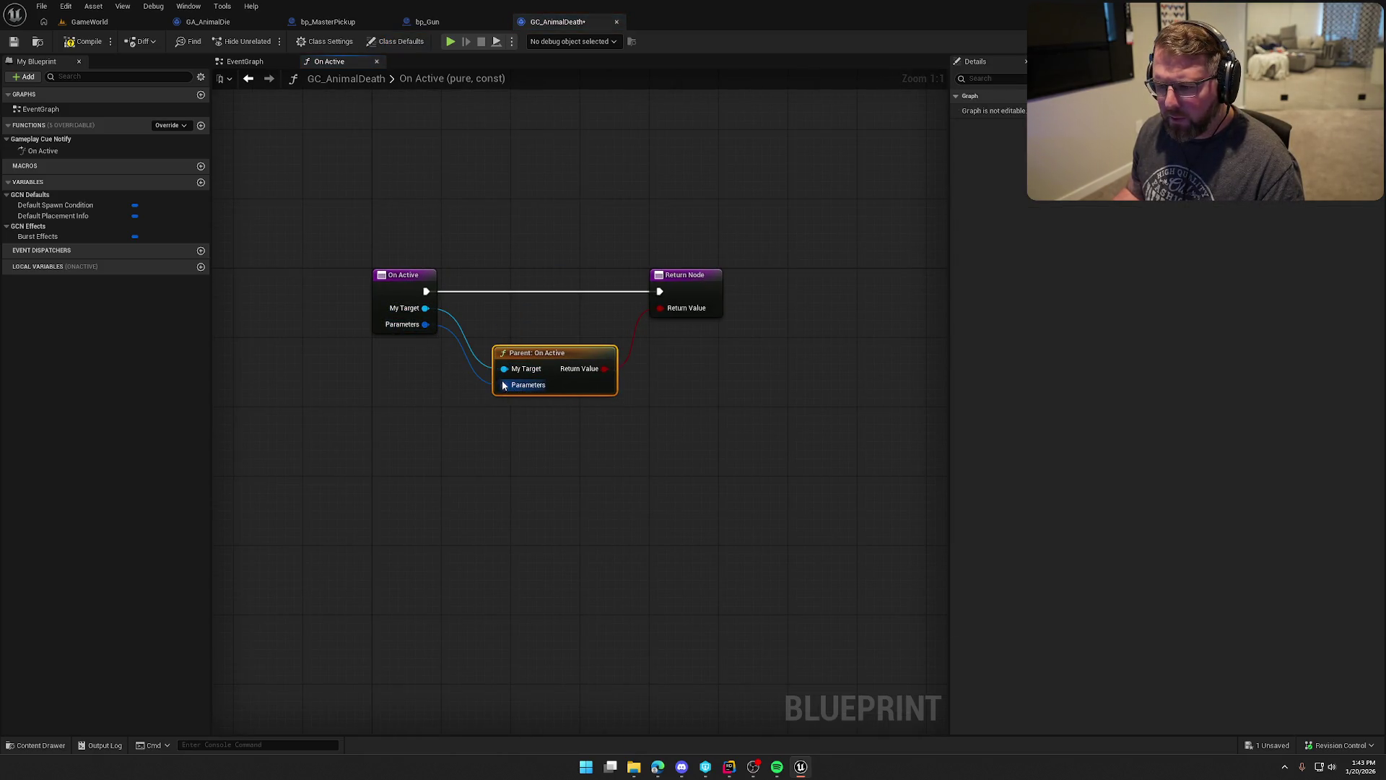
mouse_move(426, 291)
mouse_down()
mouse_move(491, 237)
mouse_move(514, 180)
mouse_up()
text(p)
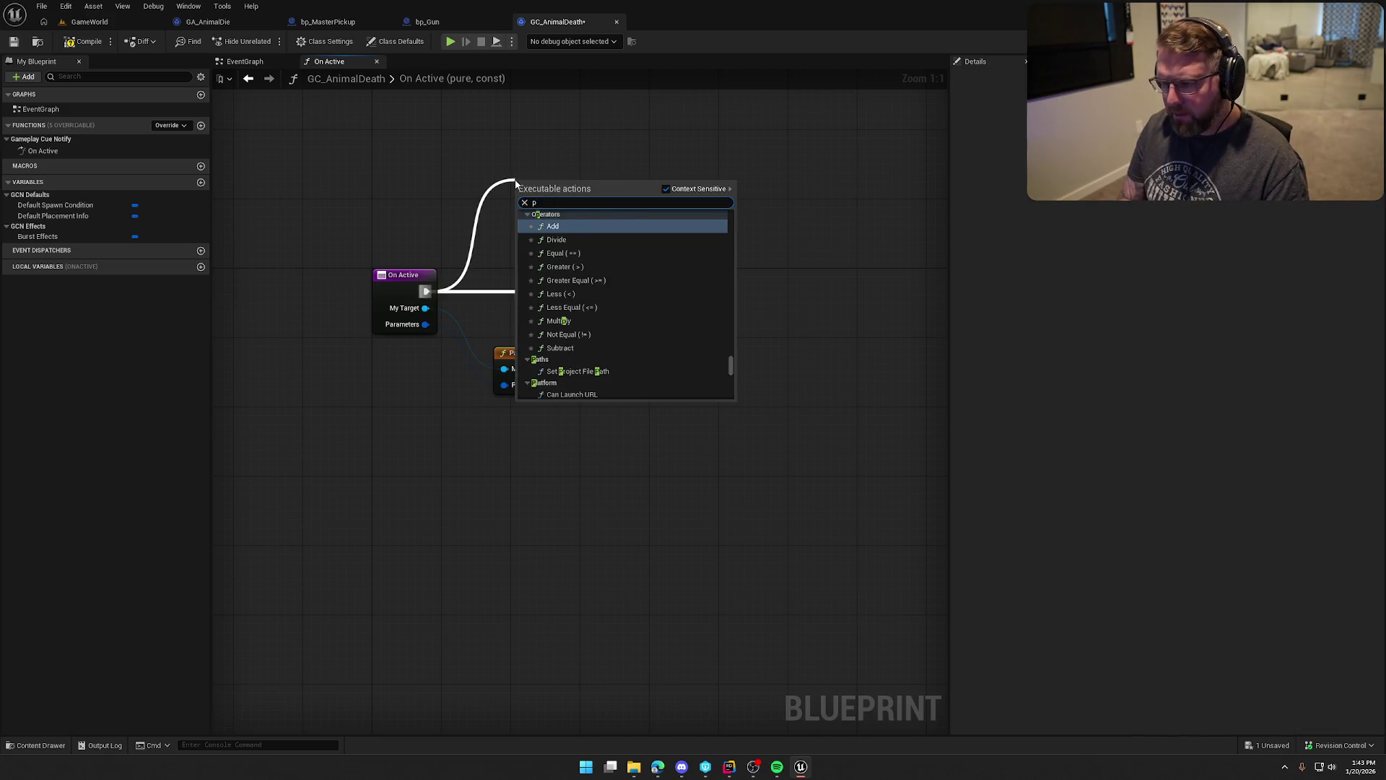
text(rint)
key(Return)
text(poof)
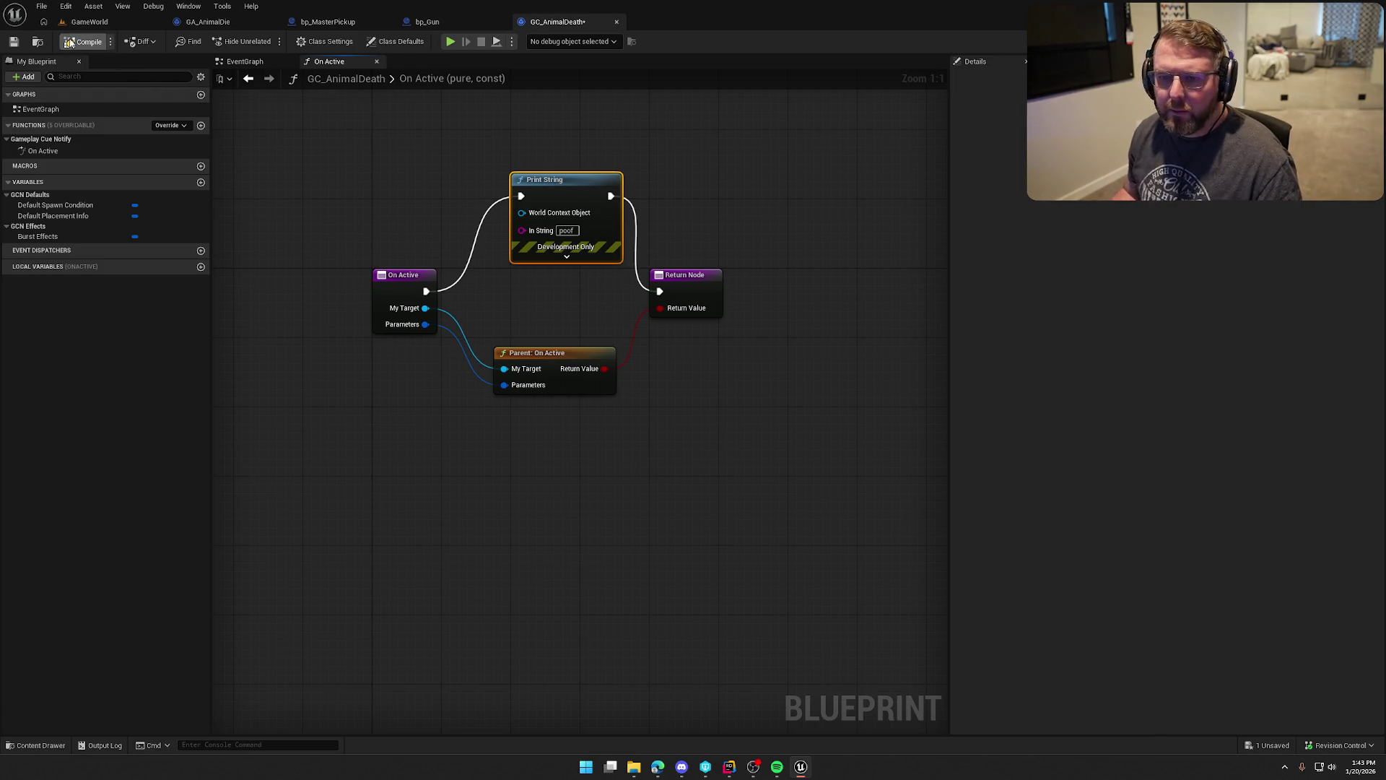
click(69, 41)
click(450, 41)
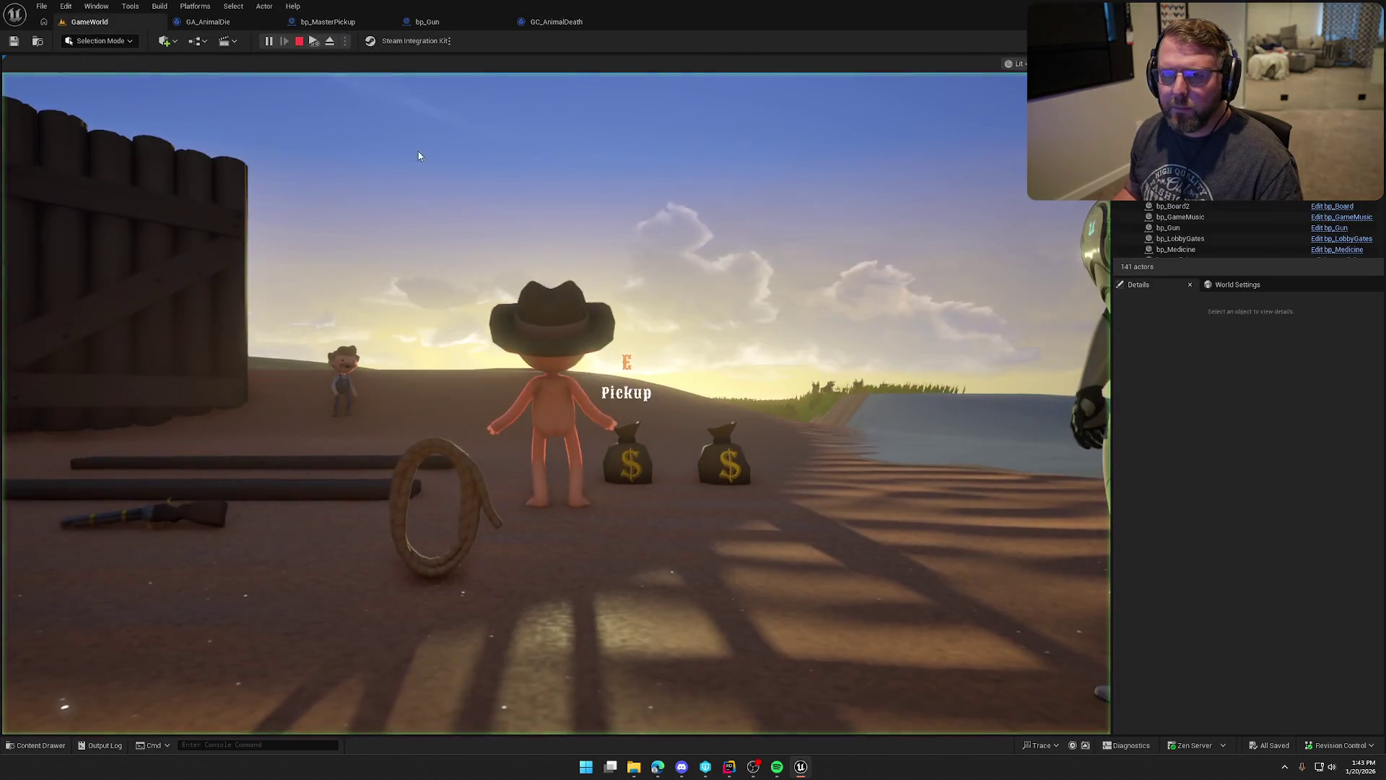
Run the character briefly, stop the play test, and reopen GC_AnimalDeath's On Active graph.
click(413, 164)
key(w)
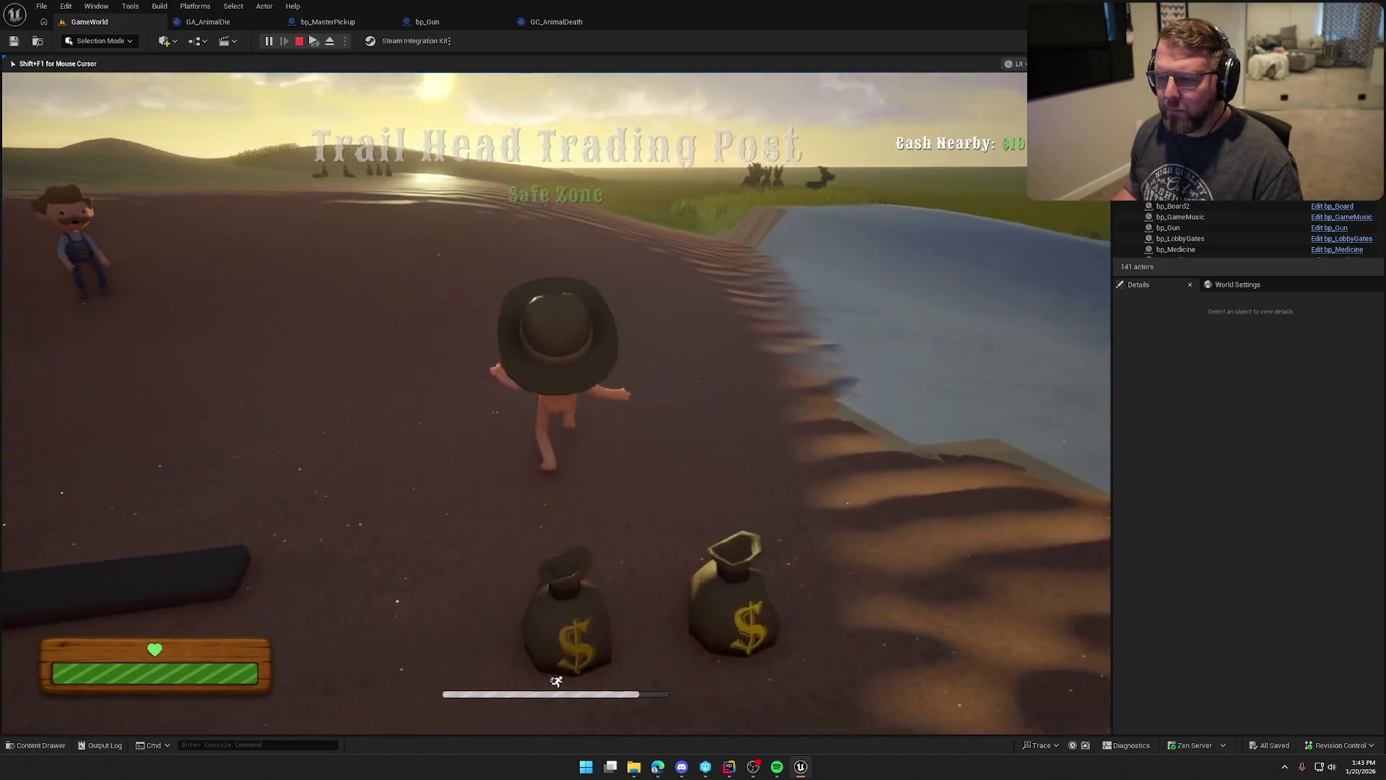
key(super)
key(Escape)
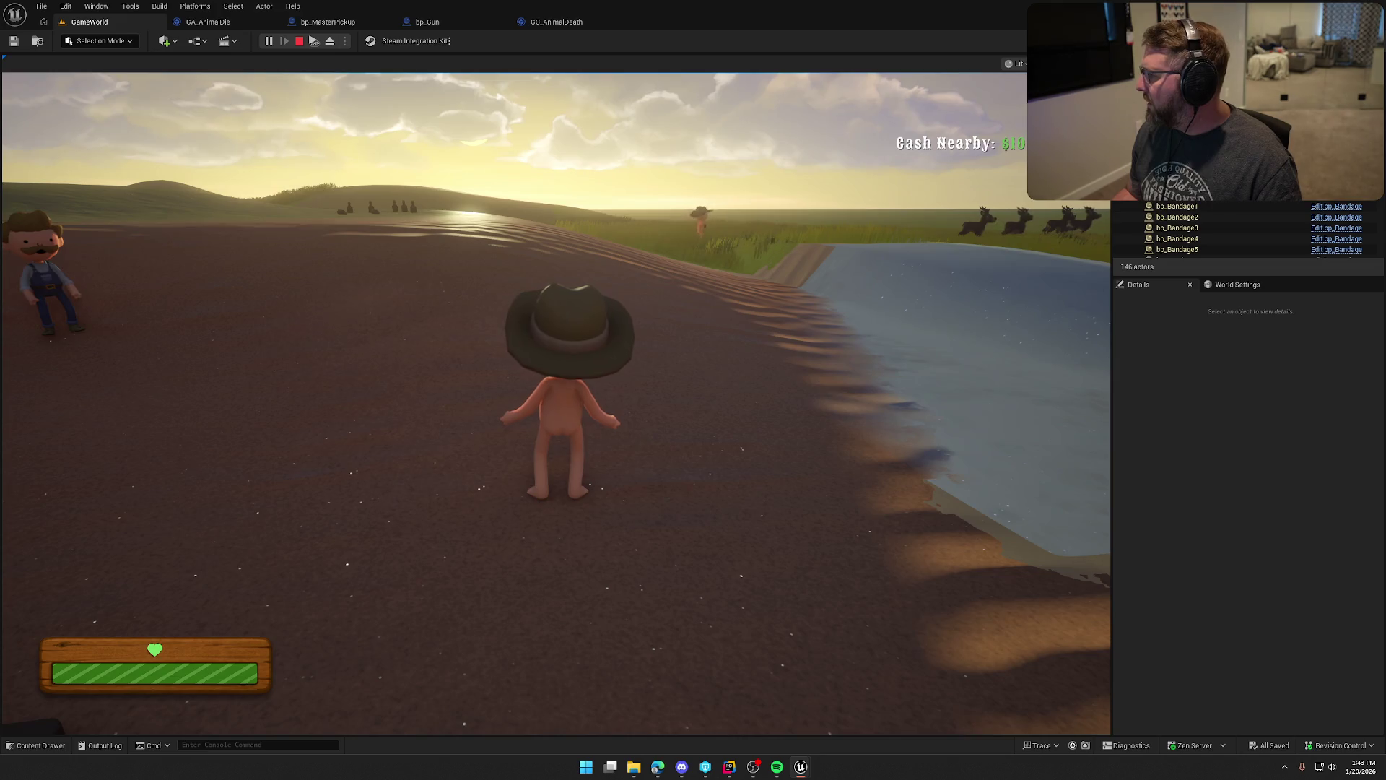
key(Escape)
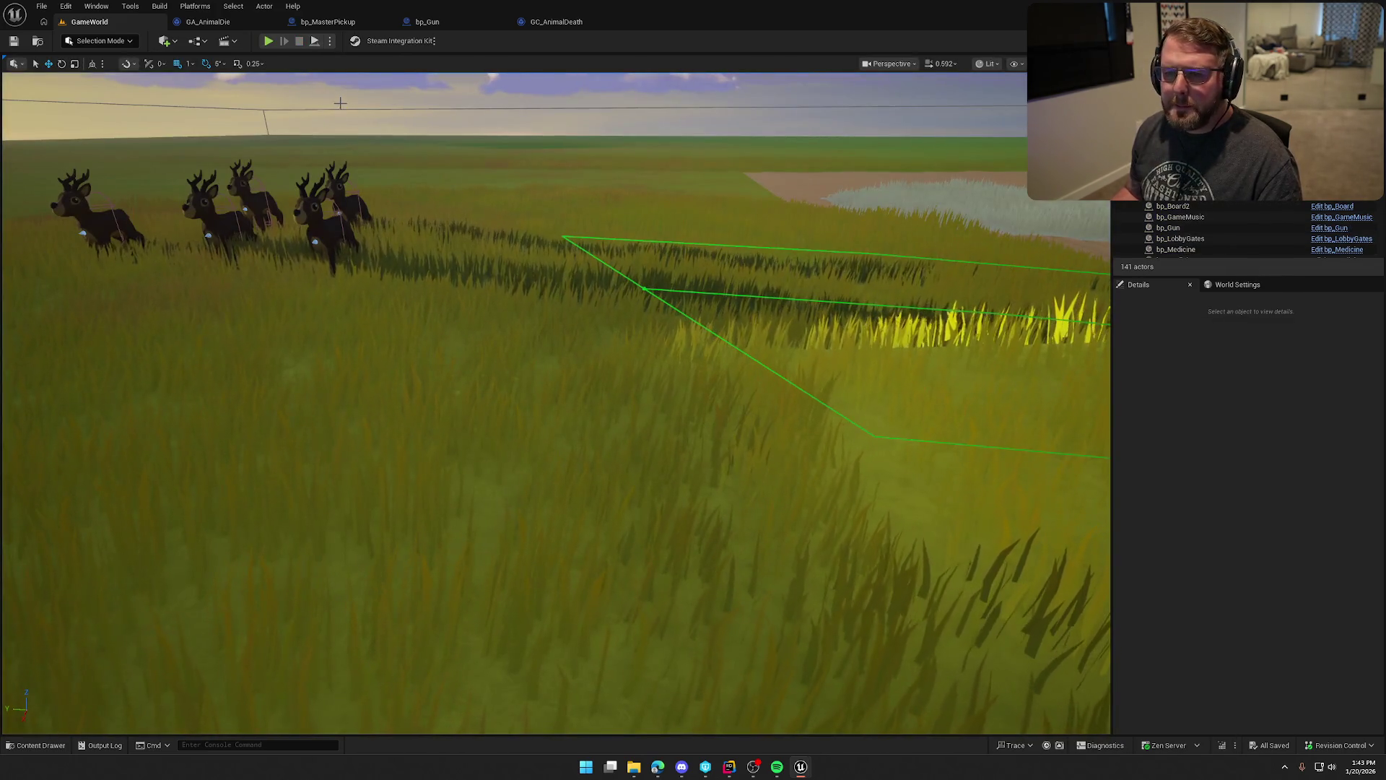
click(559, 23)
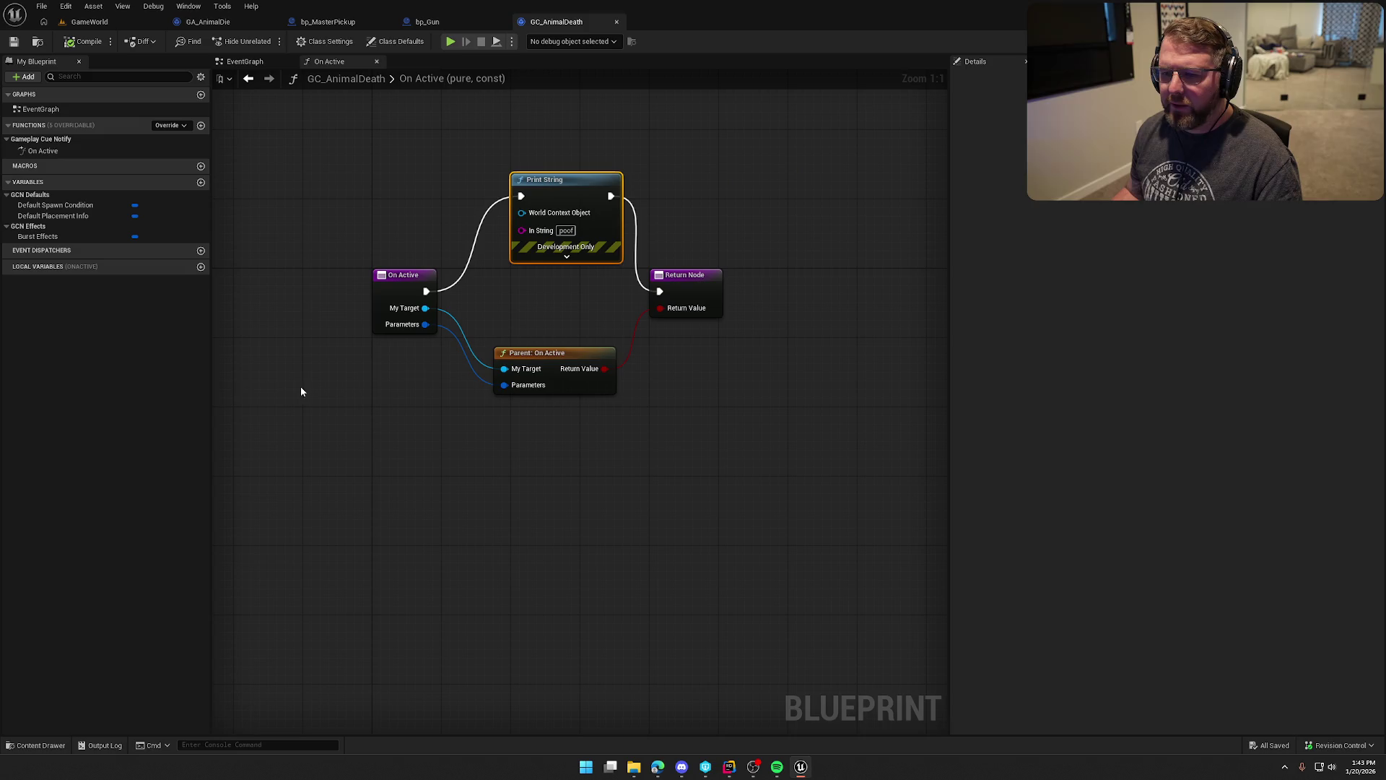
click(50, 151)
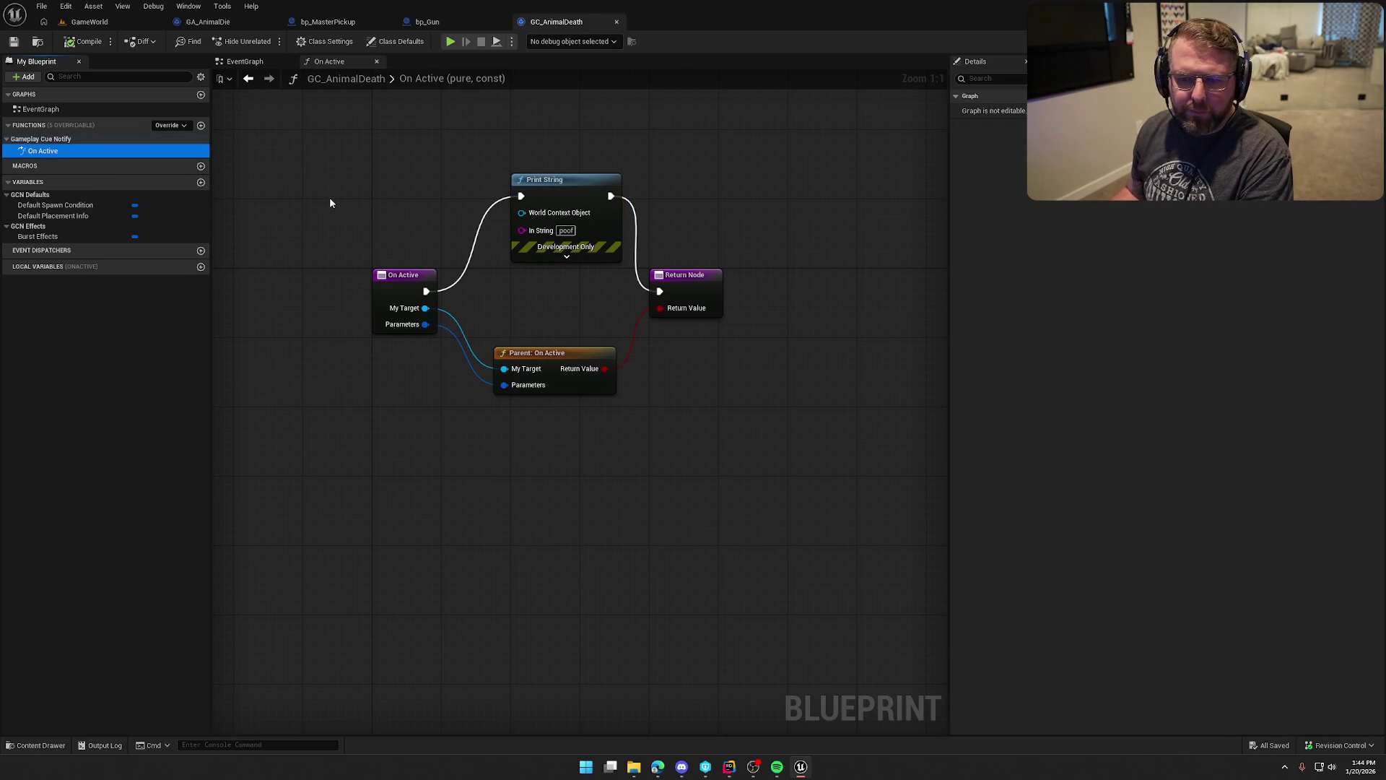
Delete GC_AnimalDeath's On Active override, review its Default Spawn Condition and Burst Effects variables, and compile.
key(Delete)
click(81, 182)
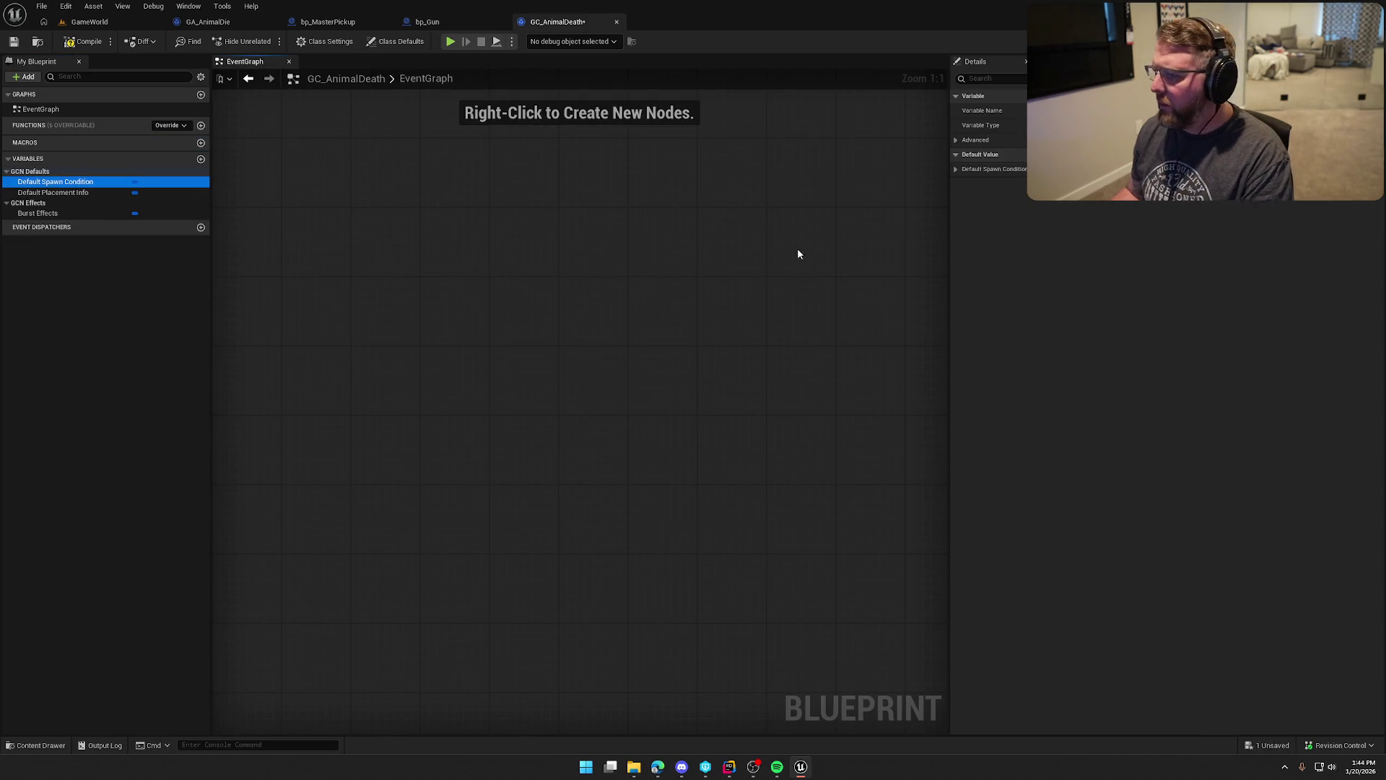
click(955, 169)
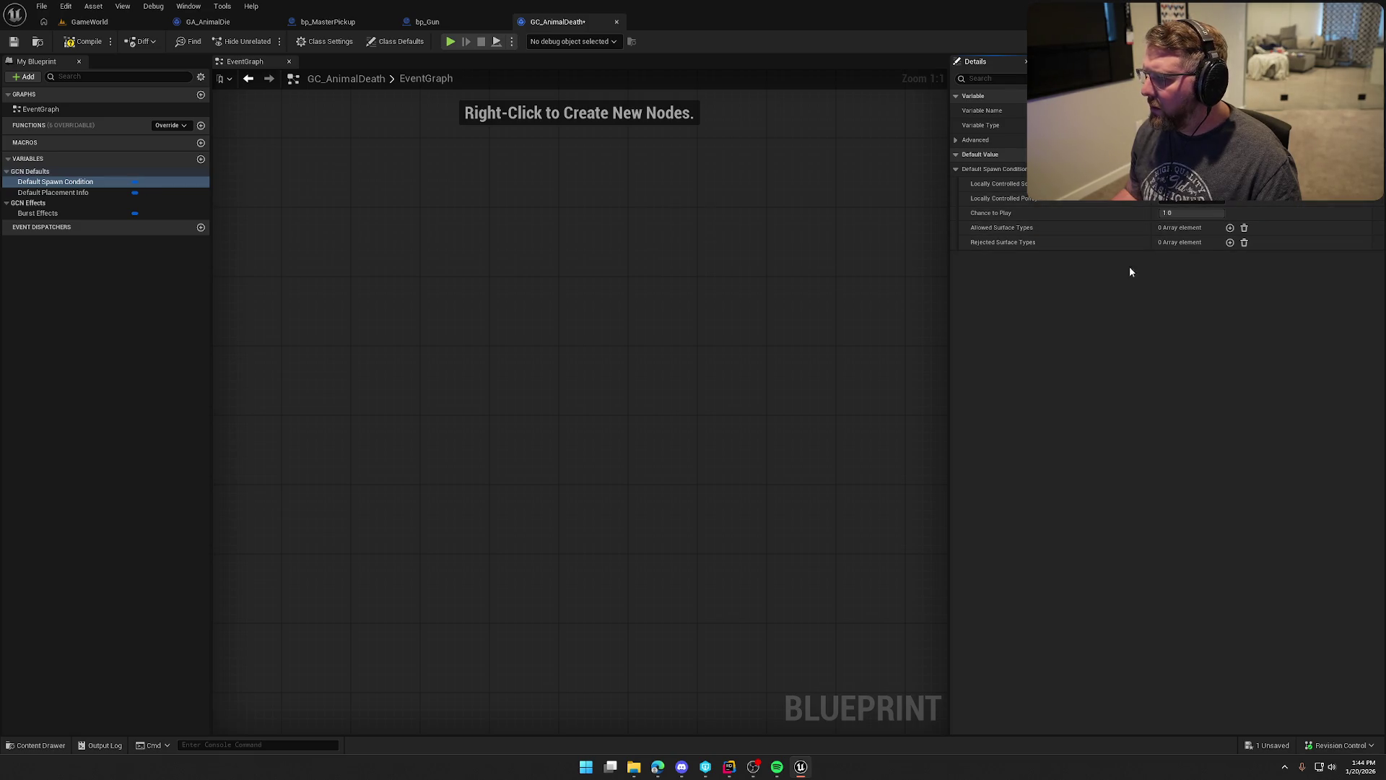
click(69, 213)
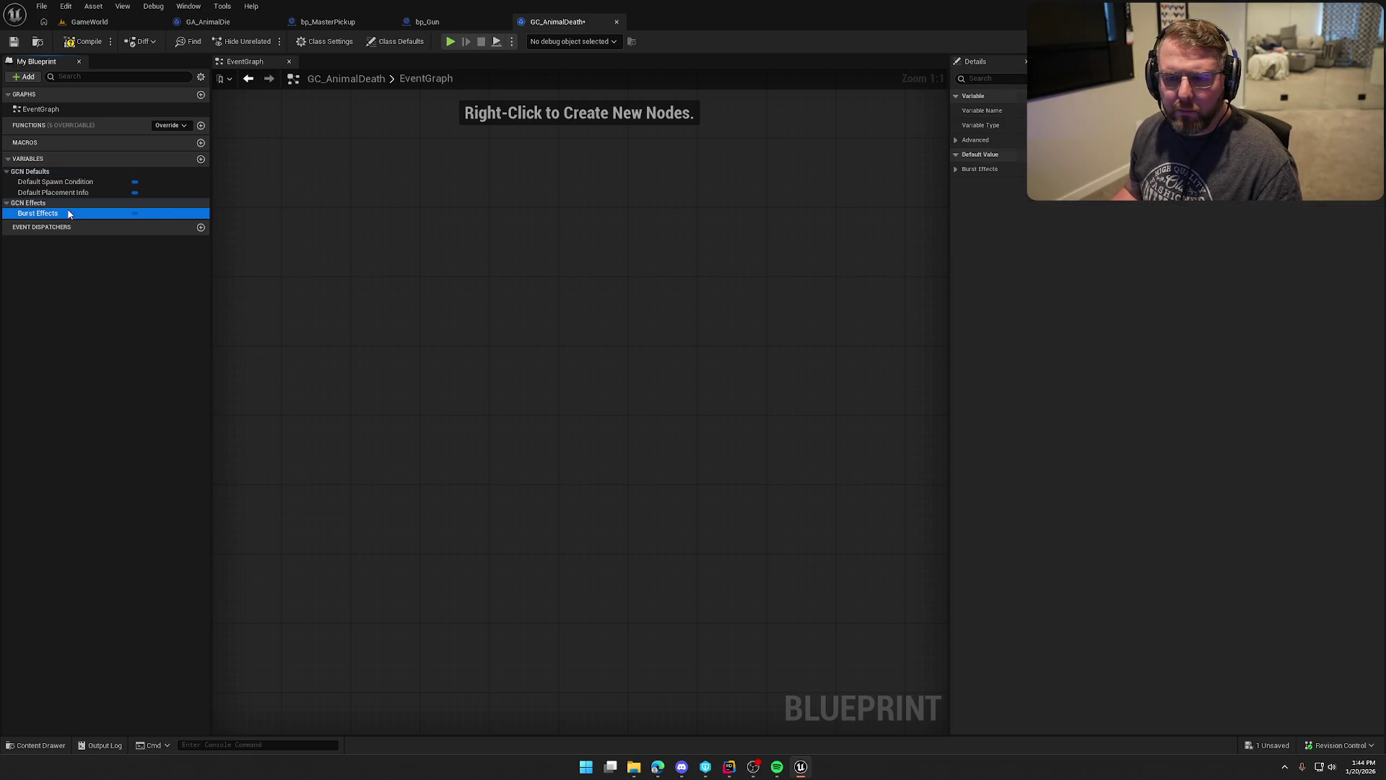
click(956, 169)
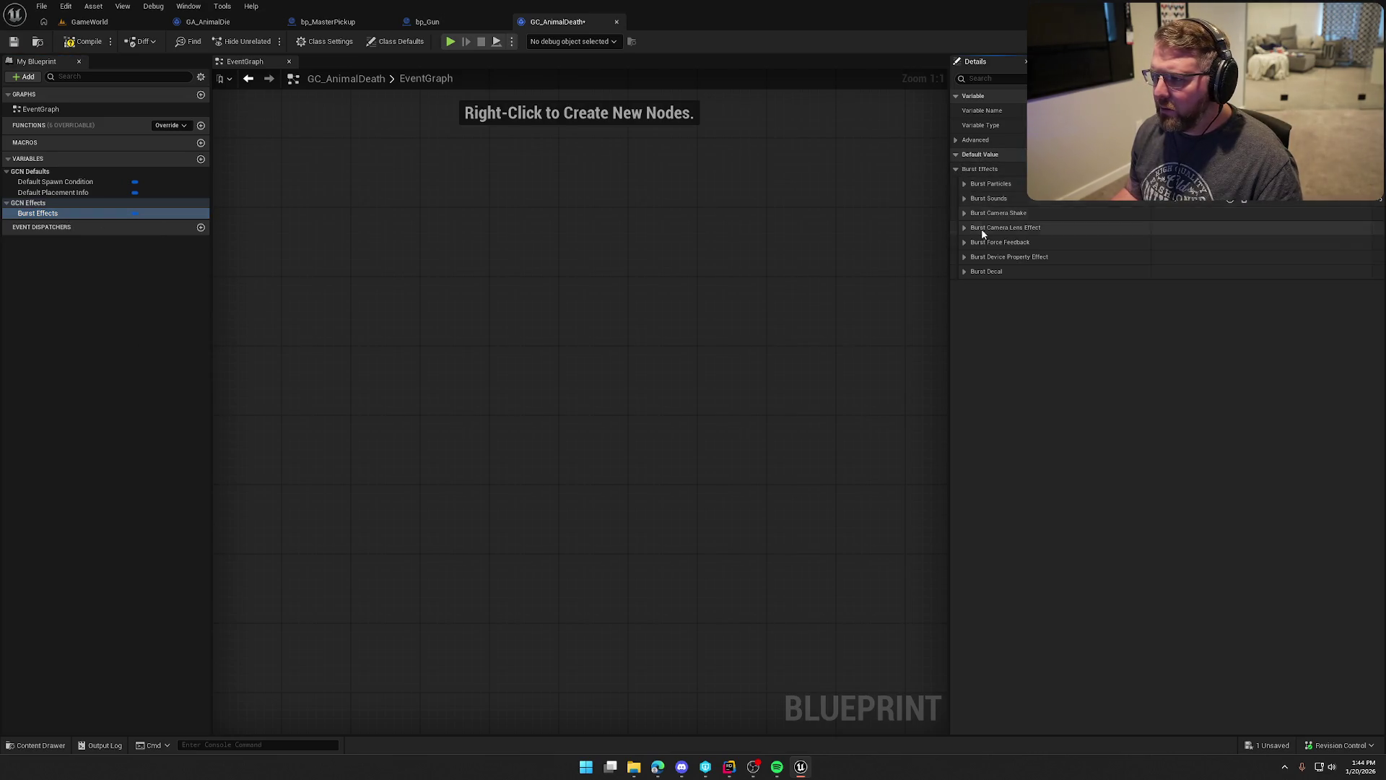
click(91, 43)
Review the cue's Class Settings and Class Defaults groups, then return to the GA_AnimalDie graph.
click(323, 43)
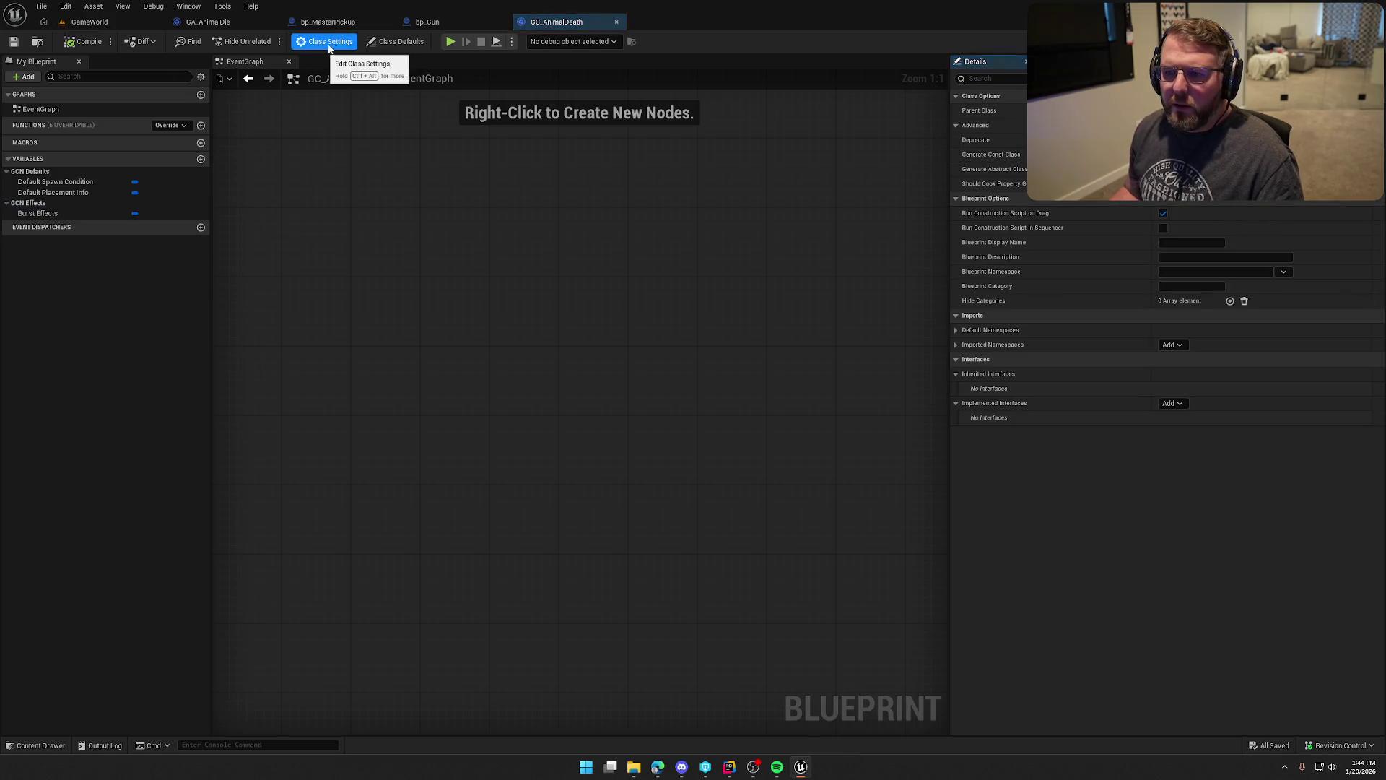
click(398, 44)
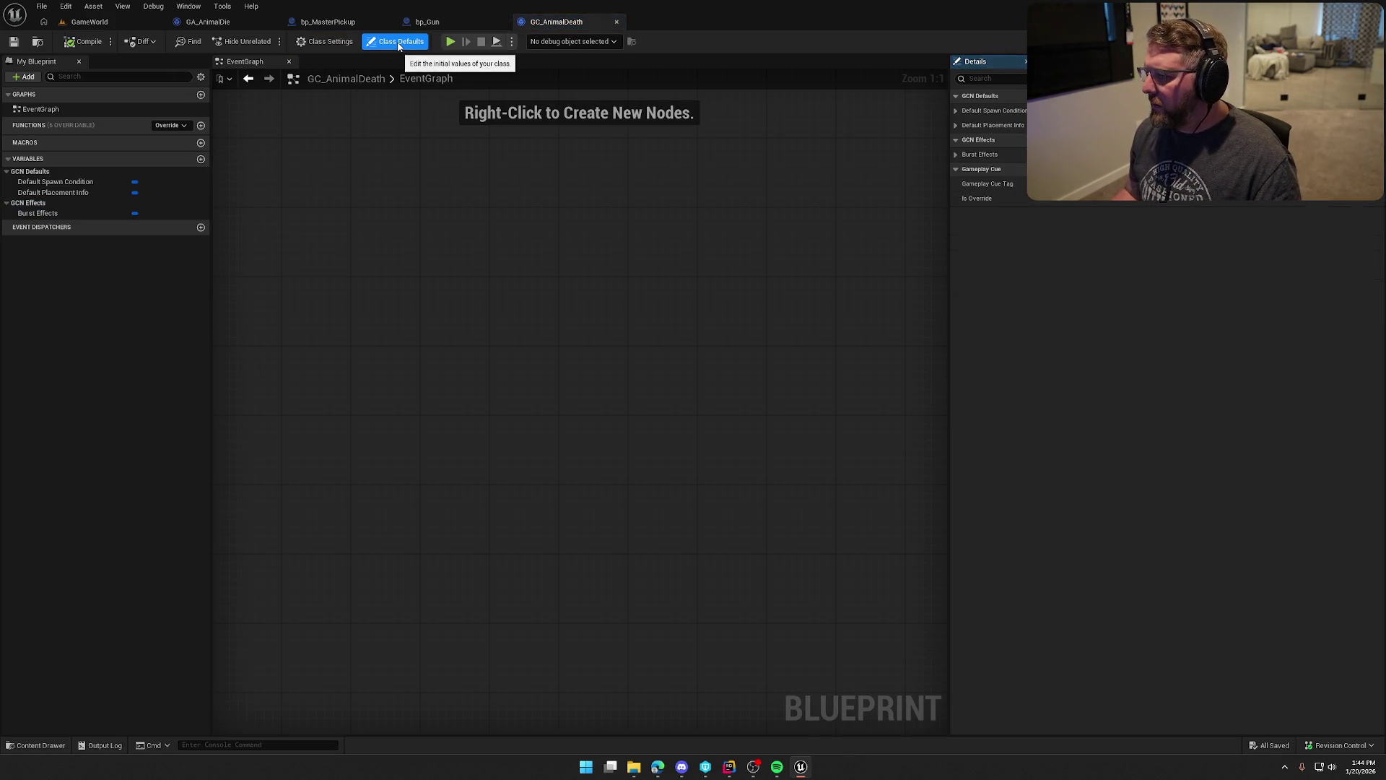
click(957, 155)
click(956, 125)
click(954, 111)
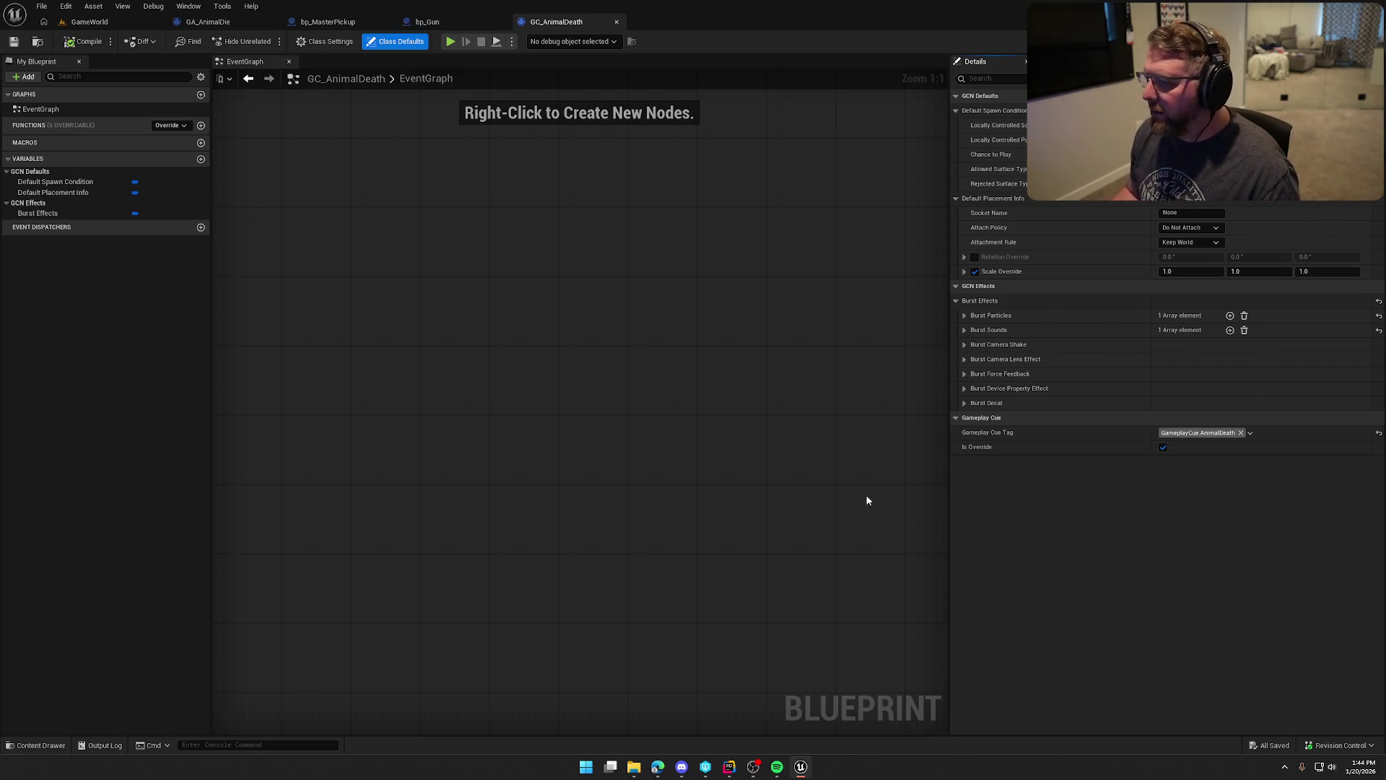
click(208, 22)
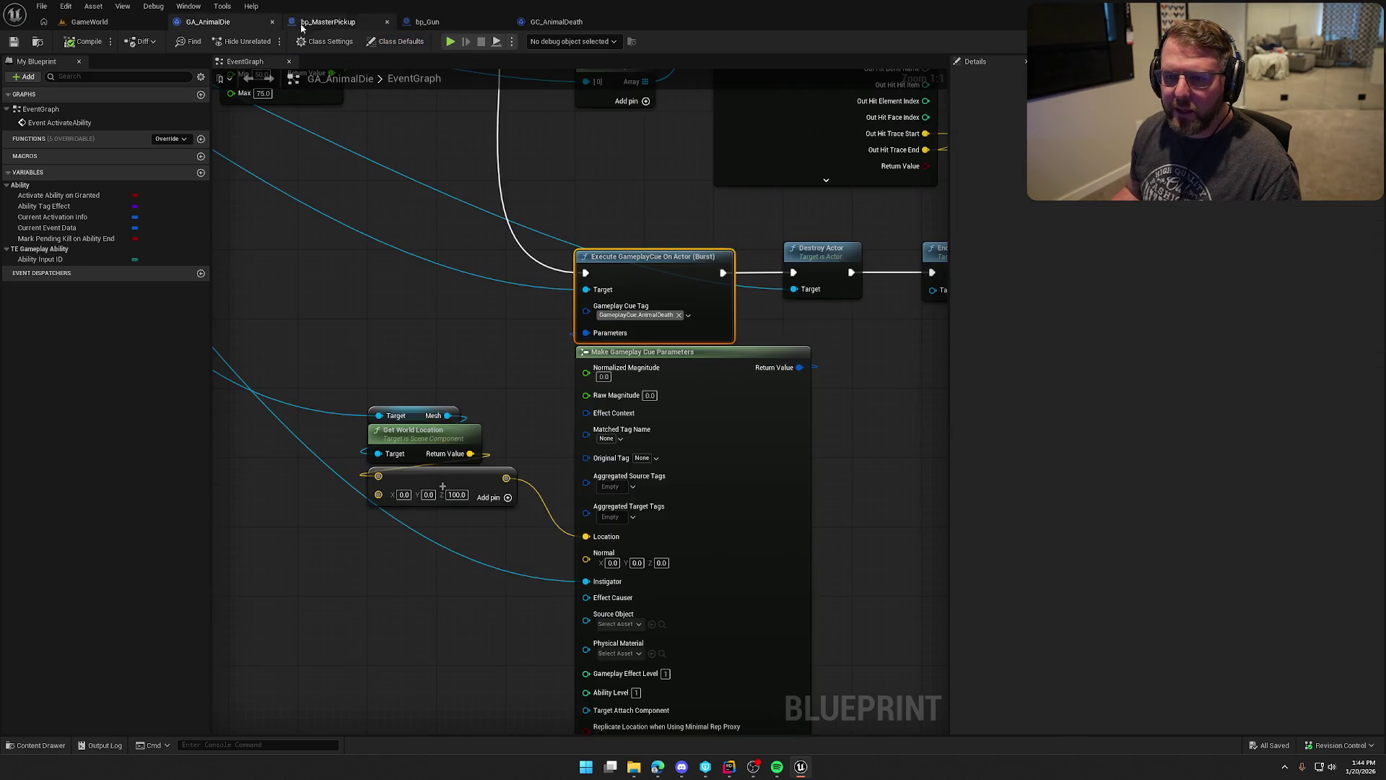
Collapse the Make Gameplay Cue Parameters node's advanced pins and review the nodes up to End Ability.
mouse_move(439, 318)
mouse_down()
mouse_move(397, 101)
mouse_move(487, 244)
mouse_up()
click(635, 544)
mouse_move(379, 423)
mouse_down()
mouse_move(435, 329)
mouse_move(436, 225)
mouse_up()
mouse_move(507, 364)
mouse_down()
mouse_move(527, 493)
mouse_move(419, 449)
mouse_up()
drag(495, 184, 543, 189)
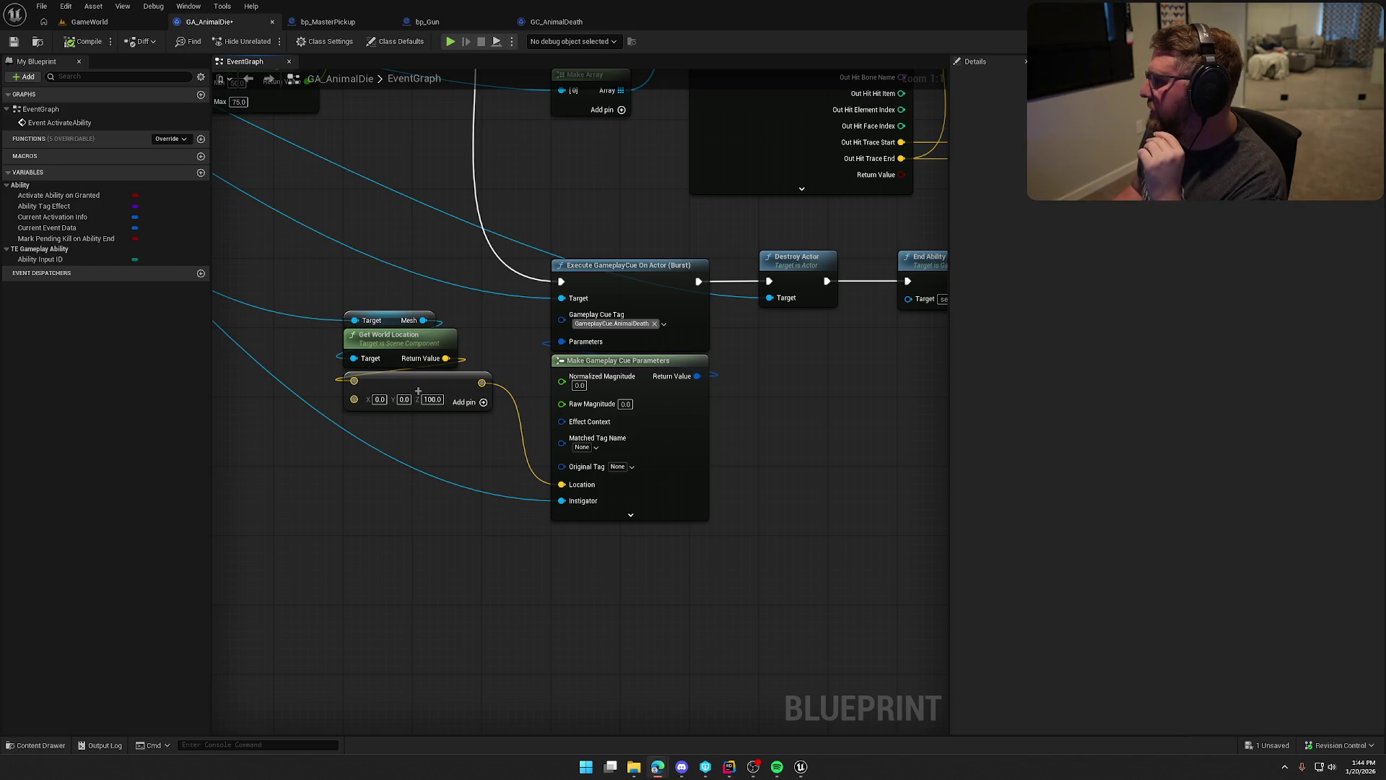
key(alt+Tab)
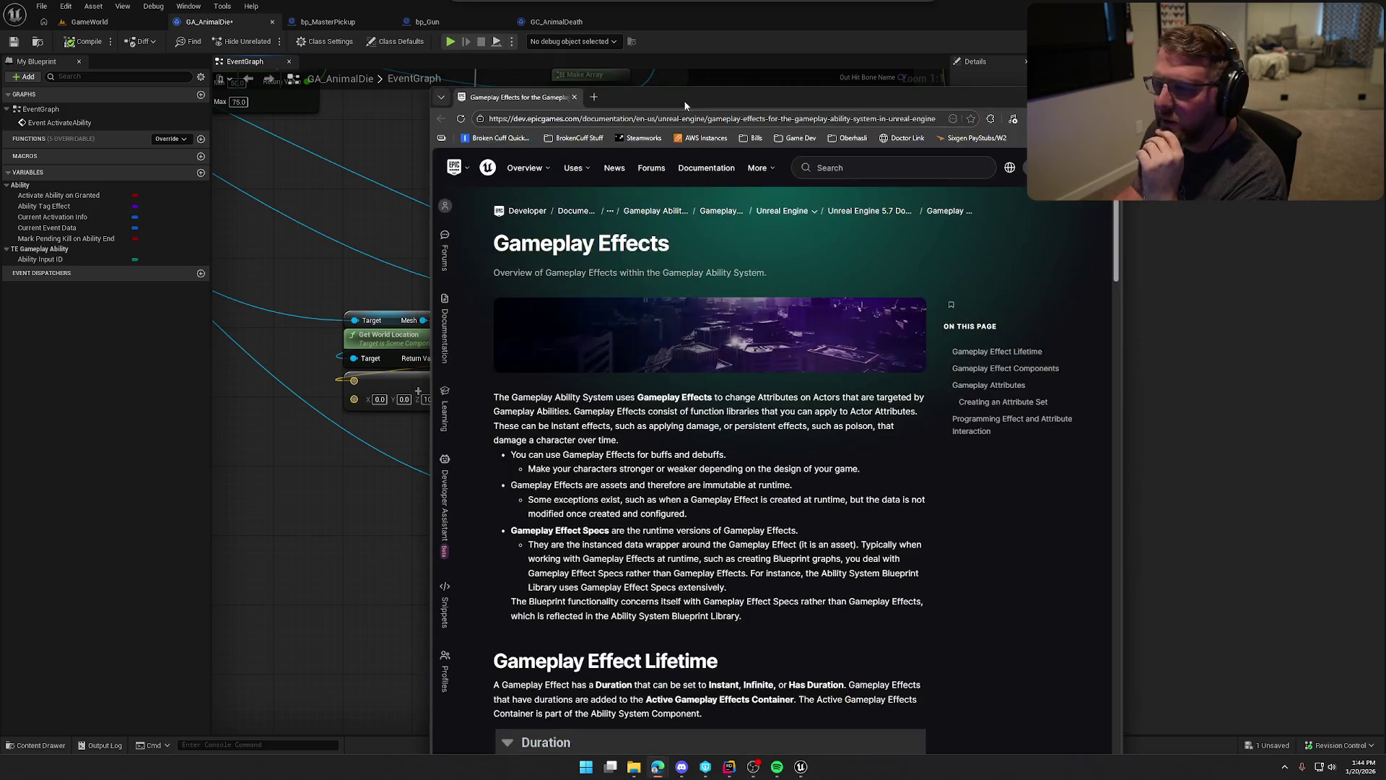
Maximise the Gameplay Effects docs page and search it for 'cue' to reach the Gameplay Cues property.
double_click(676, 101)
scroll(335, 447, down, 3)
scroll(336, 448, up, 6)
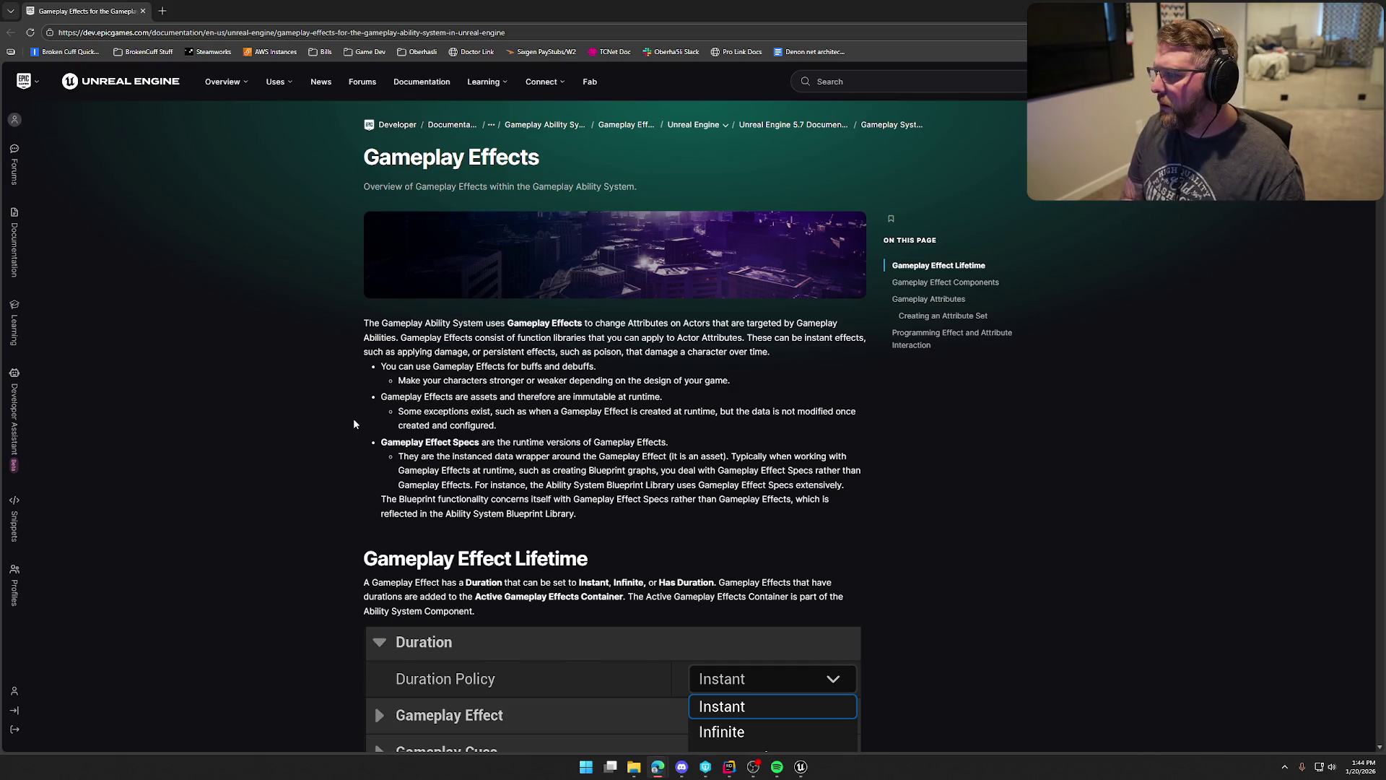
text(cue)
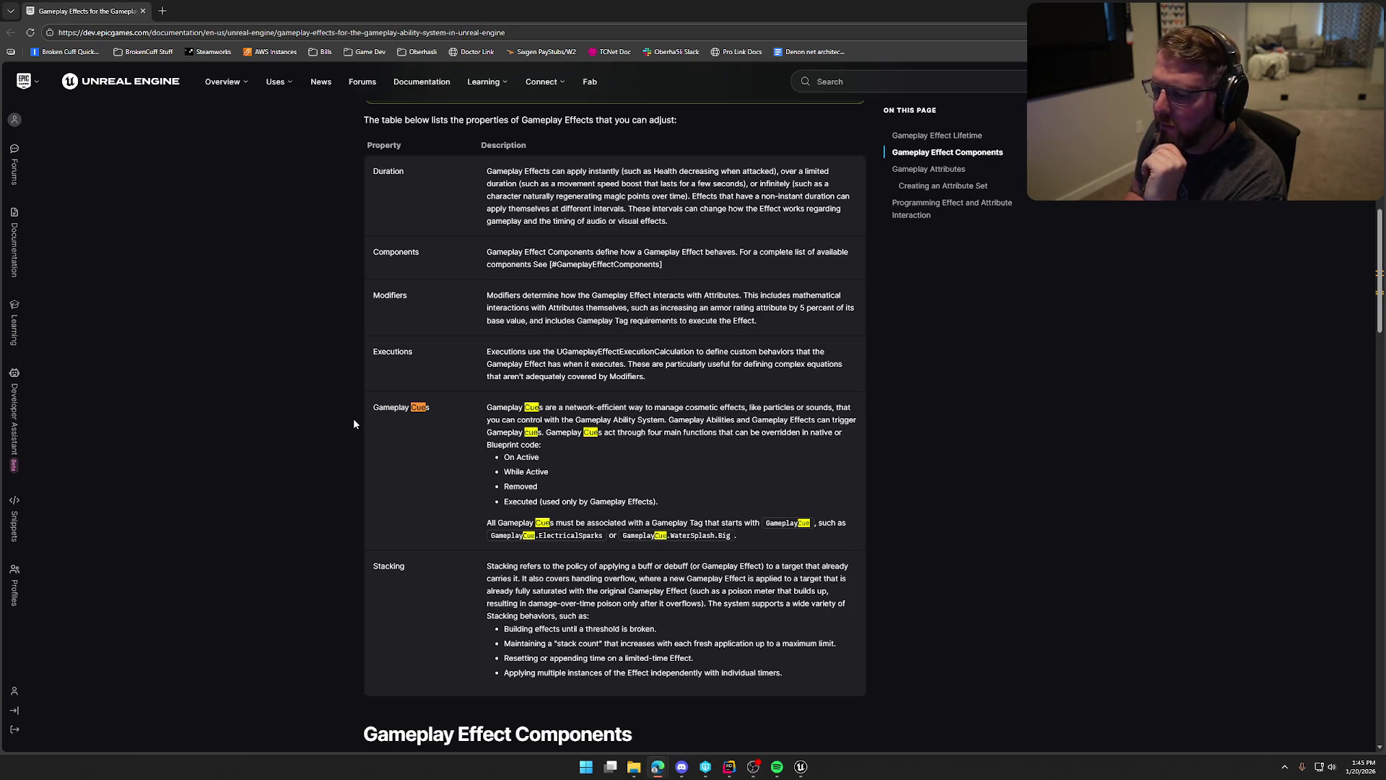
key(Return)
key(Return)
key(Return)
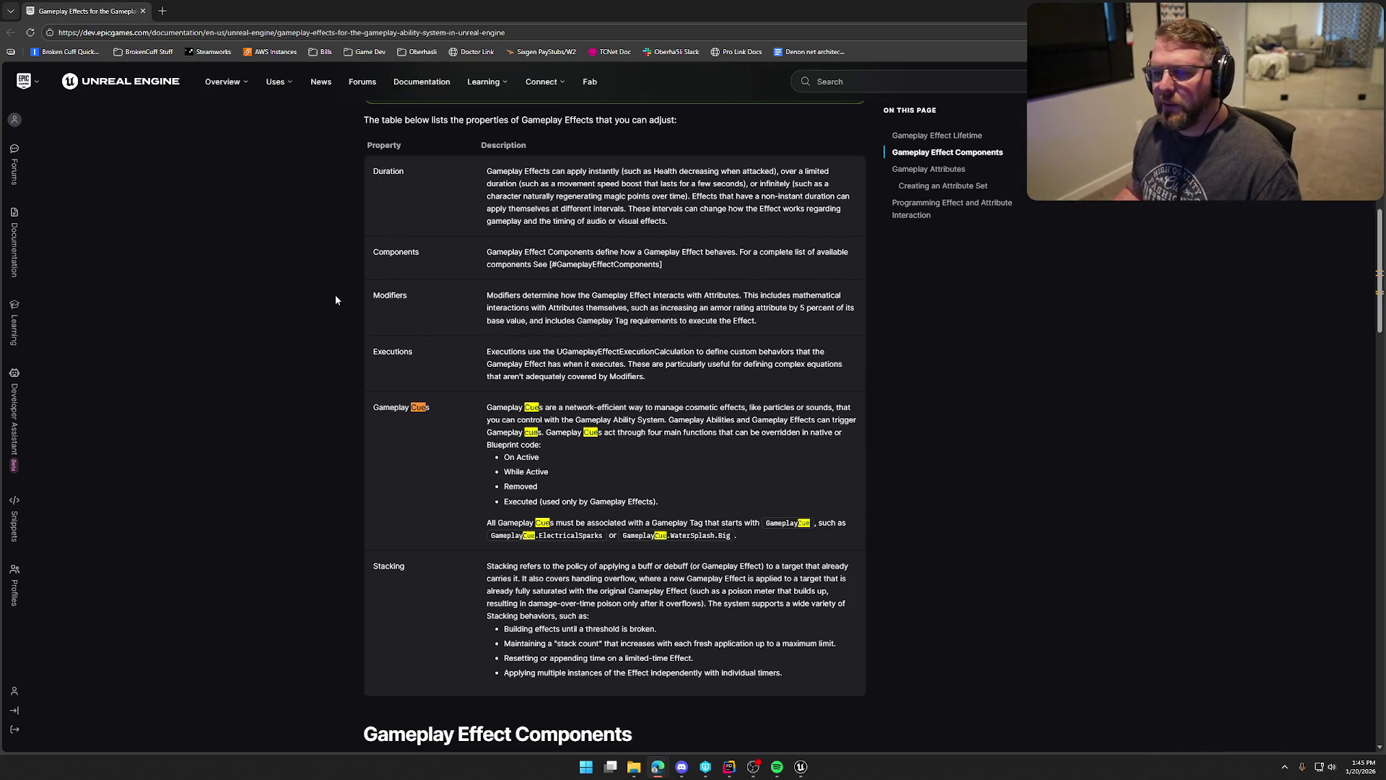
click(830, 81)
Search the documentation for 'gameplay cue' and open the Gameplay Cue API reference page.
text(gameplay cue)
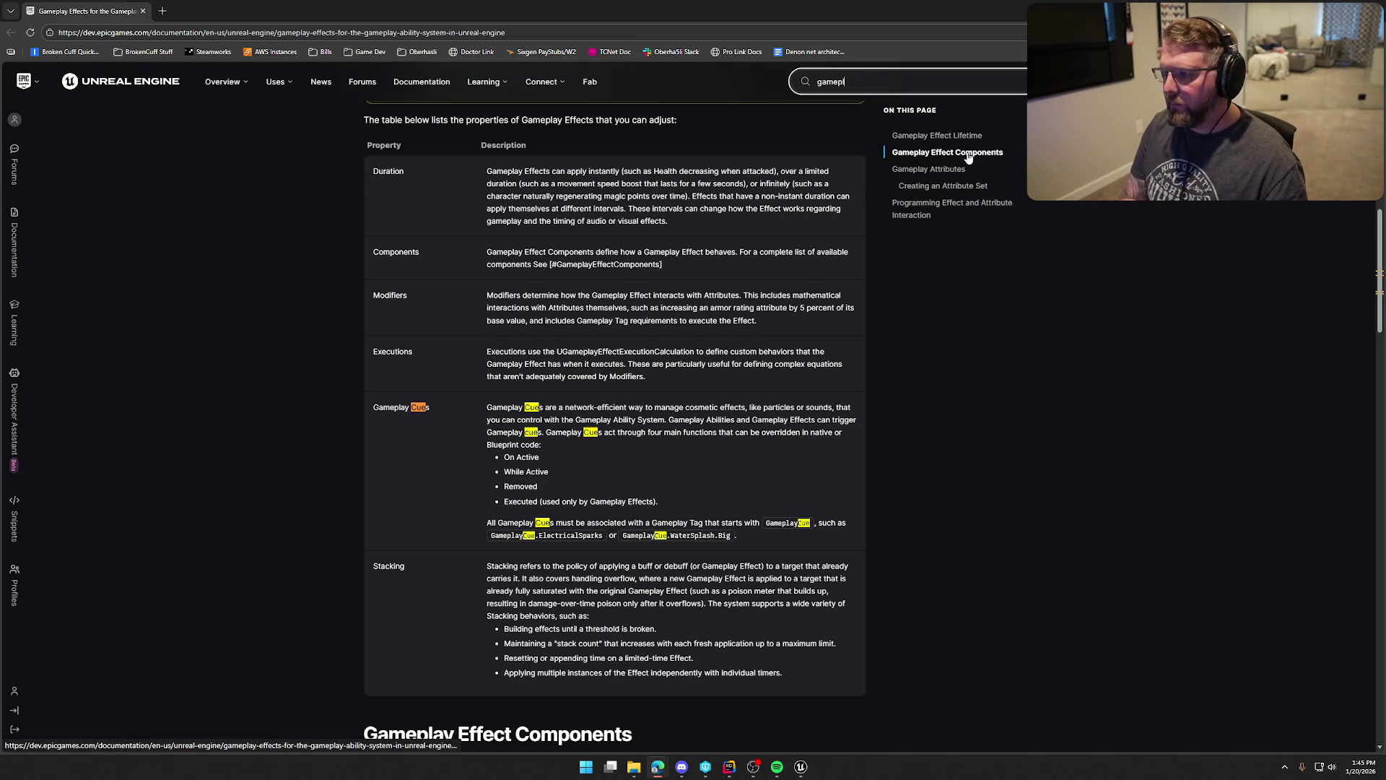
key(Return)
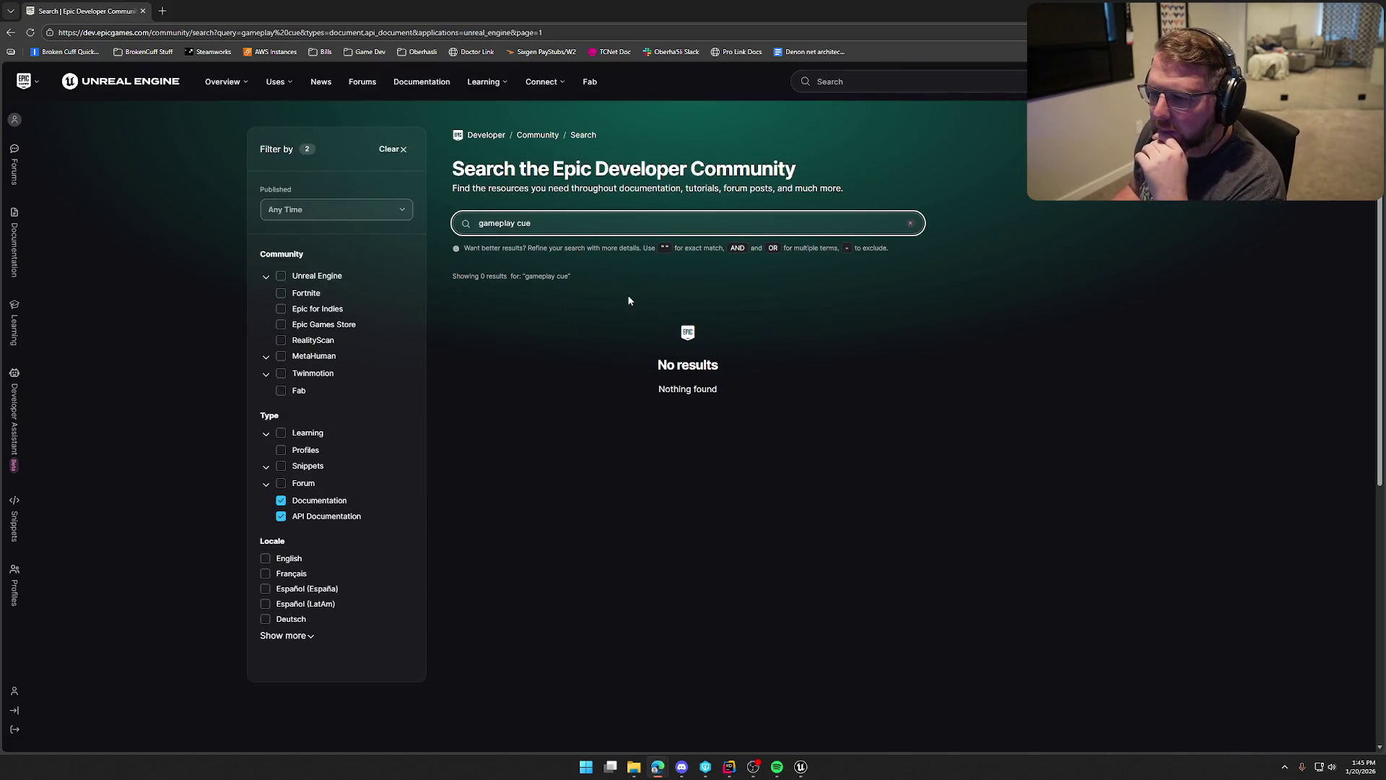
click(1090, 423)
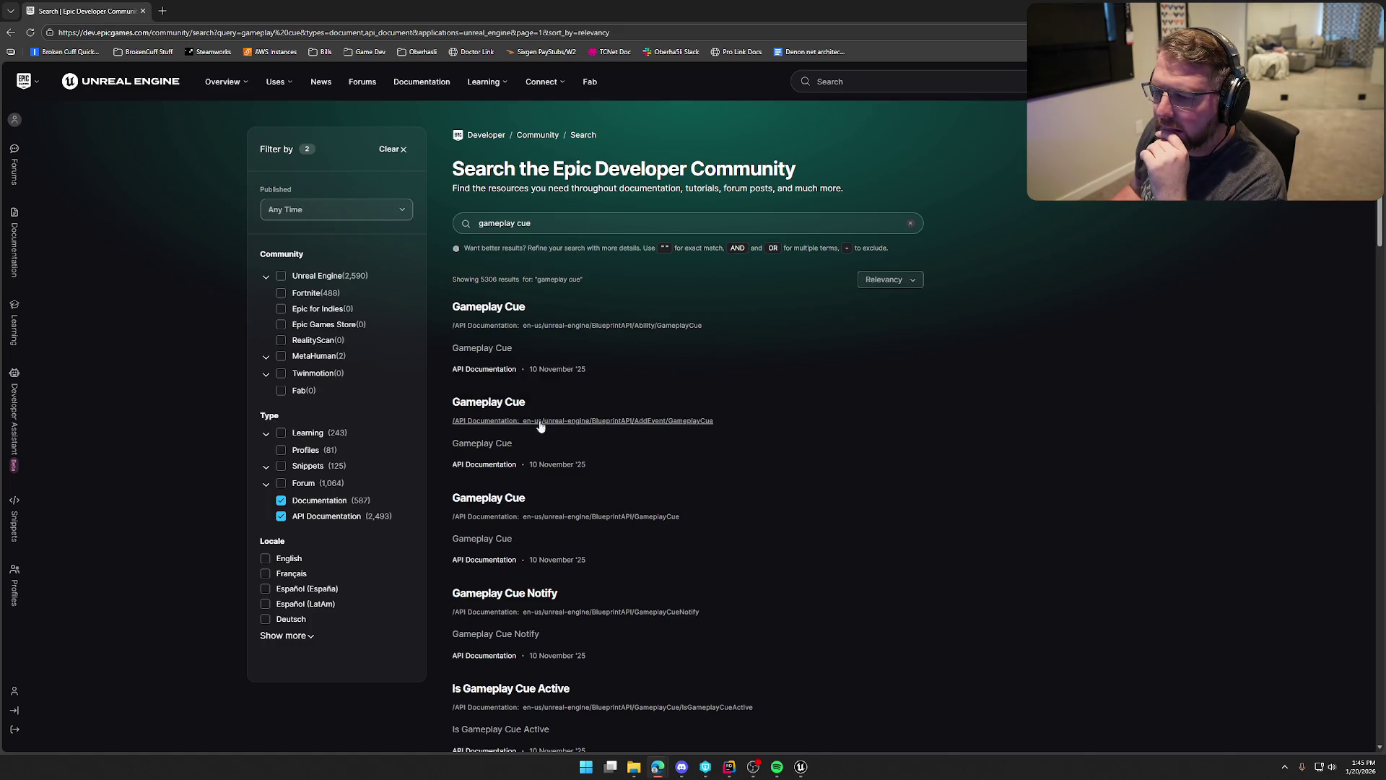
click(496, 309)
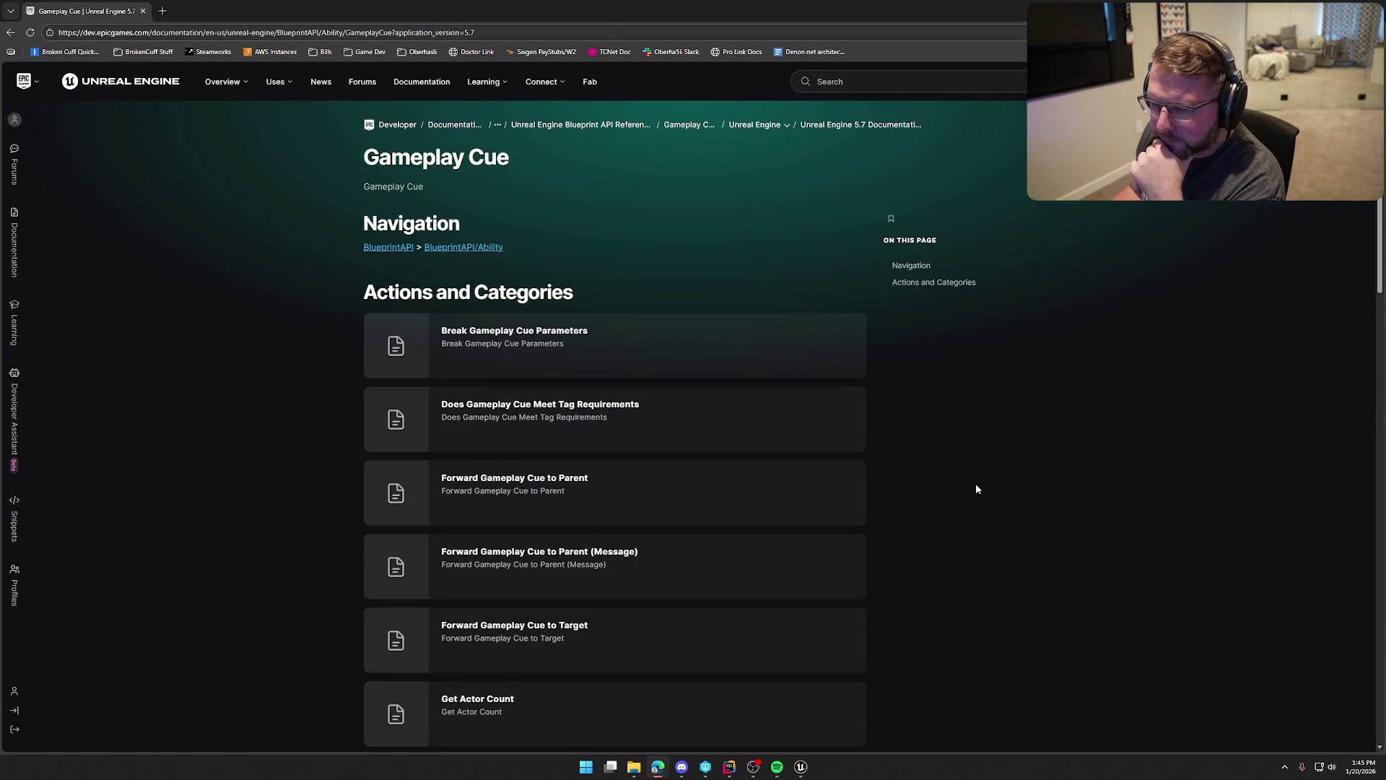
Scroll through the Gameplay Cue Actions list, then return to the GA_AnimalDie graph in the editor.
scroll(976, 489, down, 2)
scroll(976, 489, down, 1)
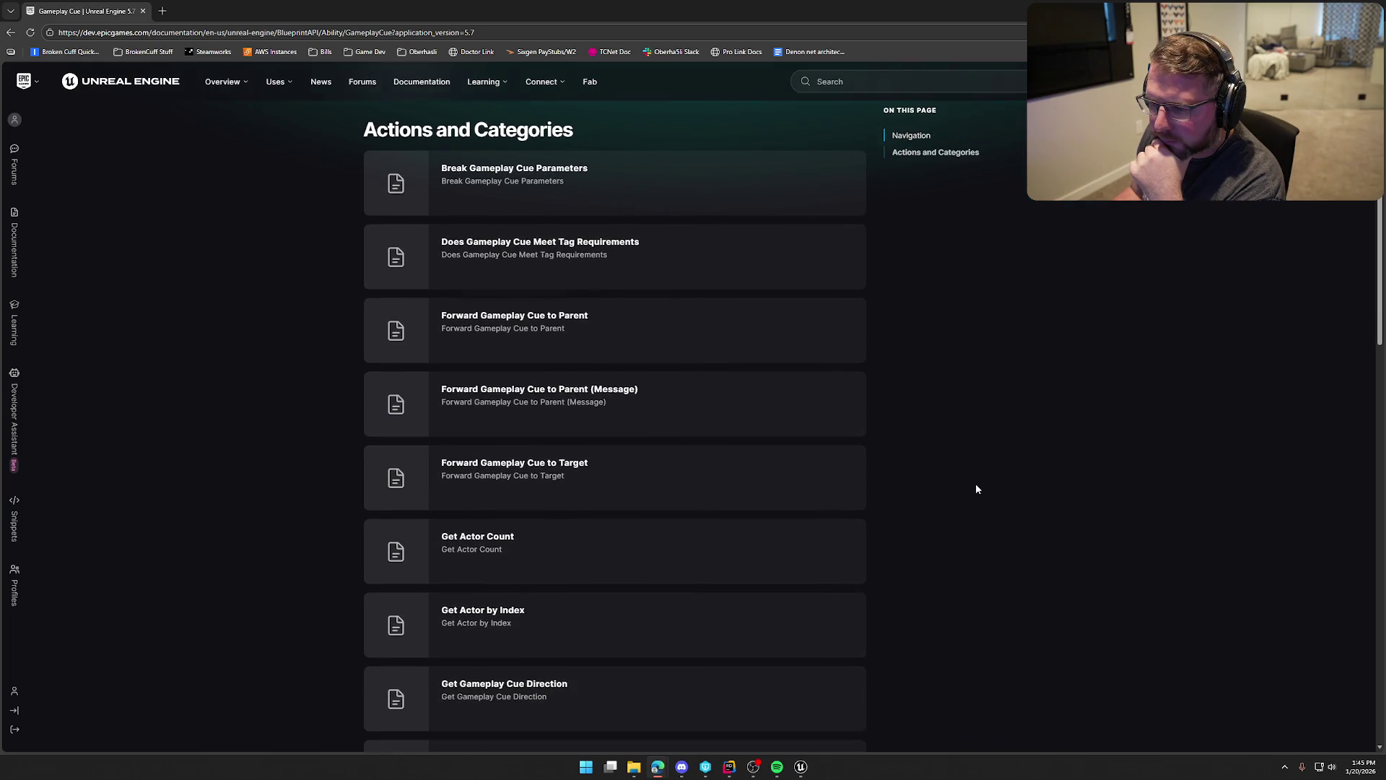
scroll(976, 489, down, 3)
scroll(976, 489, down, 6)
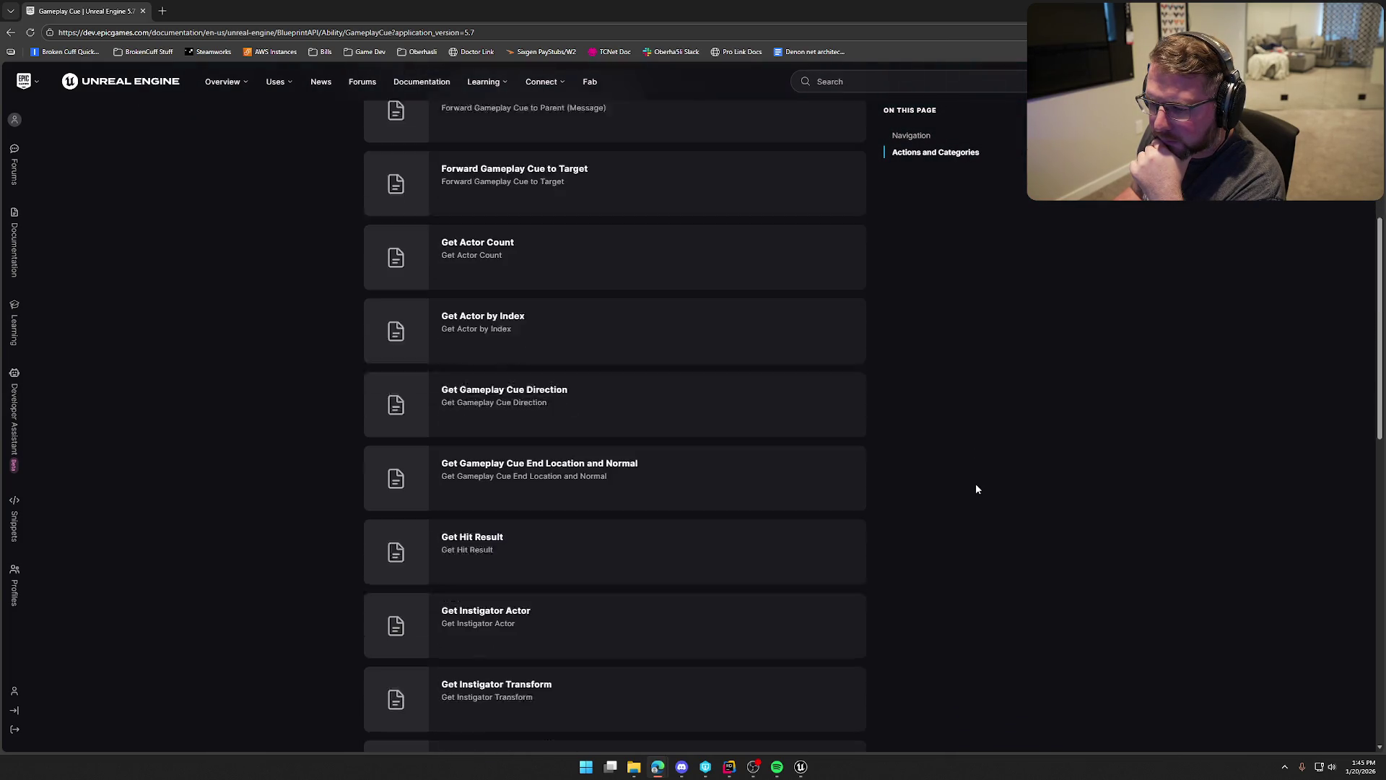
scroll(976, 489, down, 4)
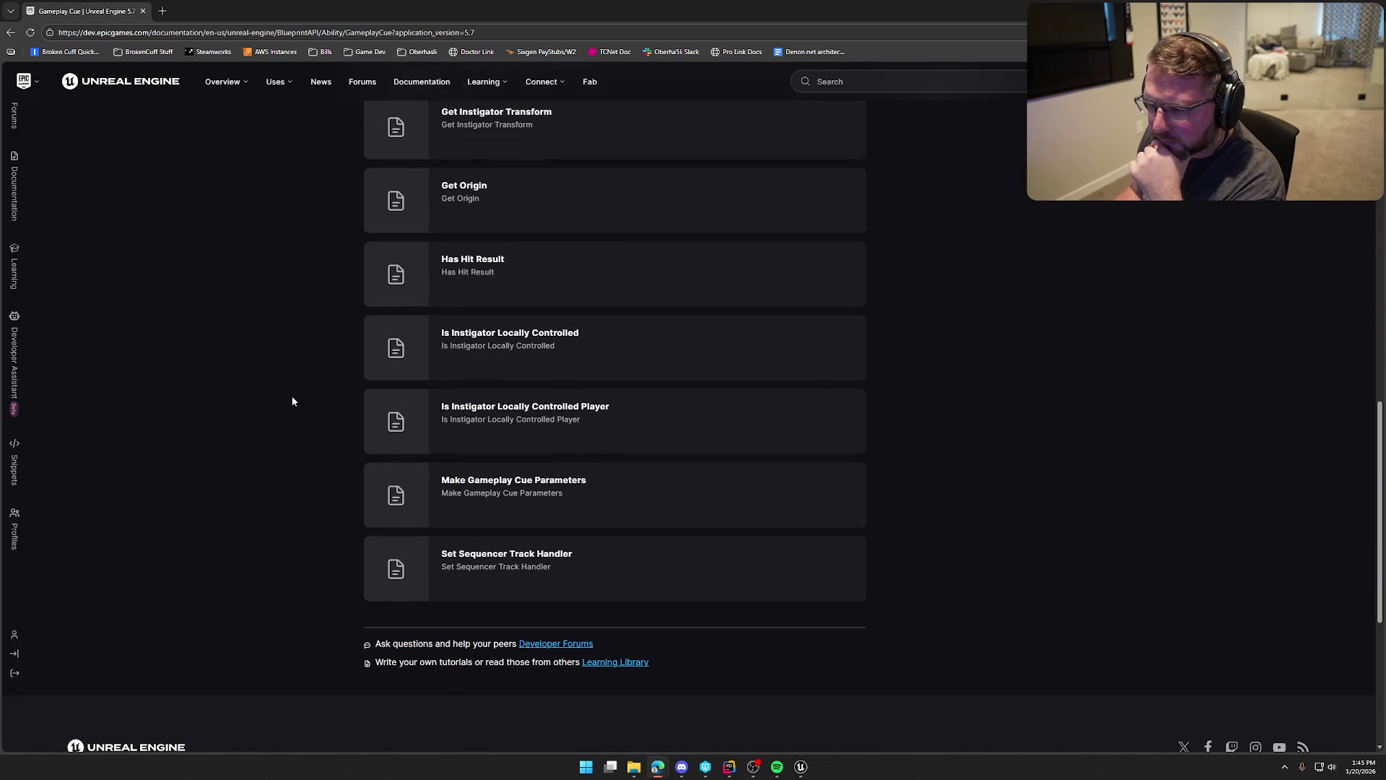
scroll(293, 402, up, 13)
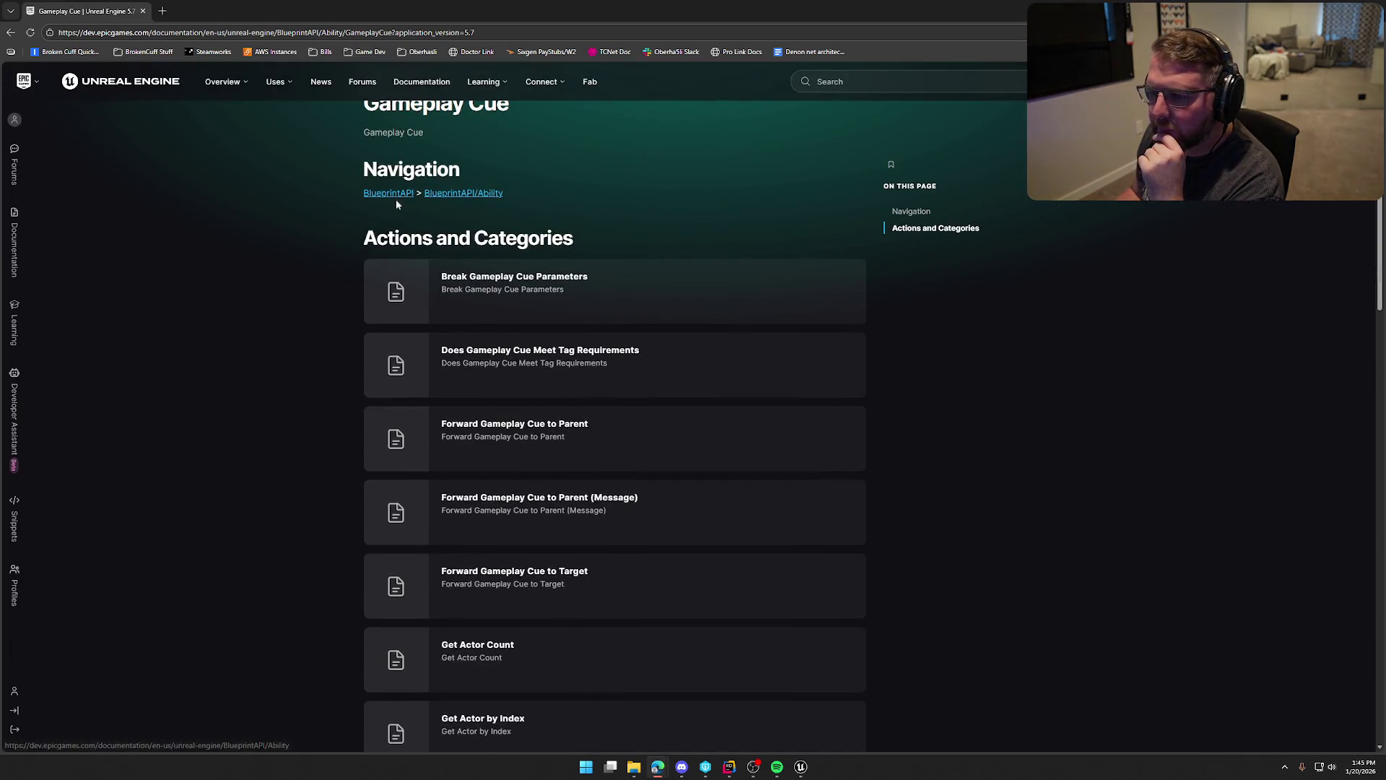
scroll(242, 255, up, 1)
key(alt+Tab)
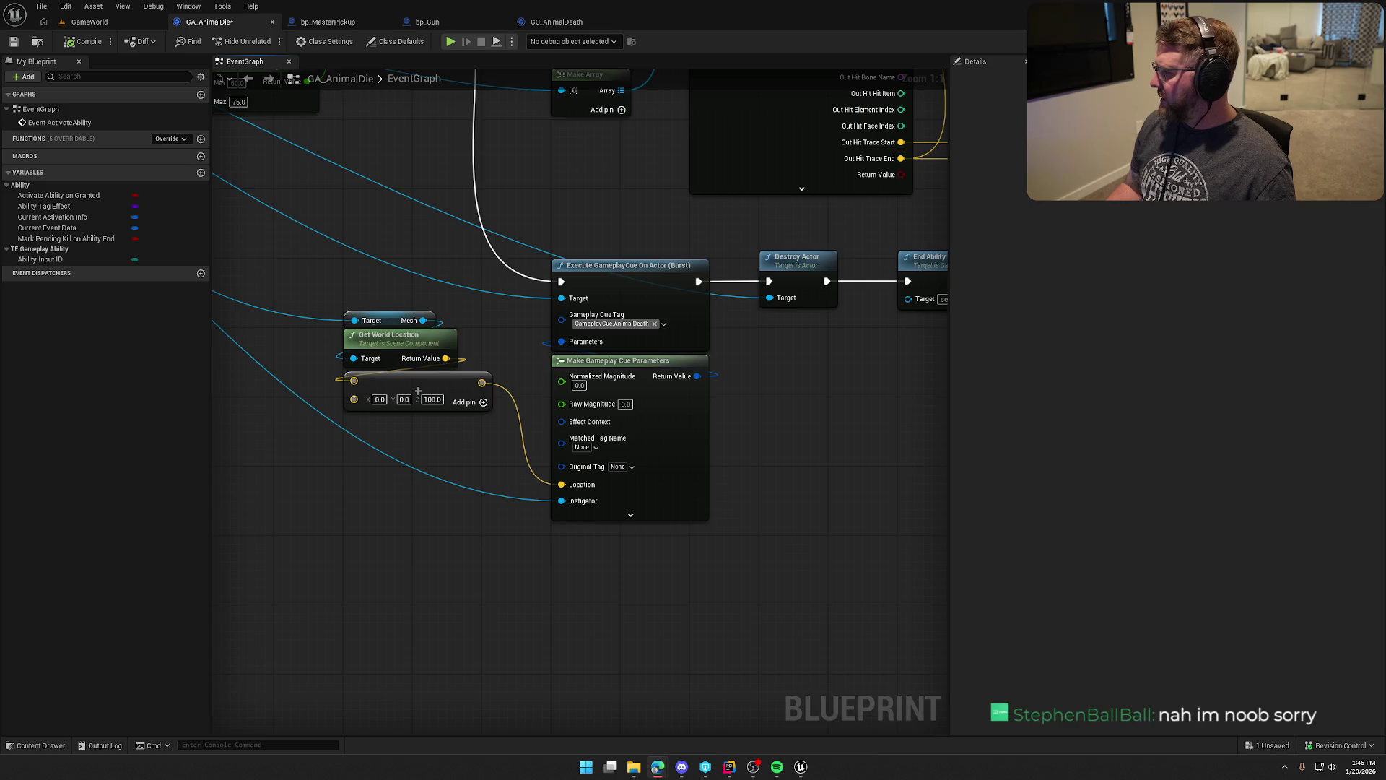
Search the Your First 60 Minutes with Gameplay Ability System tutorial for 'cue' to reach Introduction to Gameplay Cues.
key(alt+Tab)
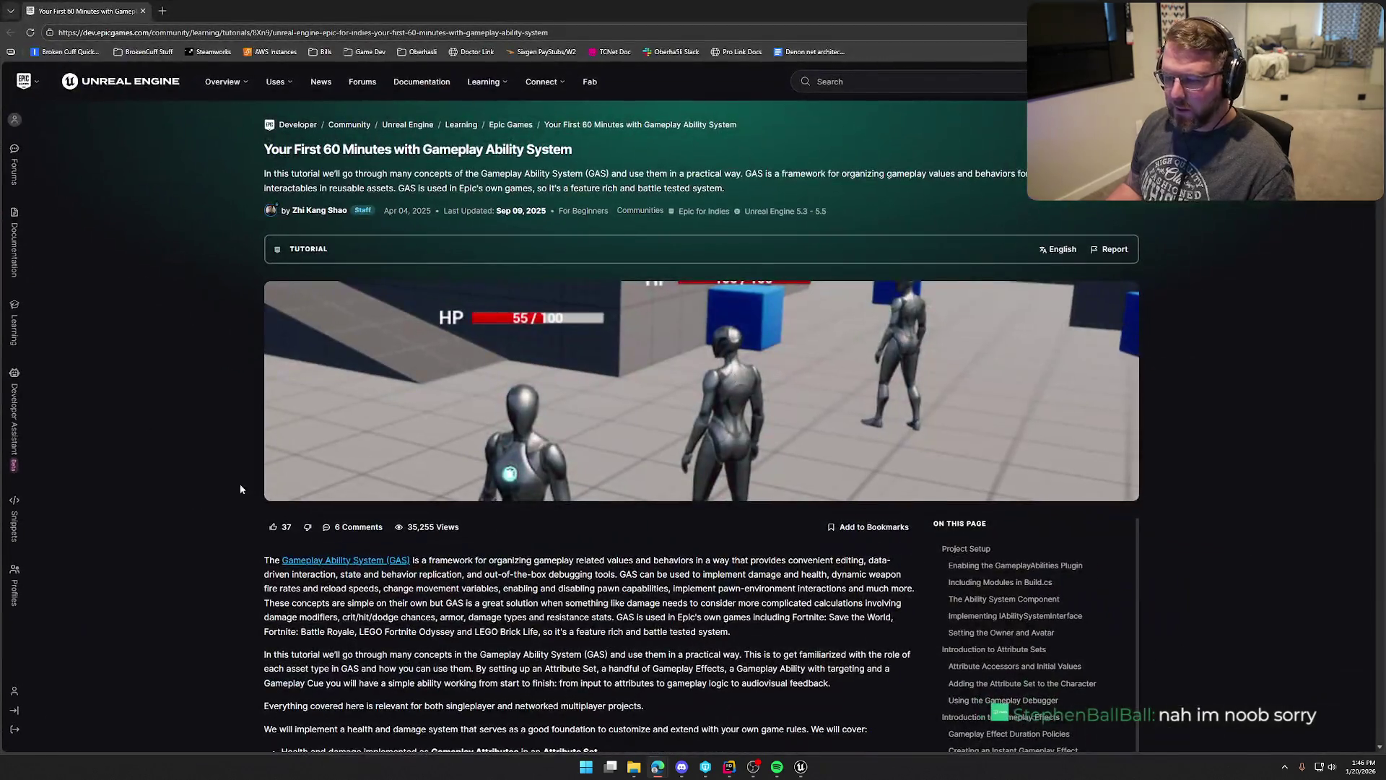
scroll(1200, 553, down, 6)
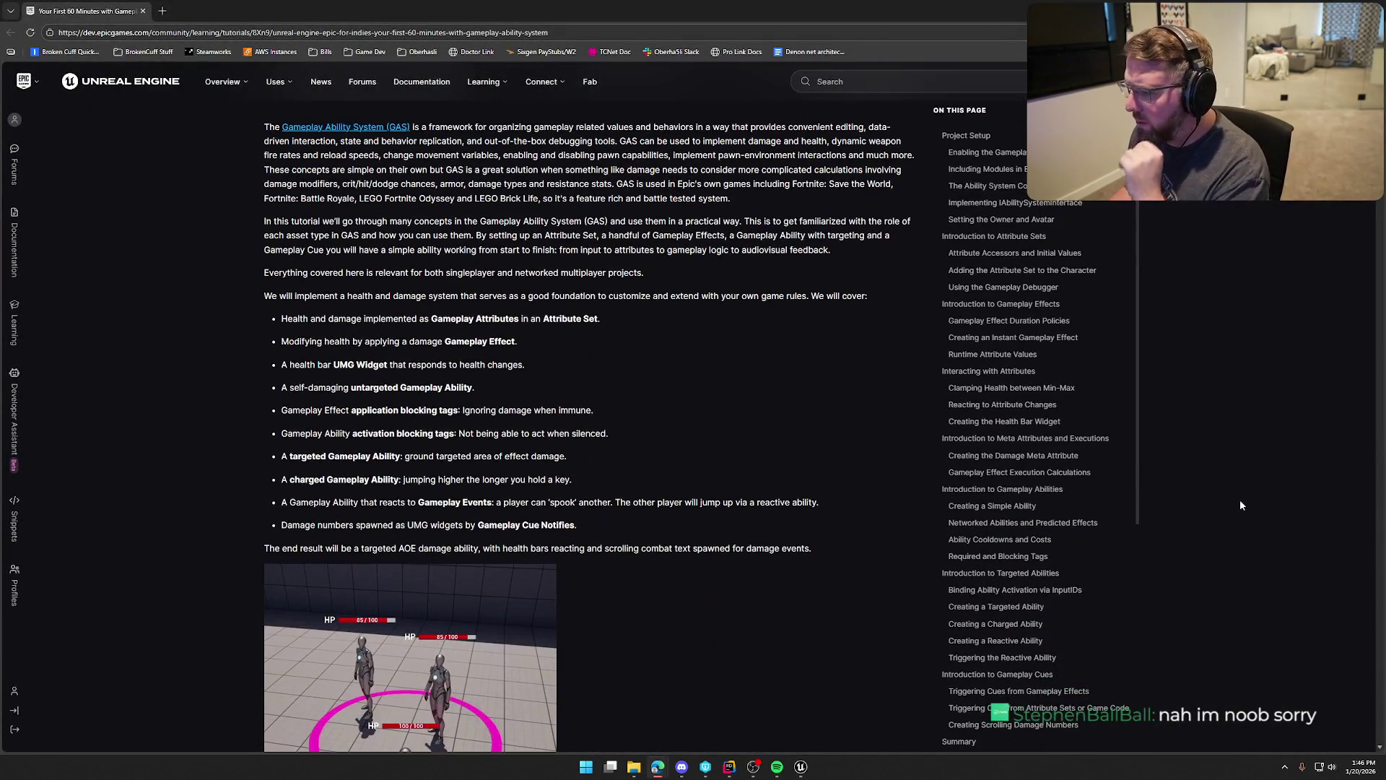
key(ctrl+f)
text(cue)
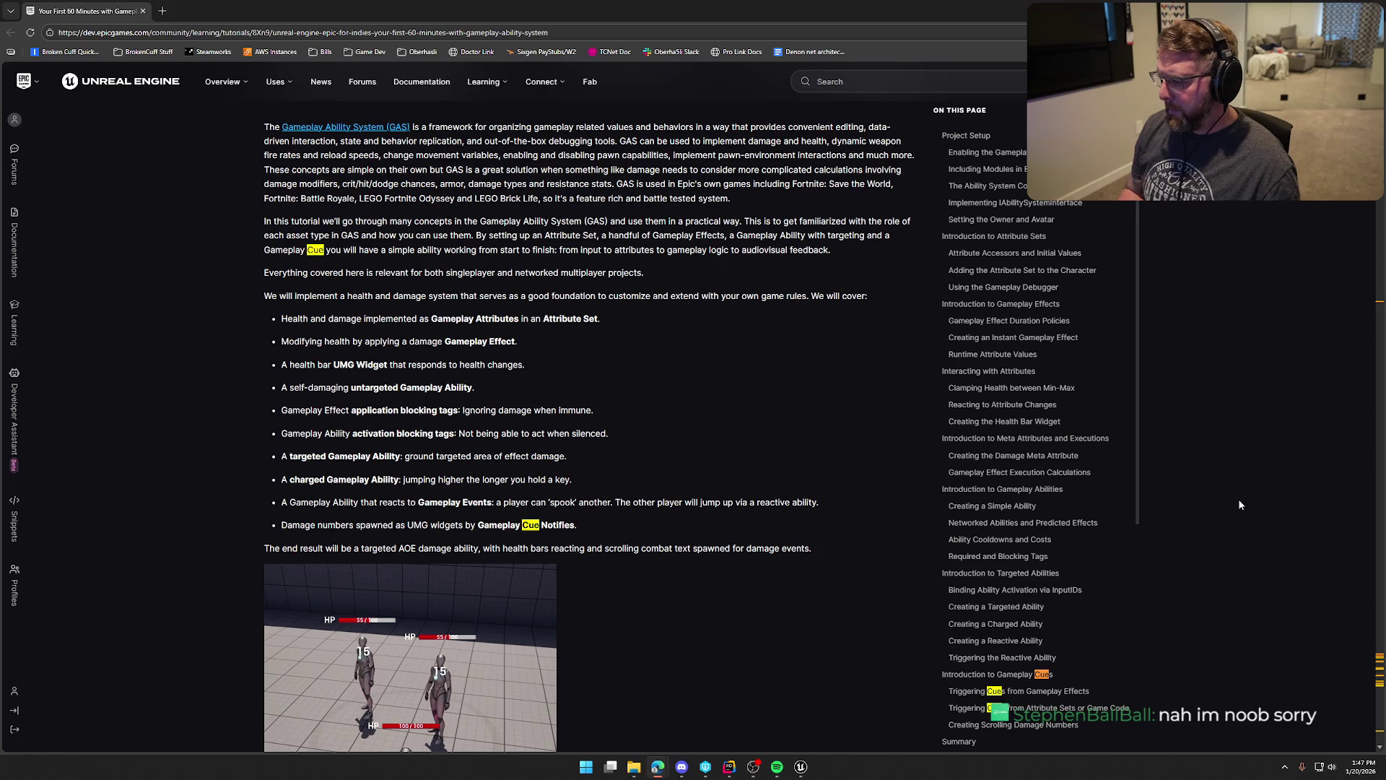
scroll(1230, 517, down, 3)
scroll(1227, 520, down, 20)
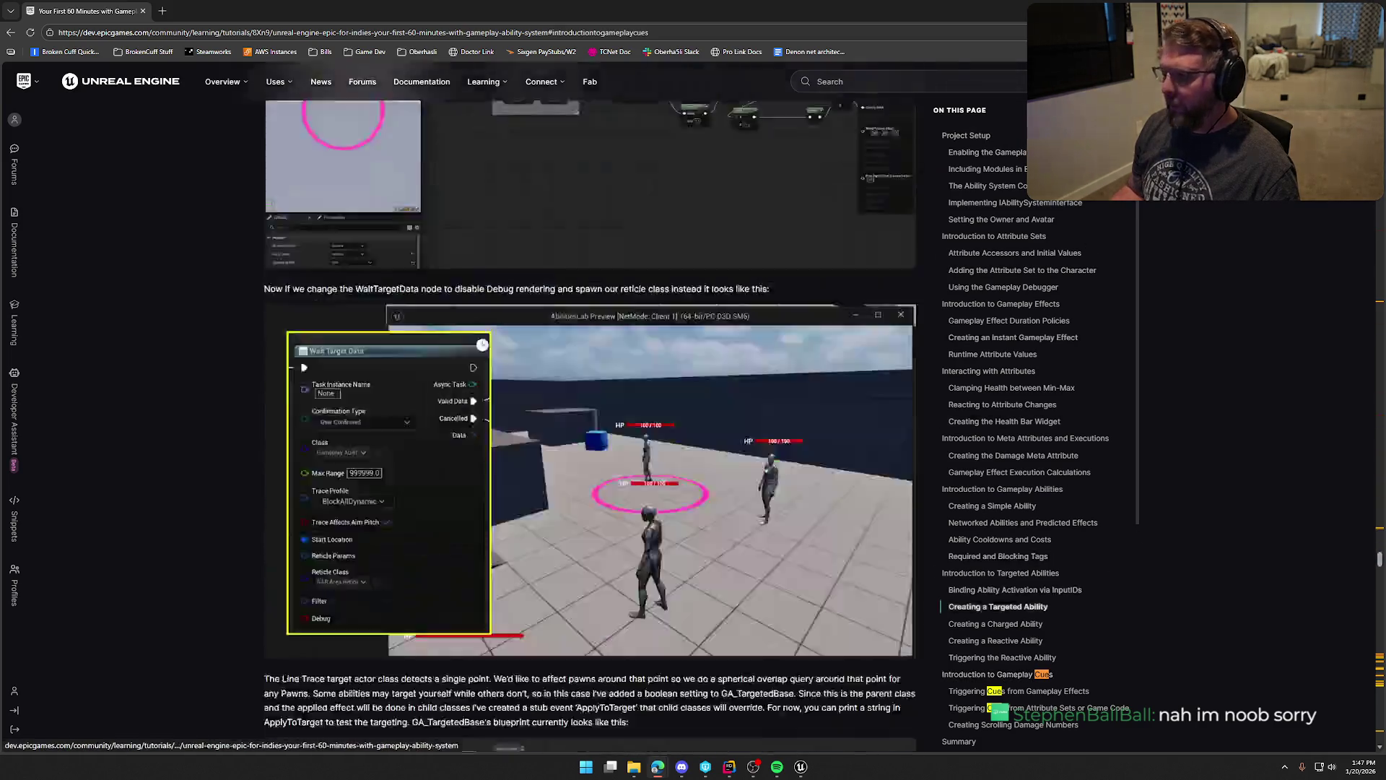
key(Escape)
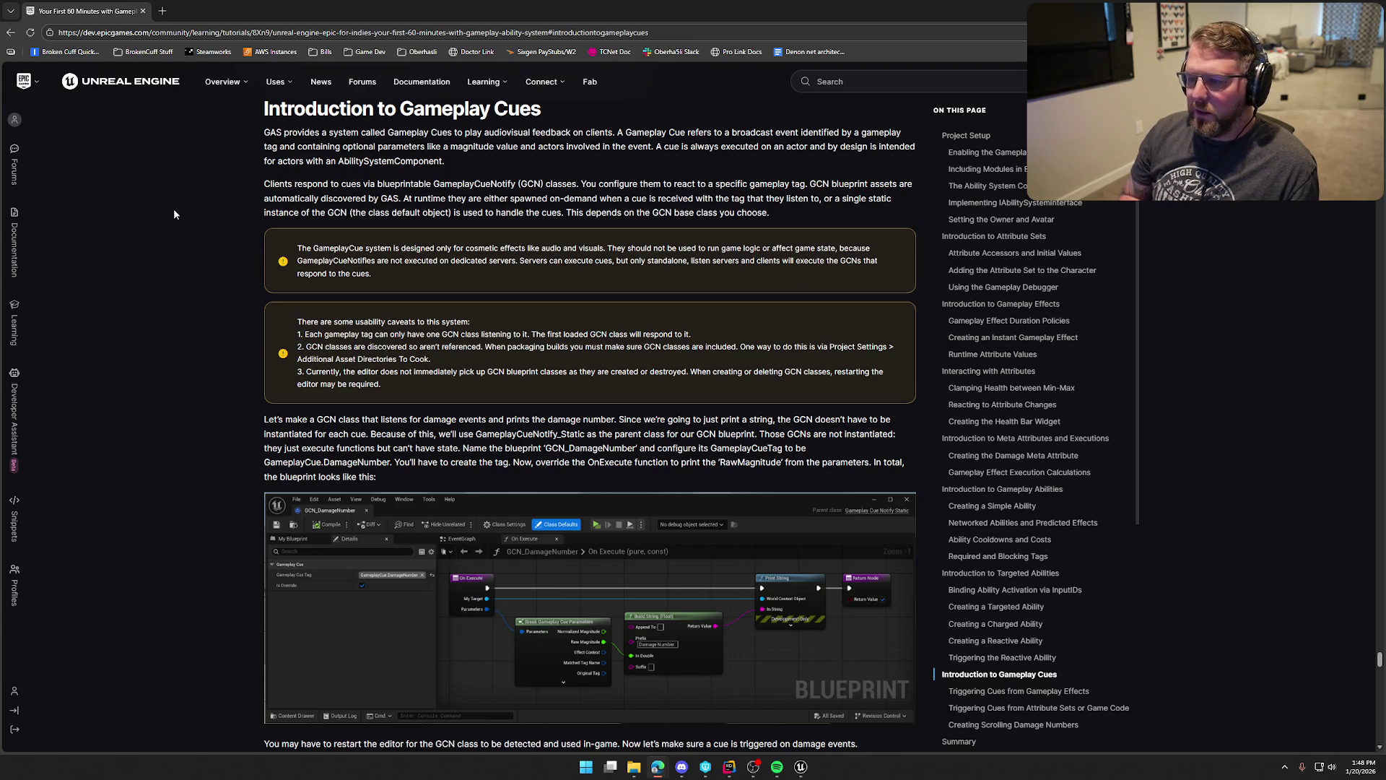
Scroll past the GCN_DamageNumber blueprint and Gameplay Cues table to the Attribute Sets or Game Code section.
scroll(262, 312, down, 1)
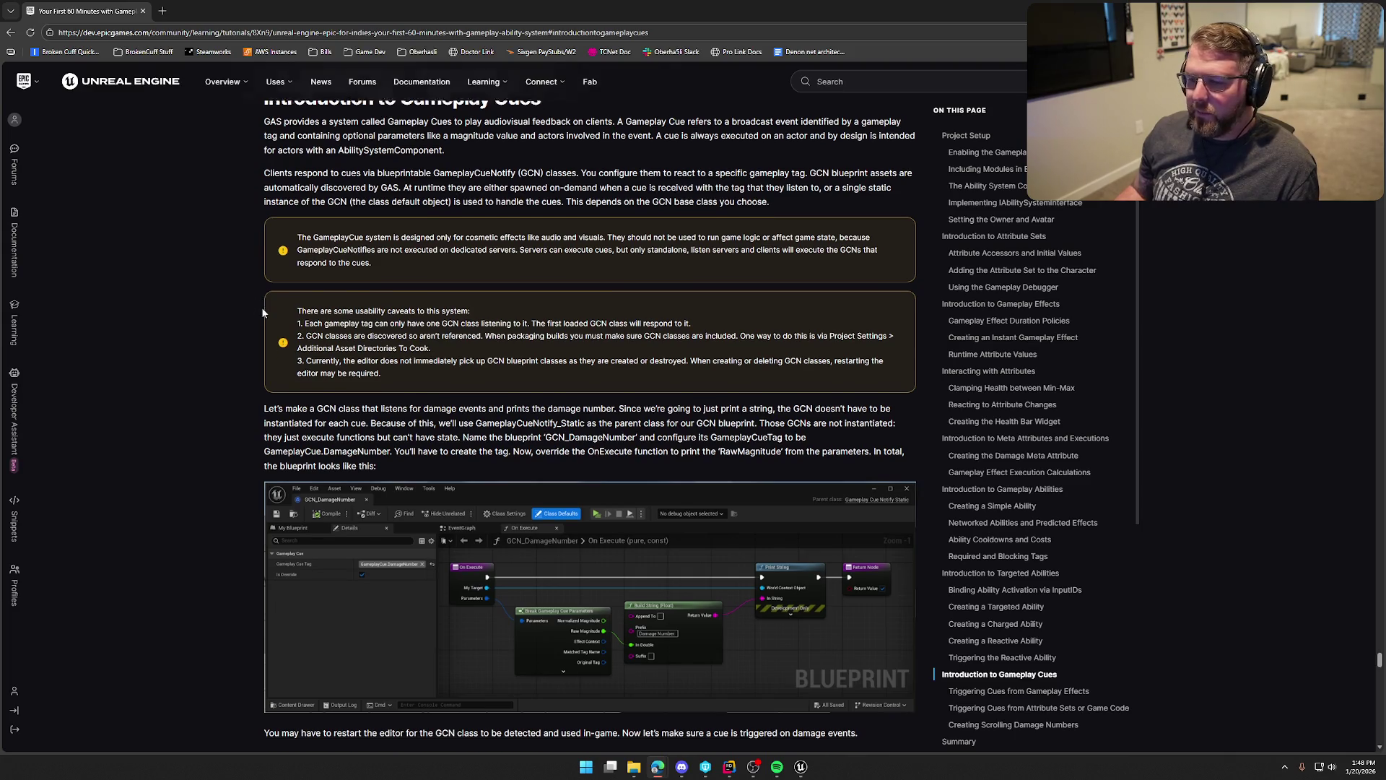
scroll(262, 312, down, 2)
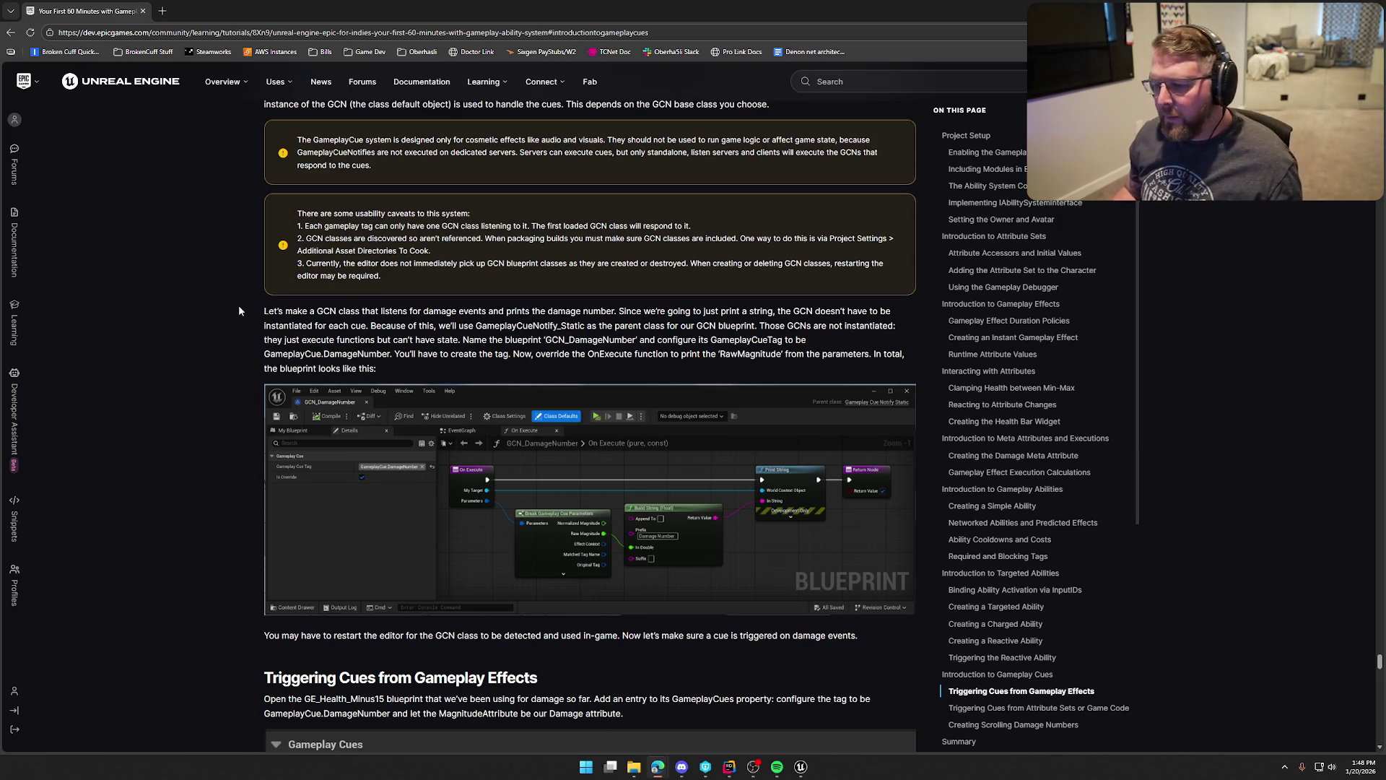
scroll(239, 306, down, 1)
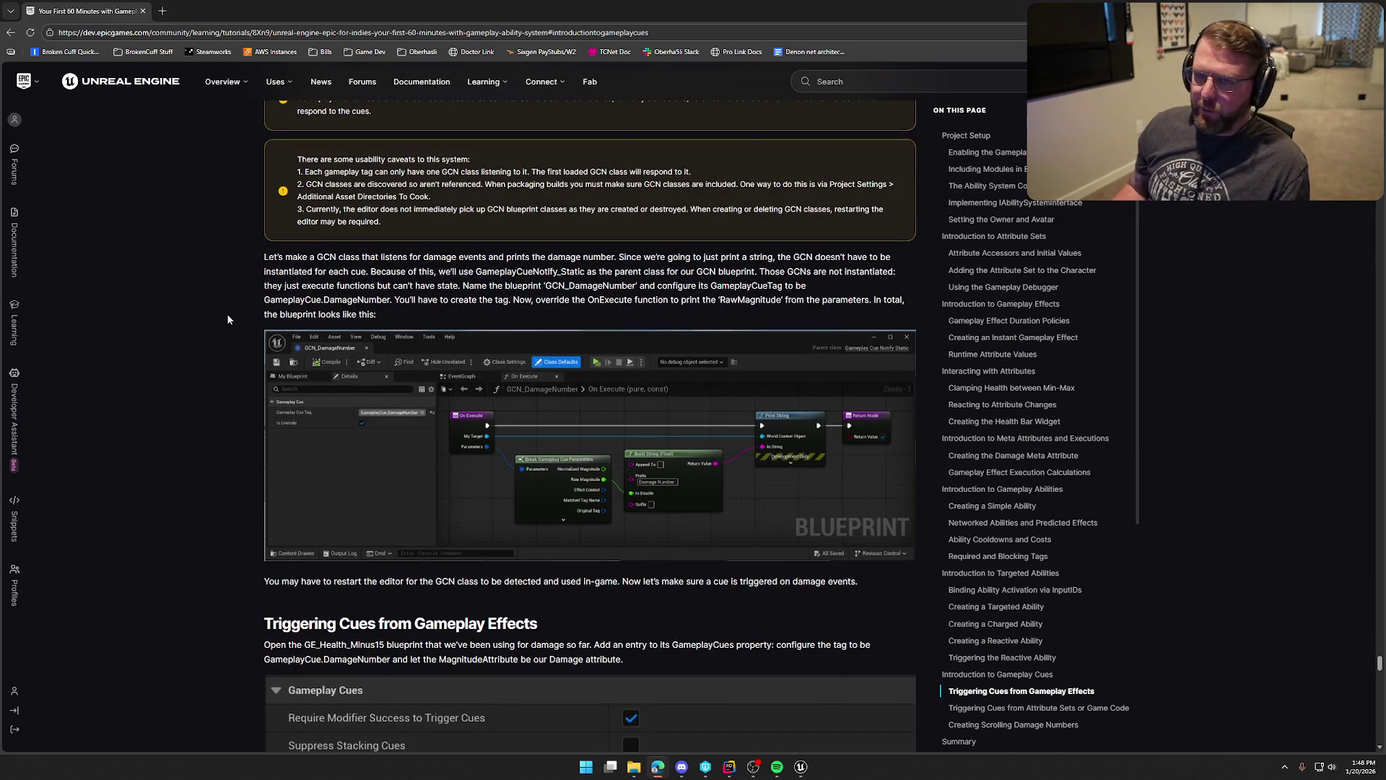
scroll(225, 315, down, 2)
scroll(212, 308, up, 1)
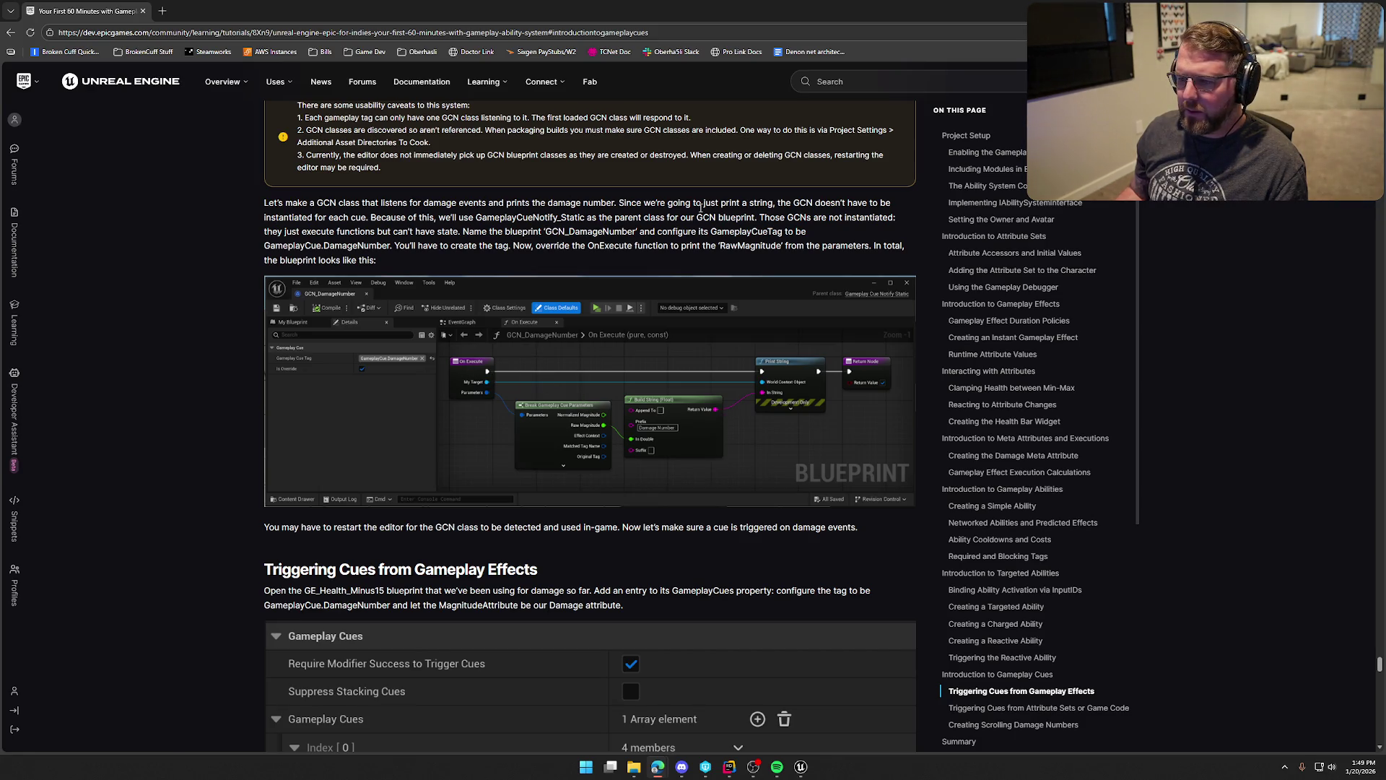
scroll(238, 383, down, 5)
scroll(241, 389, down, 7)
scroll(241, 390, down, 1)
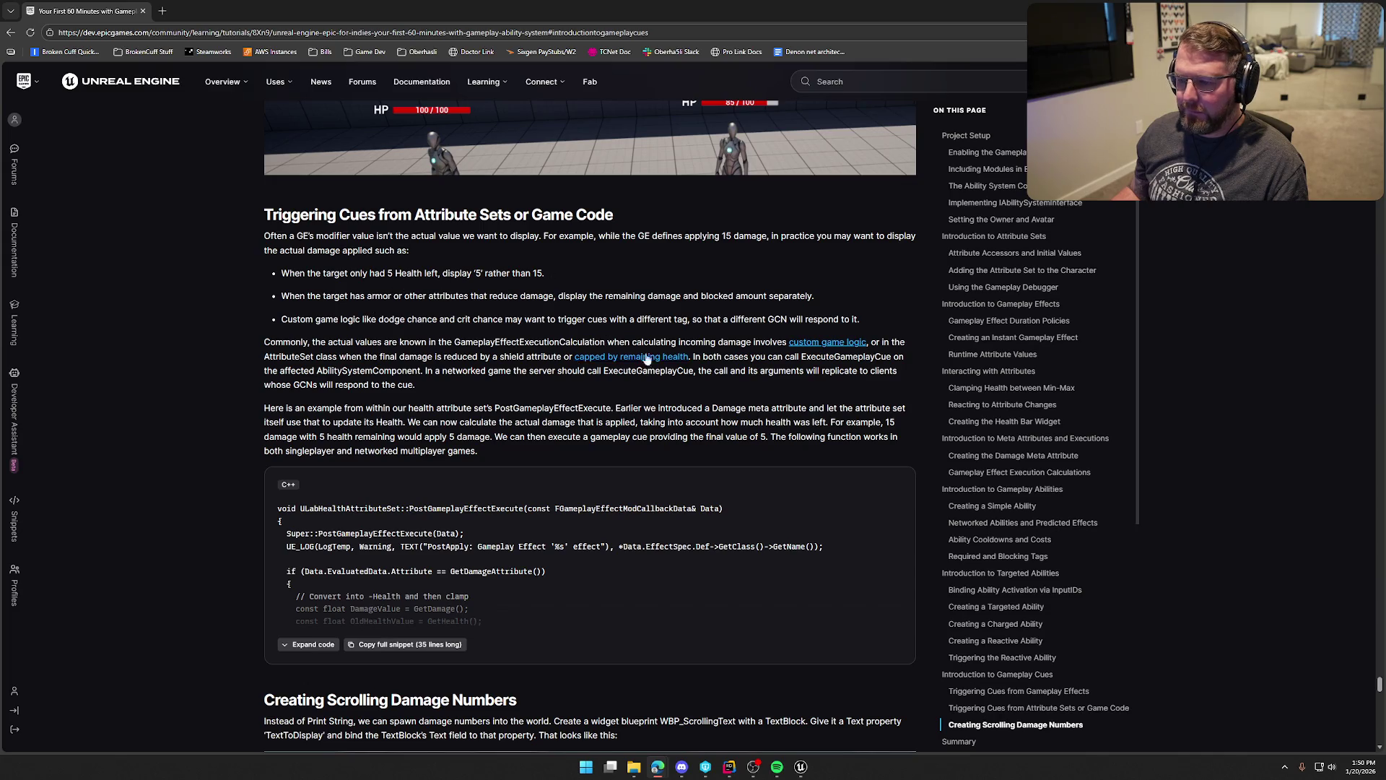
Scroll down to the Summary and back, then expand the full PostGameplayEffectExecute code sample.
scroll(206, 393, down, 3)
scroll(202, 417, down, 6)
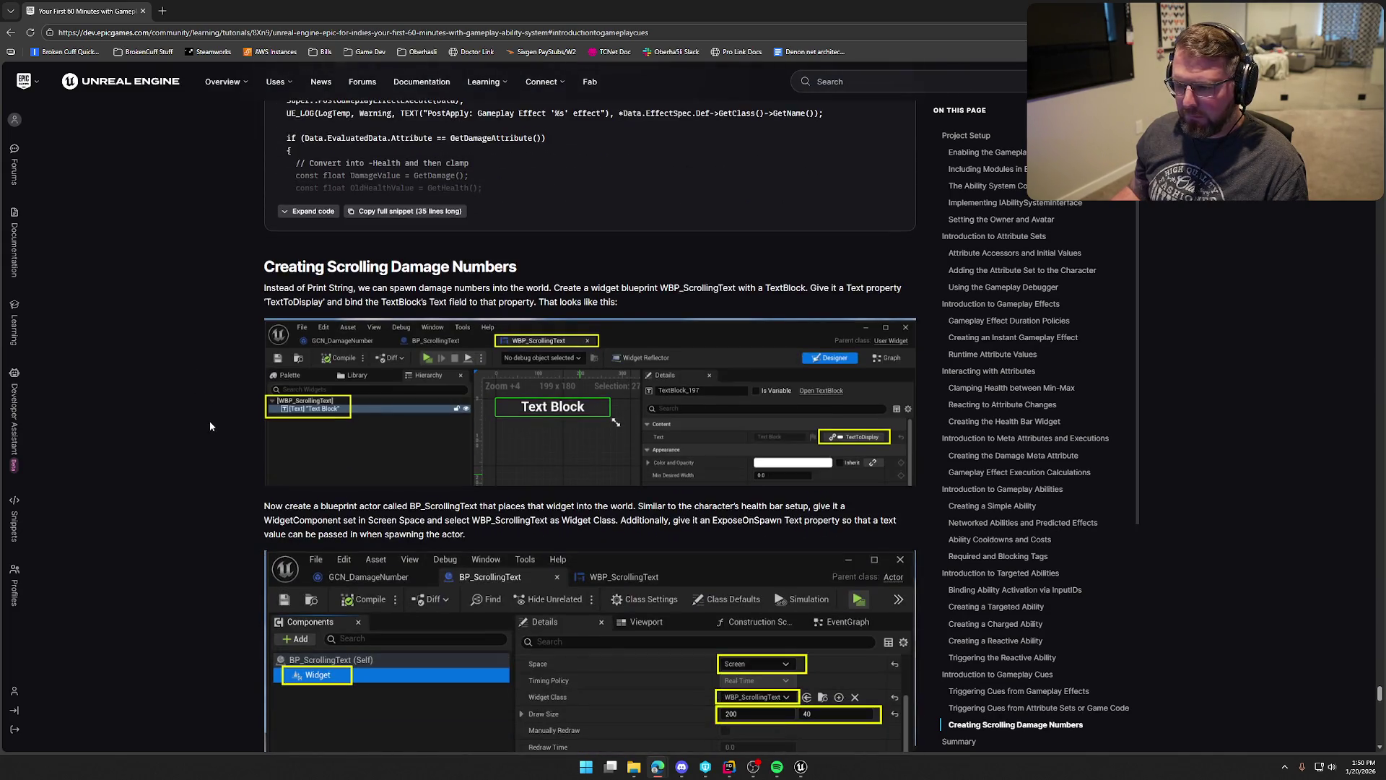
scroll(209, 421, down, 10)
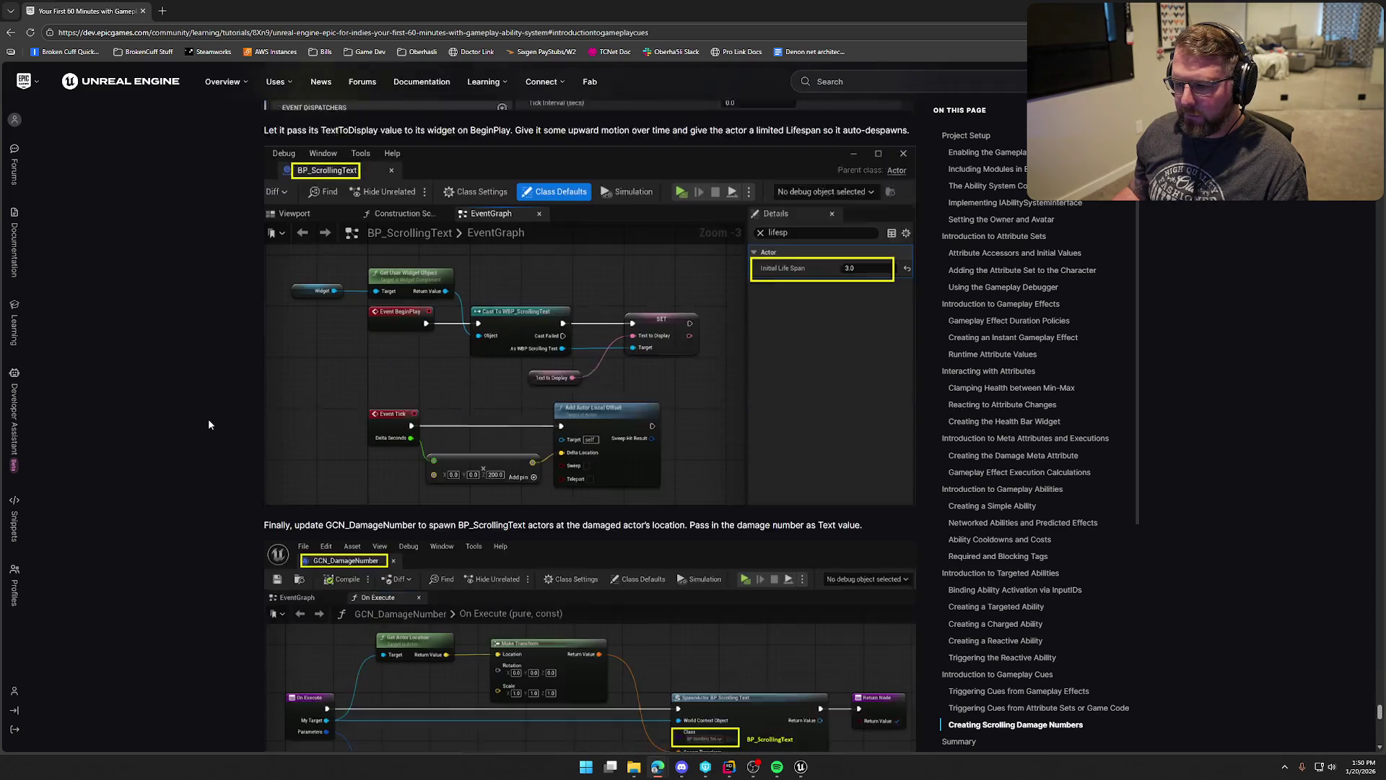
scroll(208, 424, down, 3)
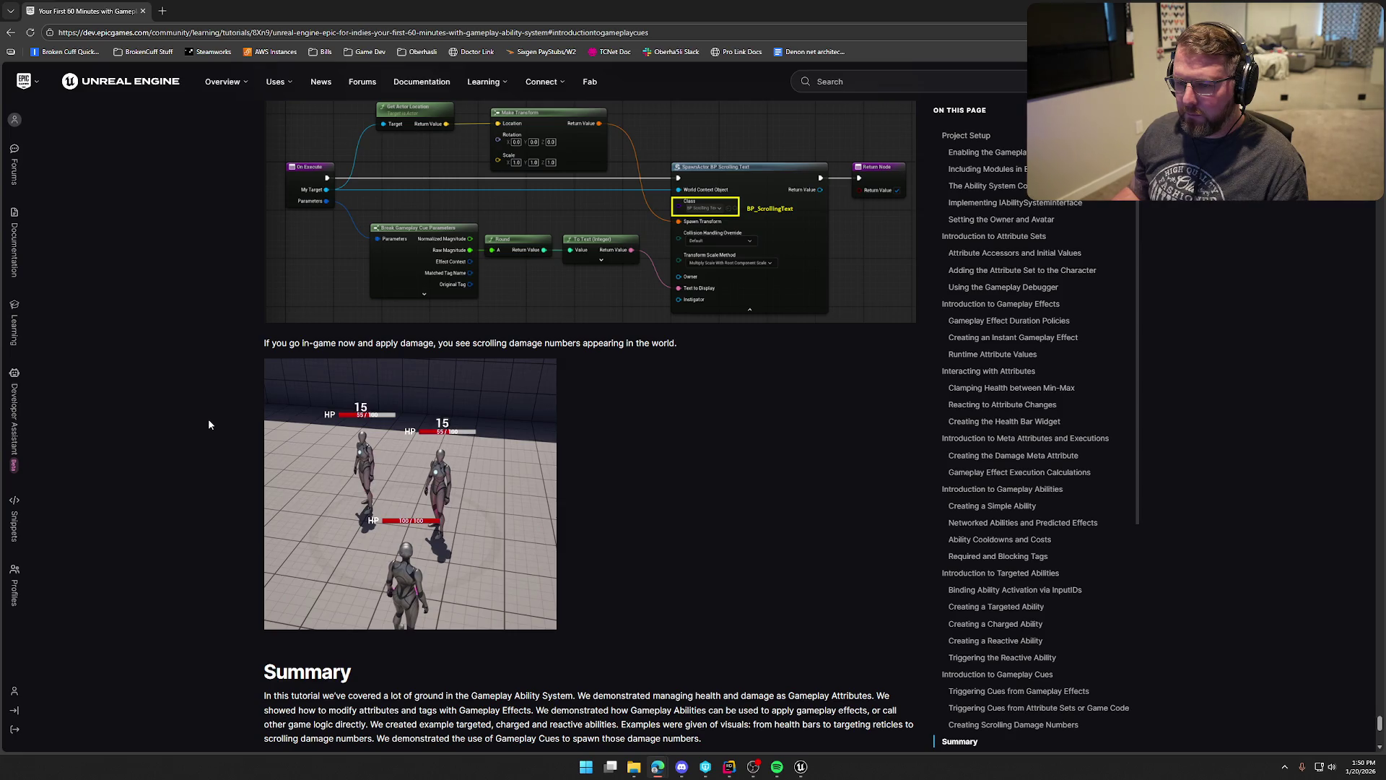
scroll(208, 424, down, 4)
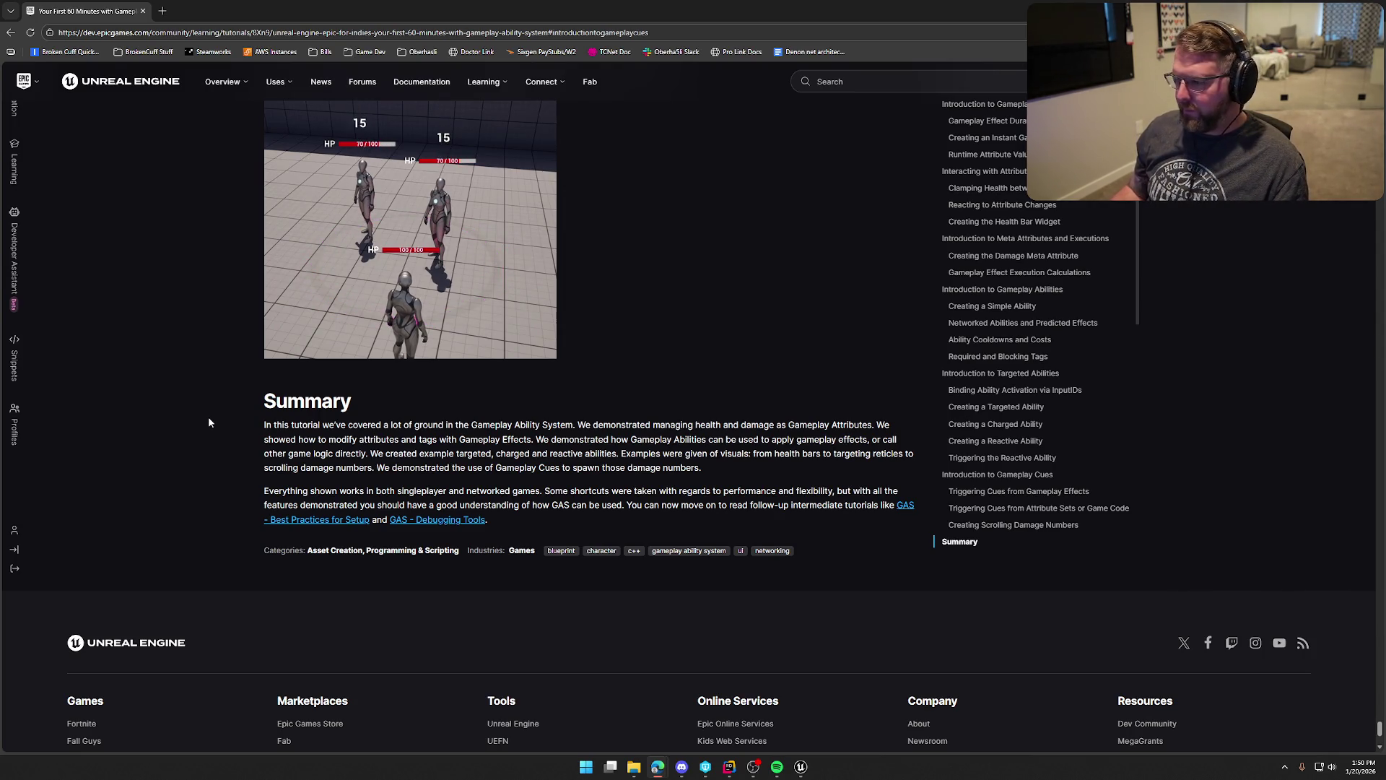
scroll(209, 430, up, 4)
scroll(212, 439, up, 15)
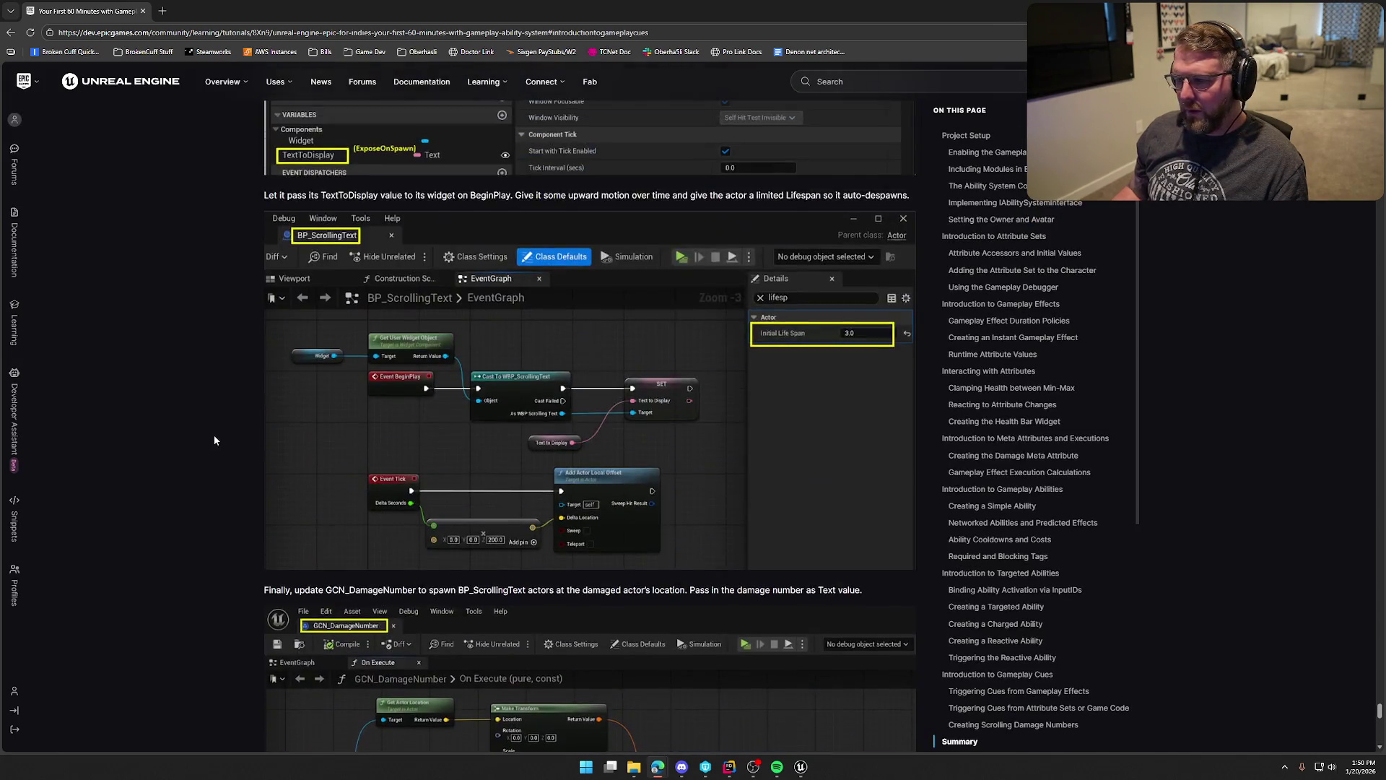
scroll(214, 439, up, 3)
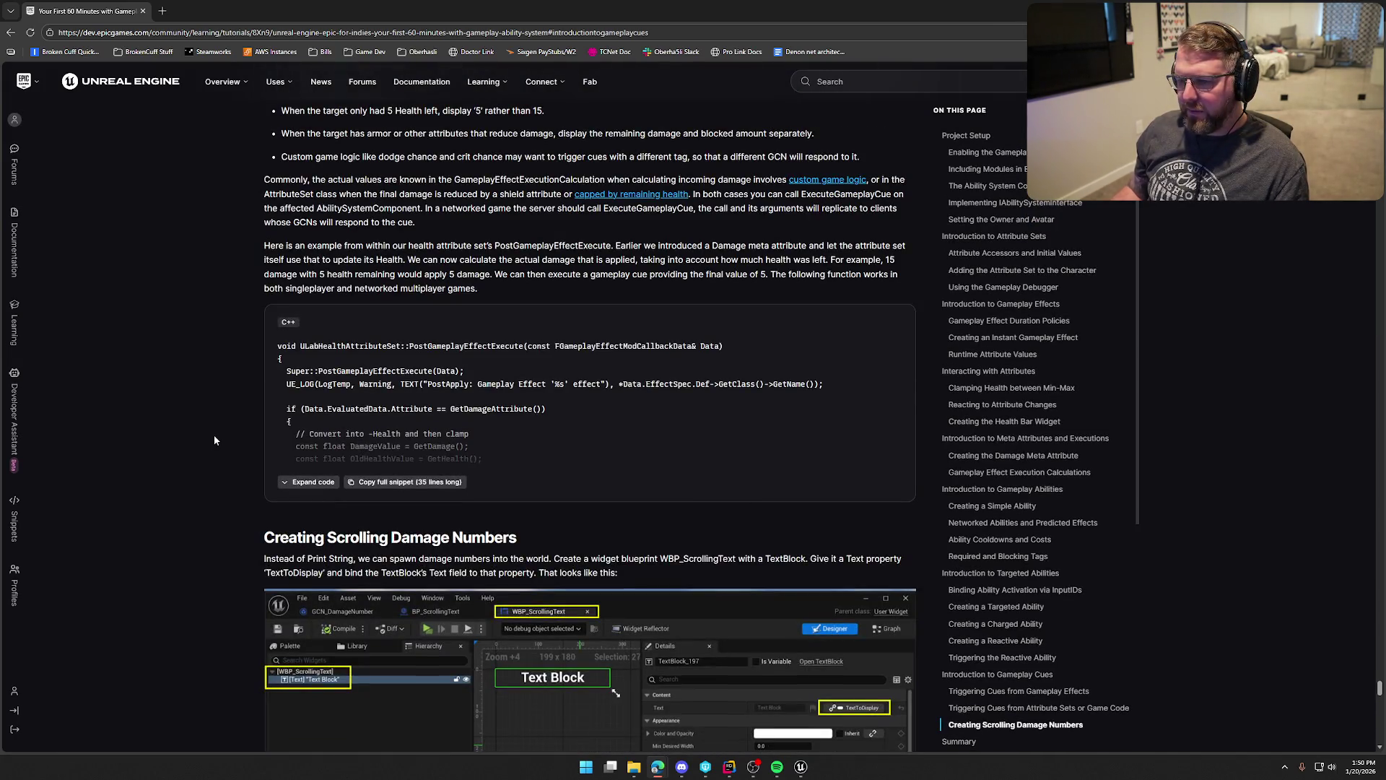
click(309, 482)
Scroll back up to Triggering Cues from Gameplay Effects and its GameplayCue.DamageNumber setup.
scroll(185, 494, down, 3)
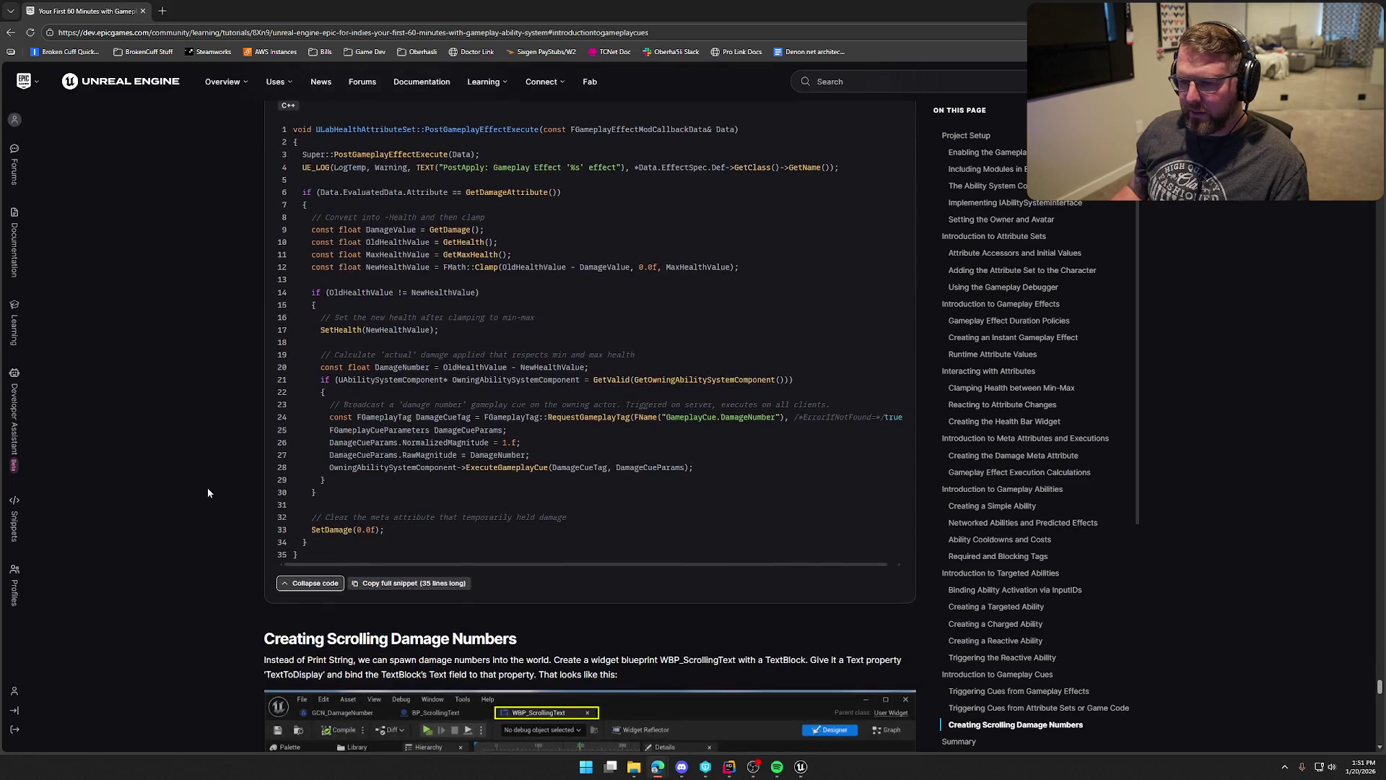
scroll(207, 493, up, 4)
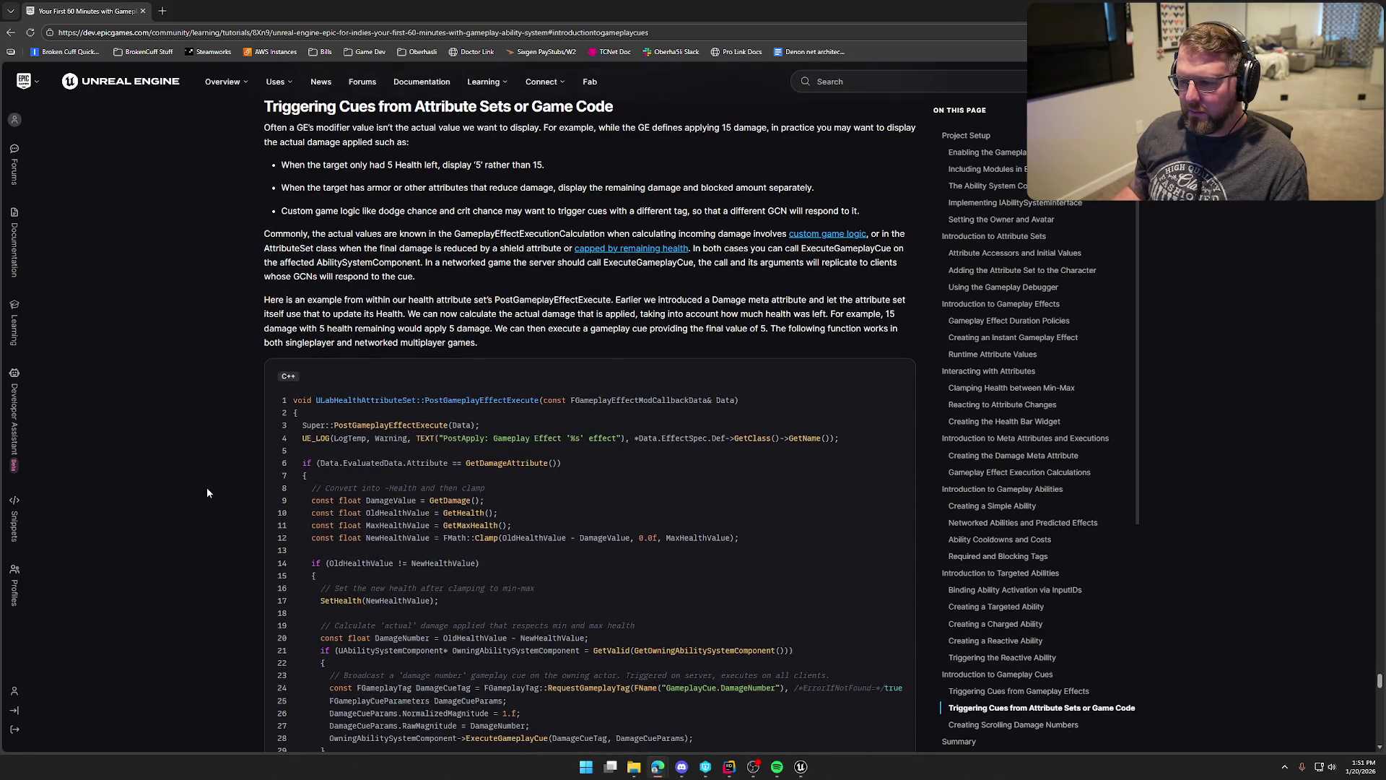
scroll(208, 492, up, 3)
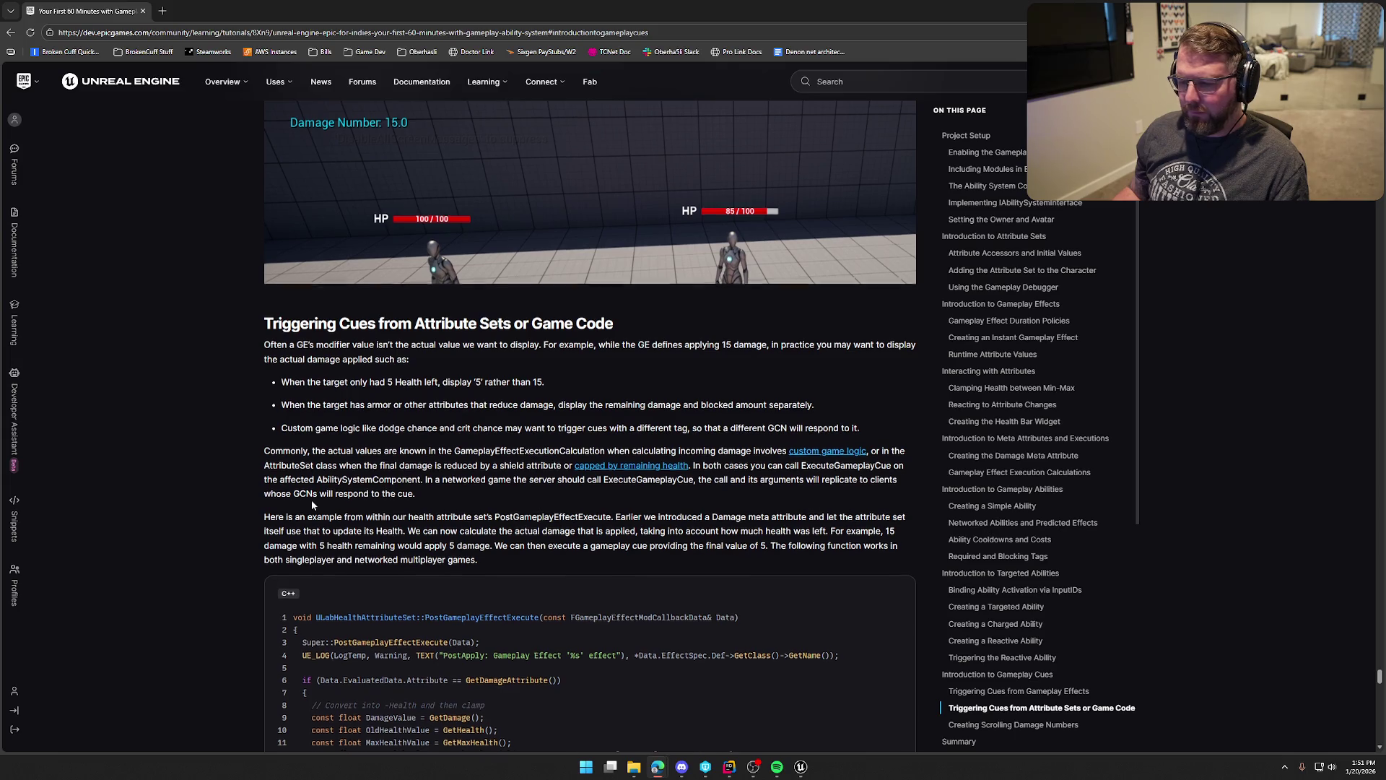
scroll(167, 499, up, 9)
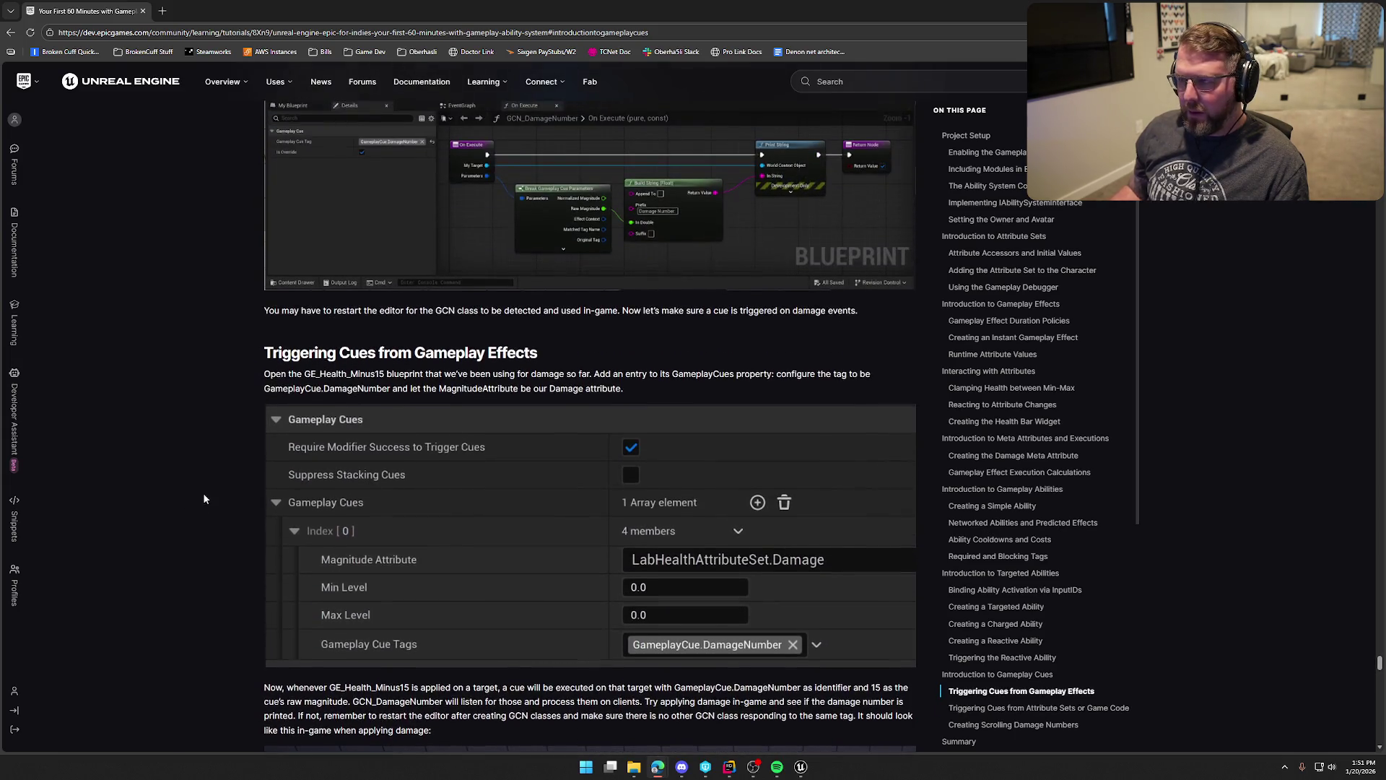
scroll(204, 499, up, 1)
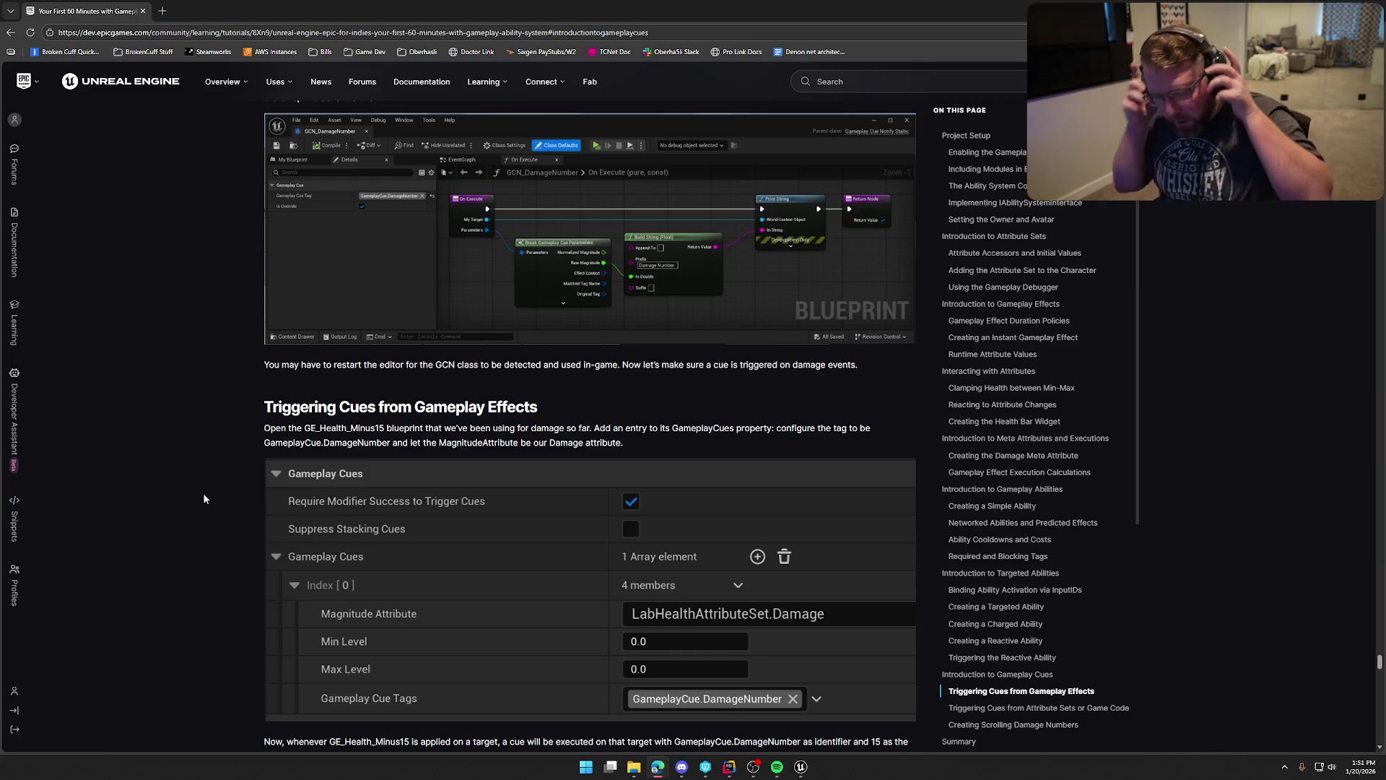
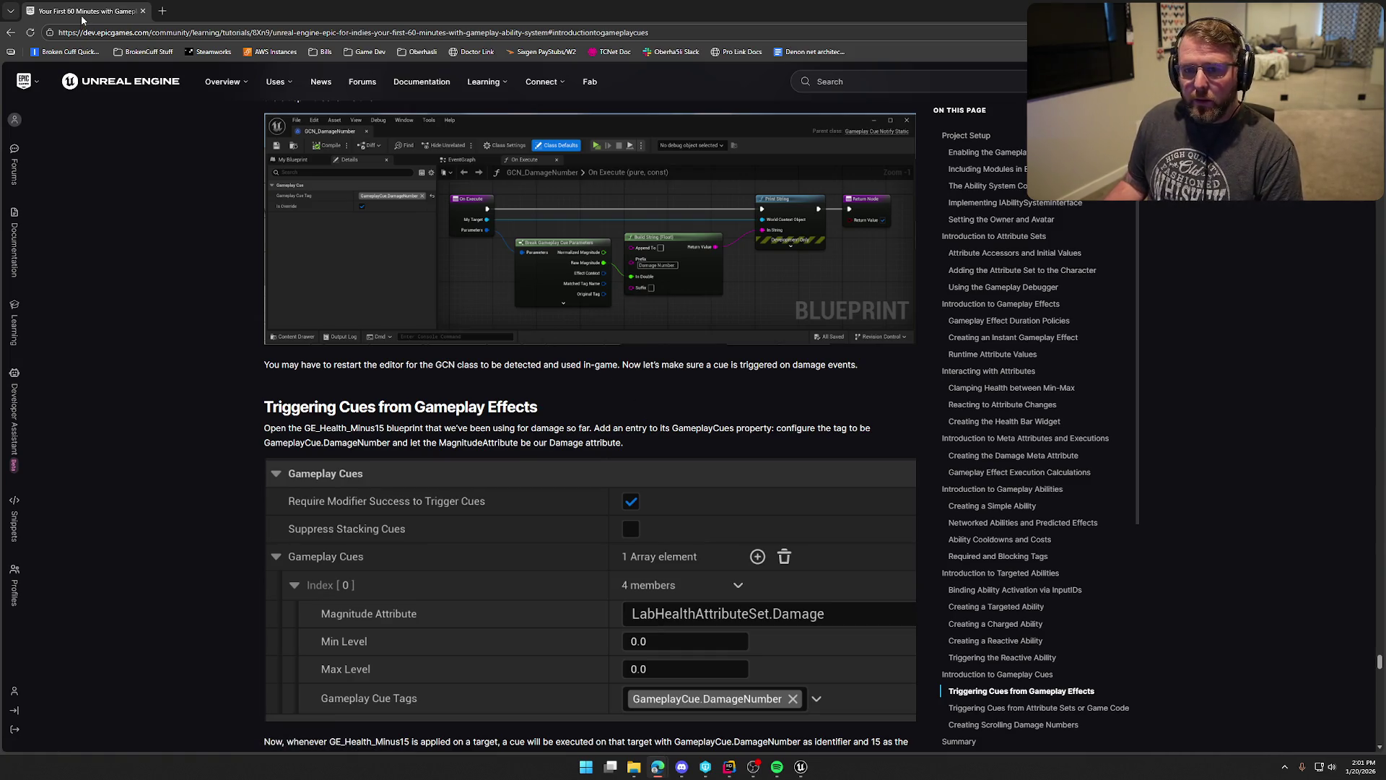
Leave the gameplay cue tutorial in the browser and return to the Unreal Engine editor.
key(alt+Tab)
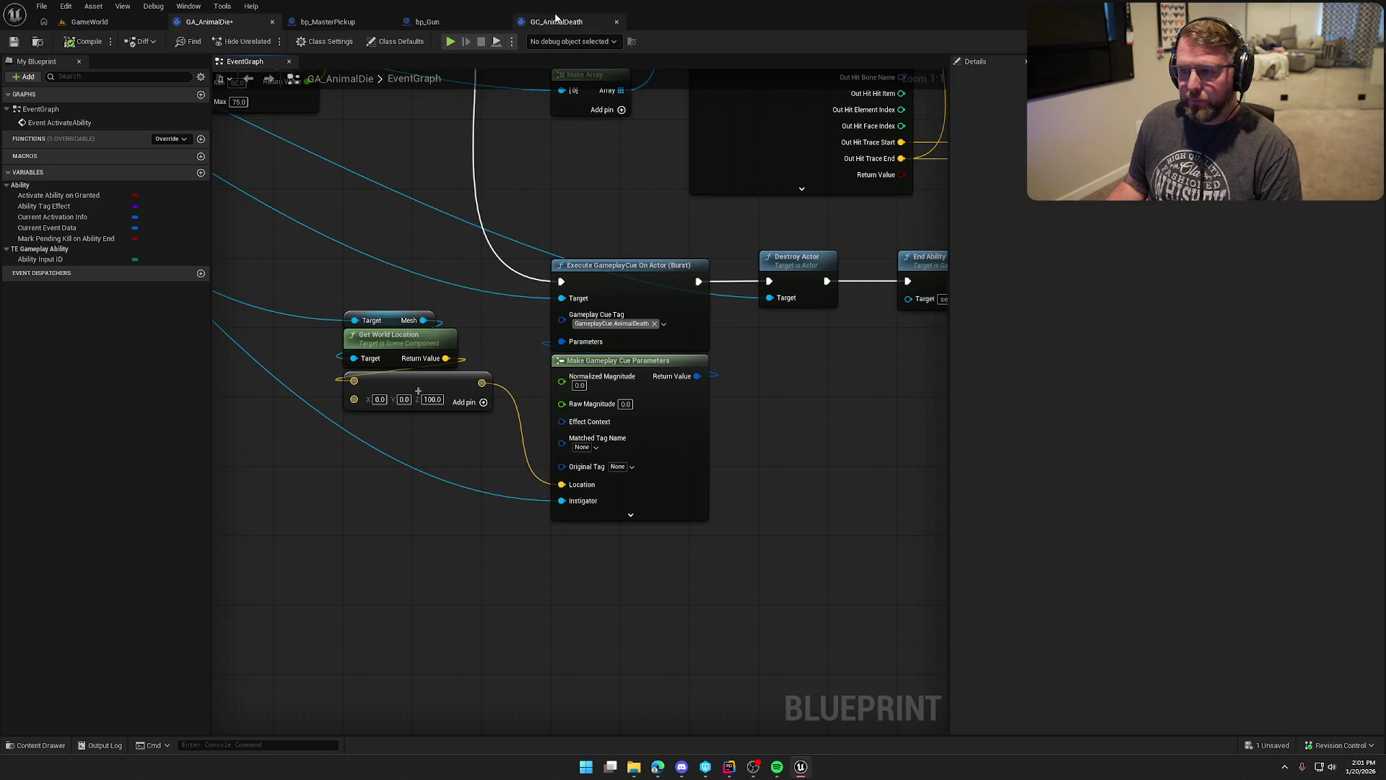
In GC_AnimalDeath, move the Print String node aside, delete the On Execute override, and save.
click(556, 21)
mouse_move(617, 296)
mouse_down()
mouse_move(585, 351)
mouse_move(593, 364)
mouse_up()
click(594, 268)
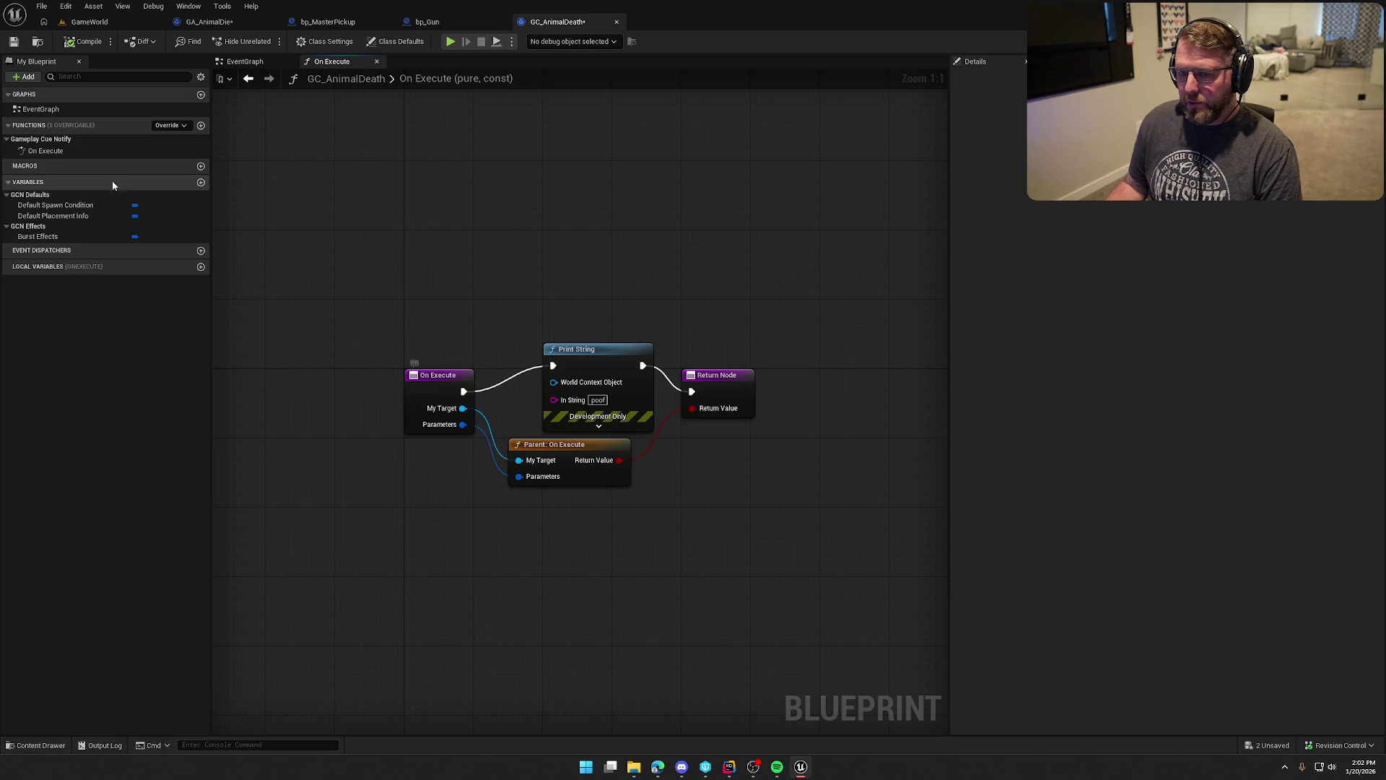
click(85, 152)
key(Delete)
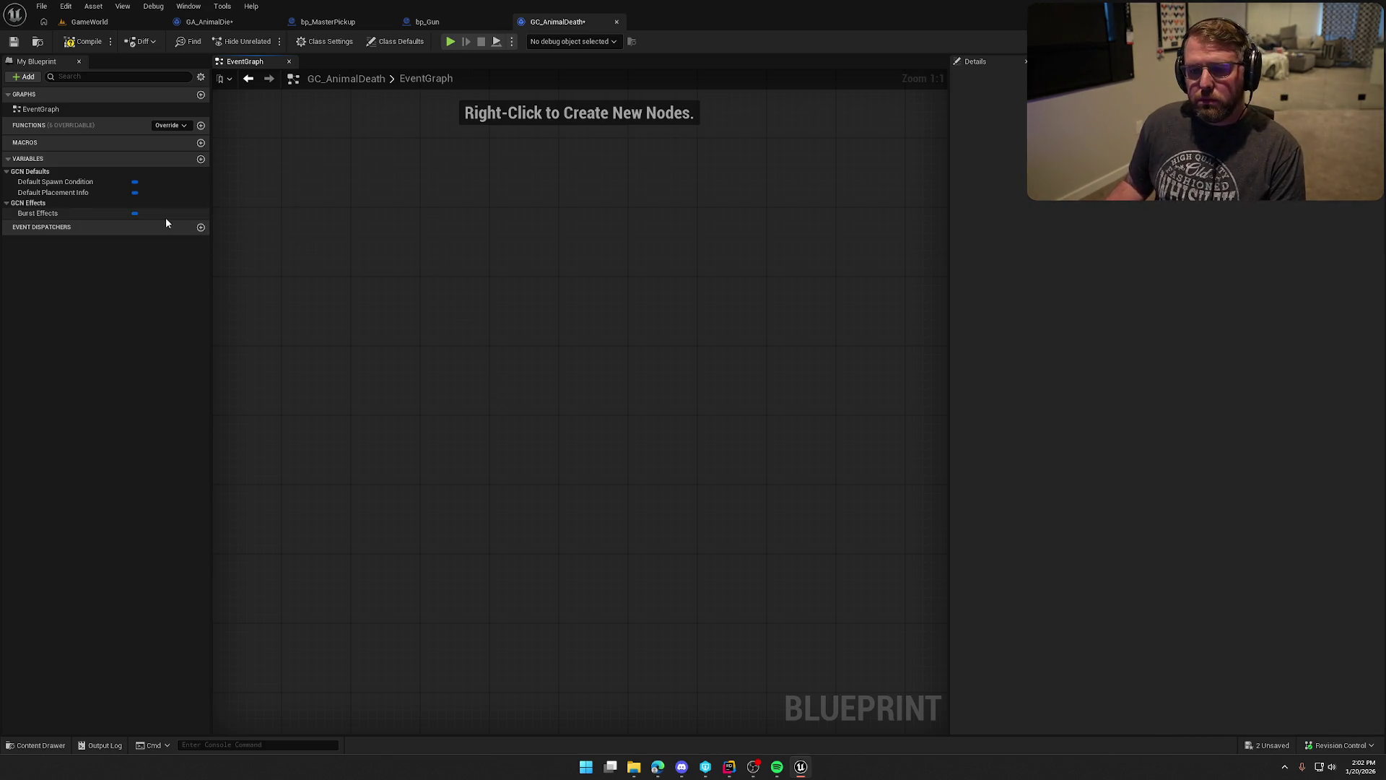
click(38, 214)
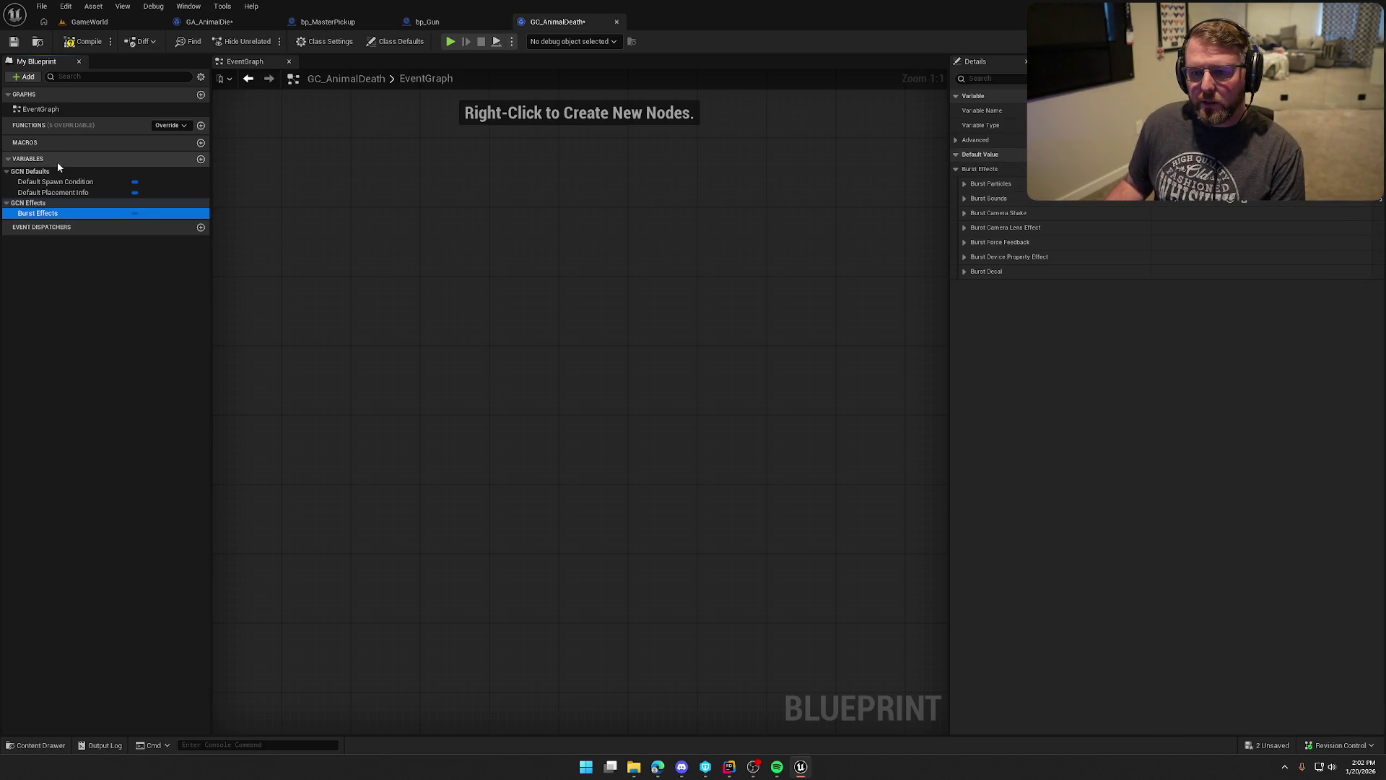
key(ctrl+s)
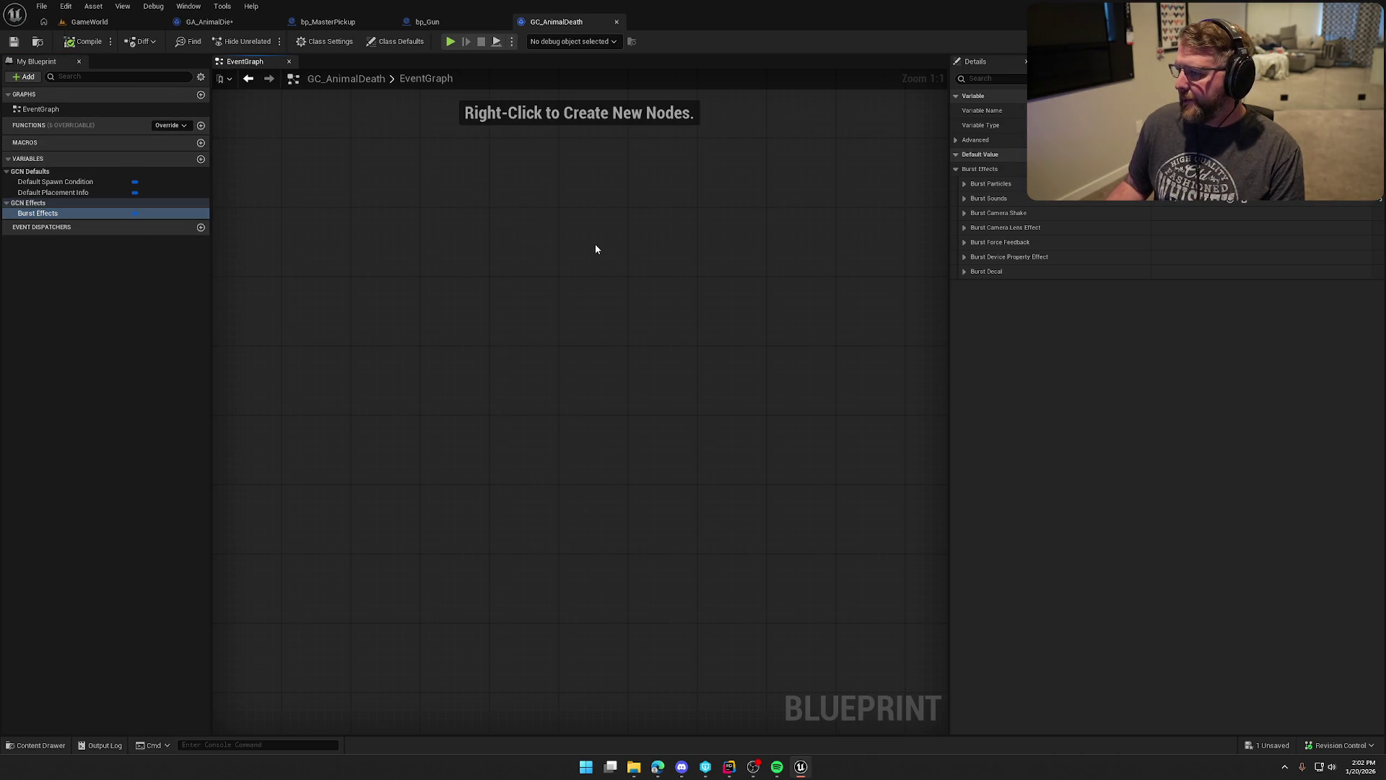
Add an On Active override with a Print String node, then compile.
click(174, 125)
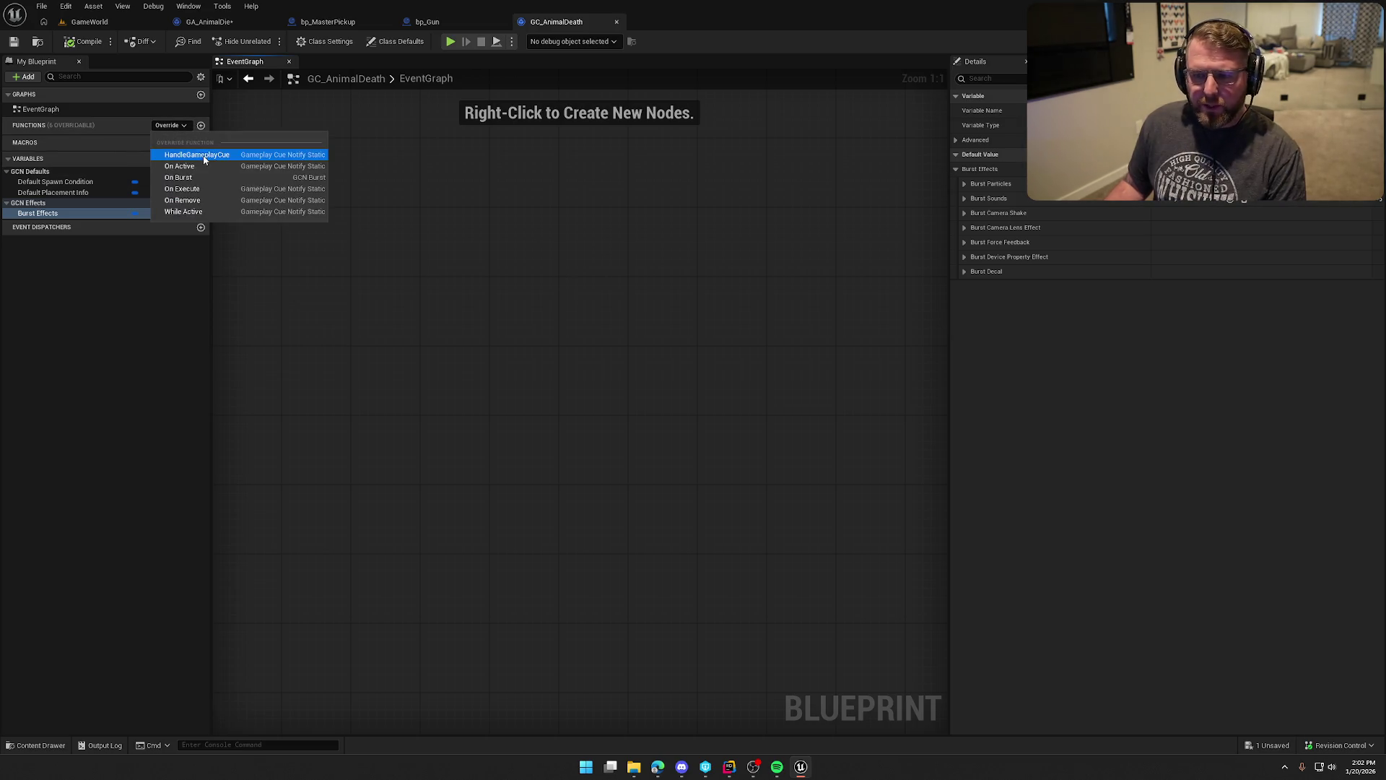
click(218, 167)
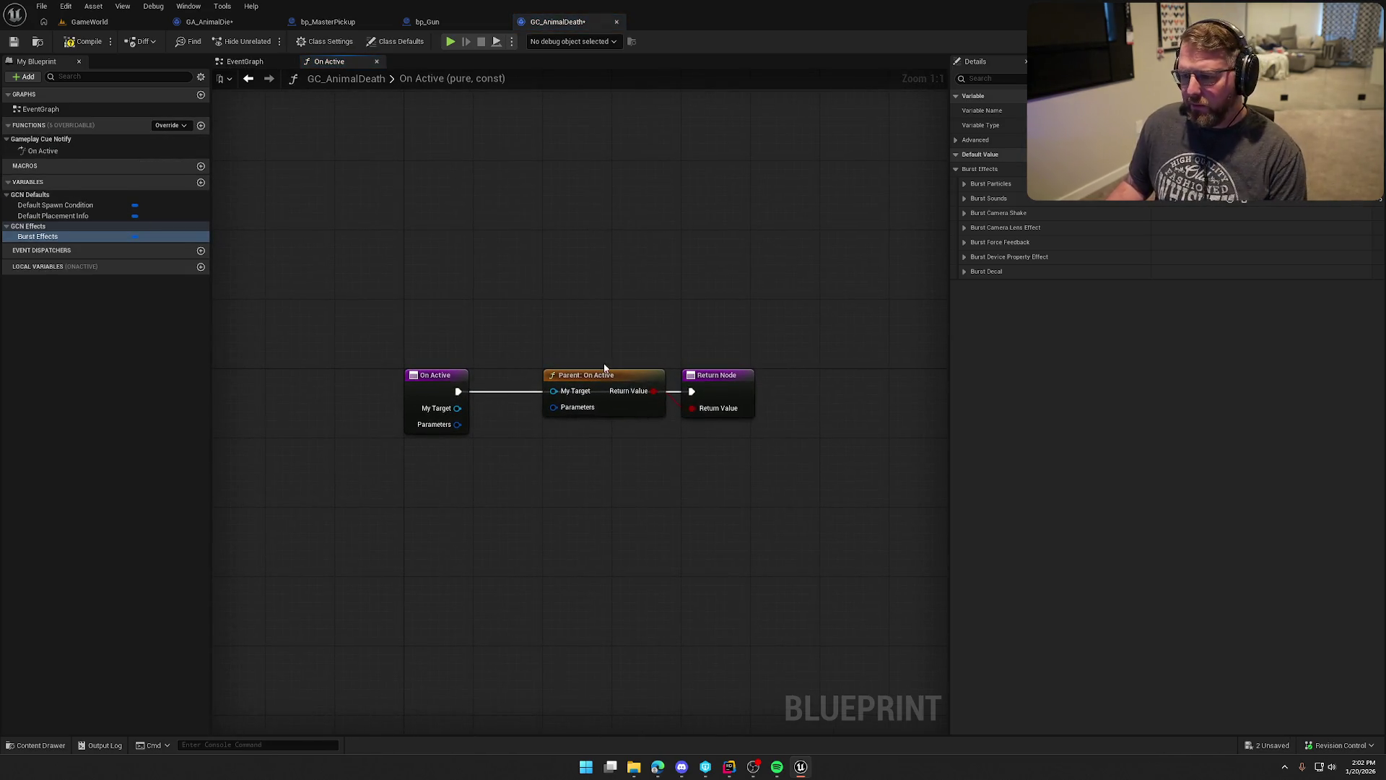
drag(480, 332, 487, 244)
text(priu)
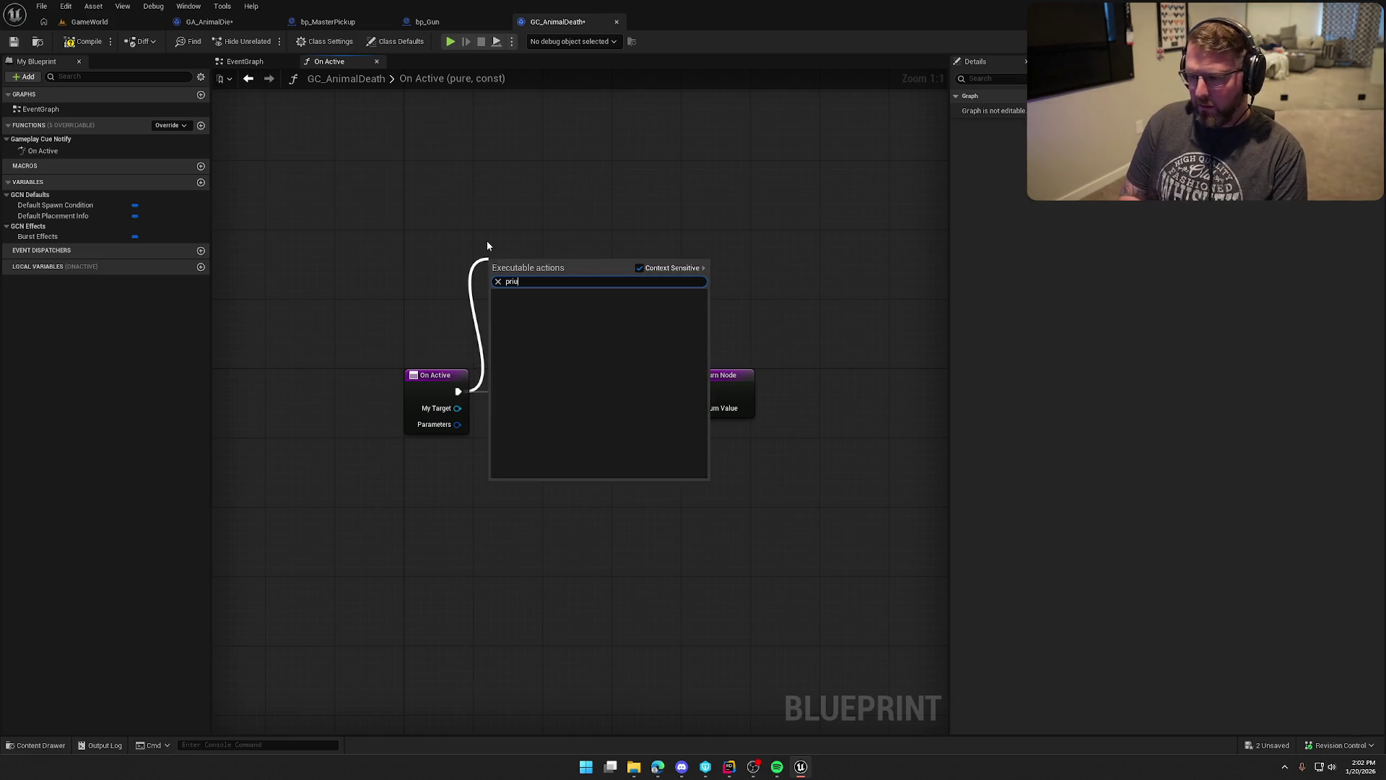
key(Return)
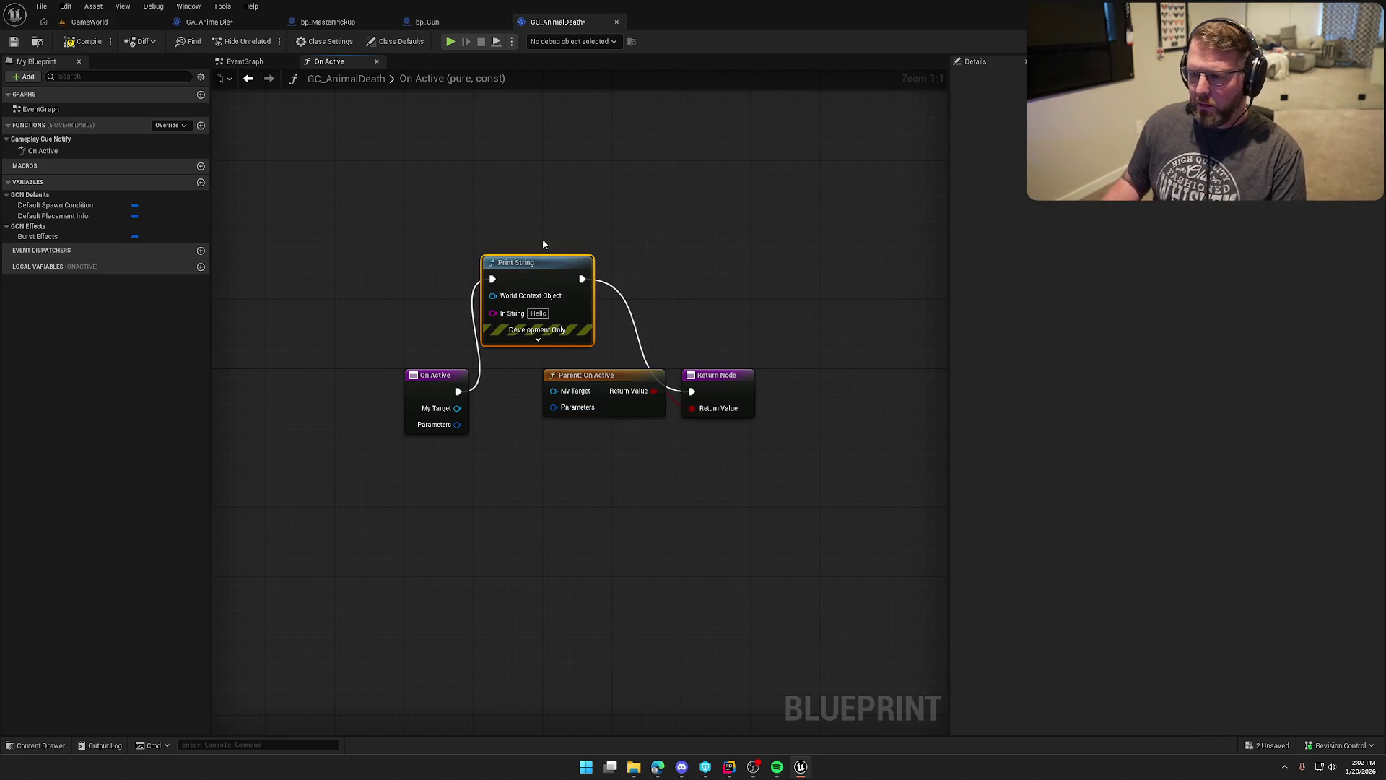
click(83, 42)
Wire My Target and Parameters into Parent: On Active and recompile the cue.
click(79, 22)
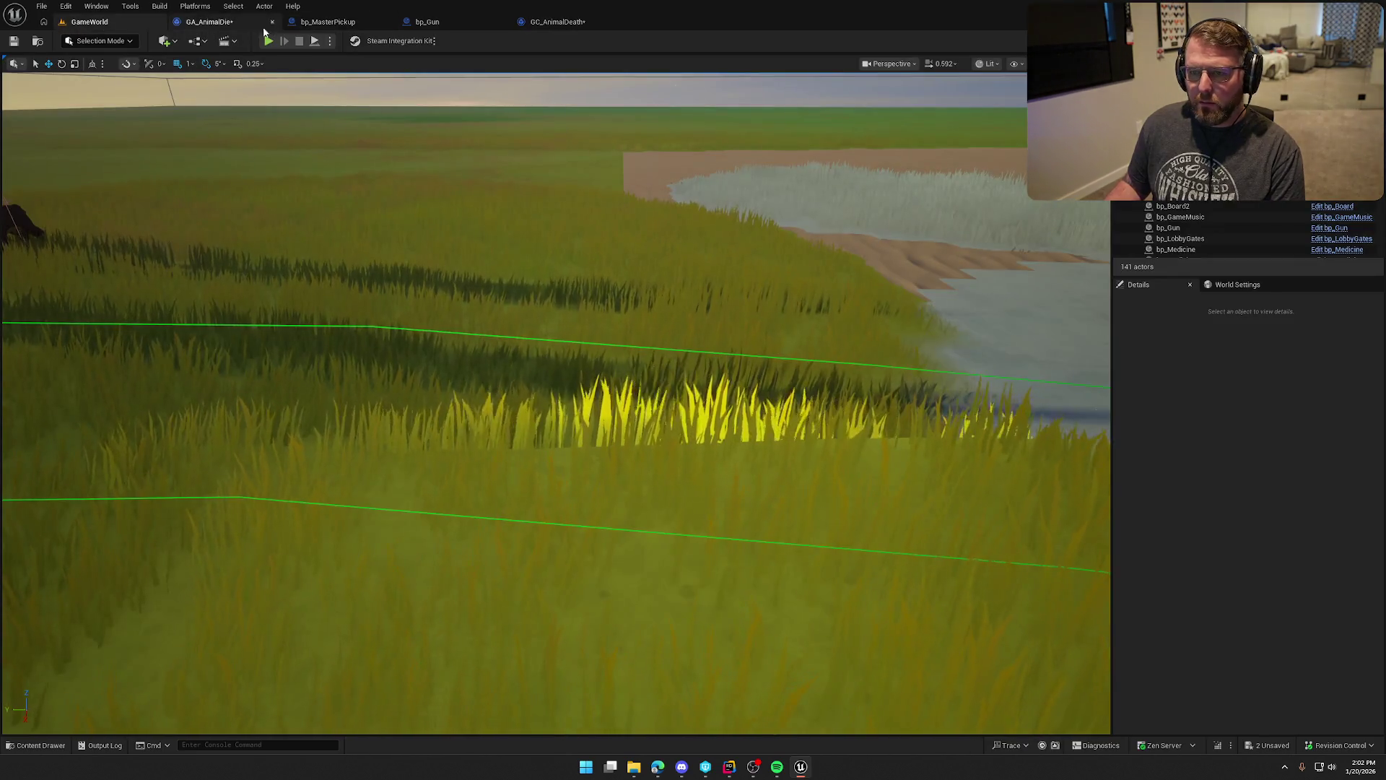
click(210, 22)
click(557, 22)
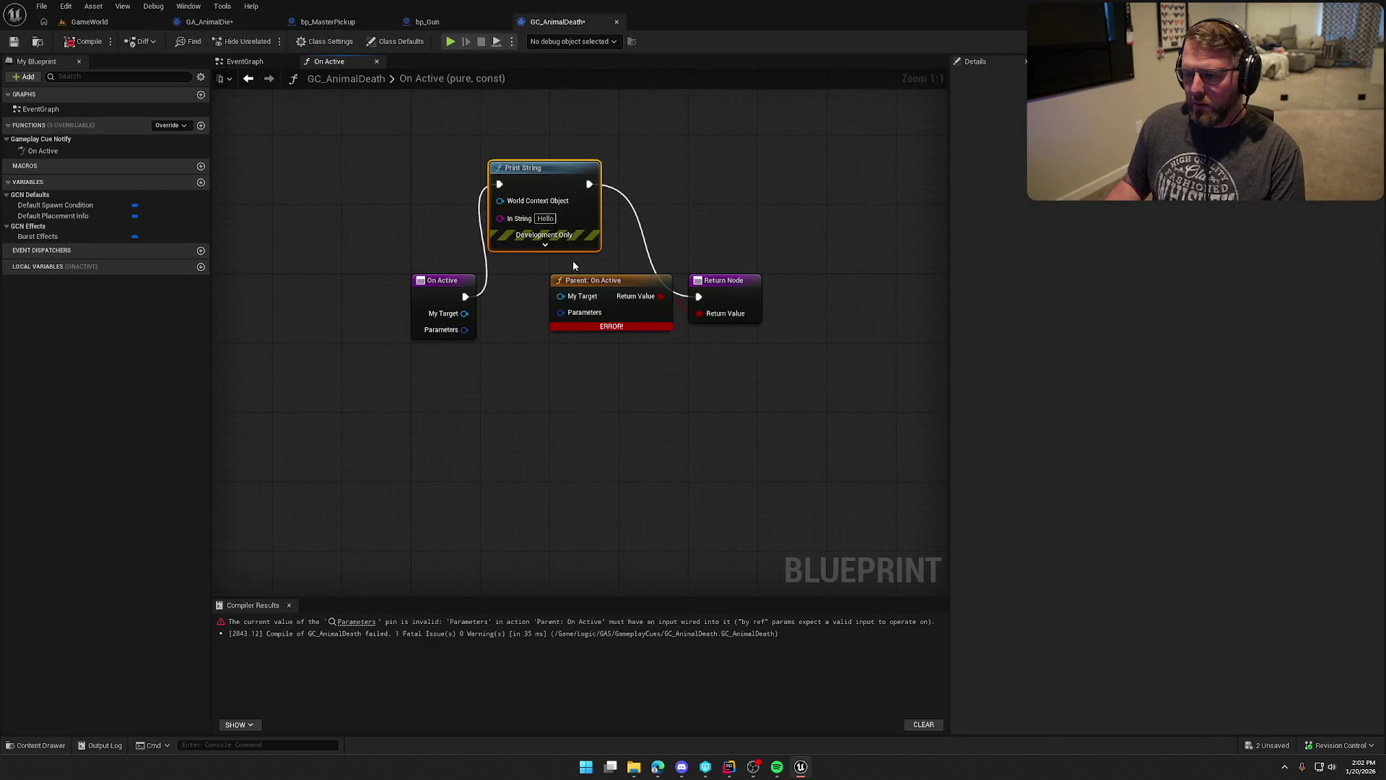
mouse_move(560, 296)
mouse_down()
mouse_move(464, 313)
mouse_move(560, 312)
mouse_up()
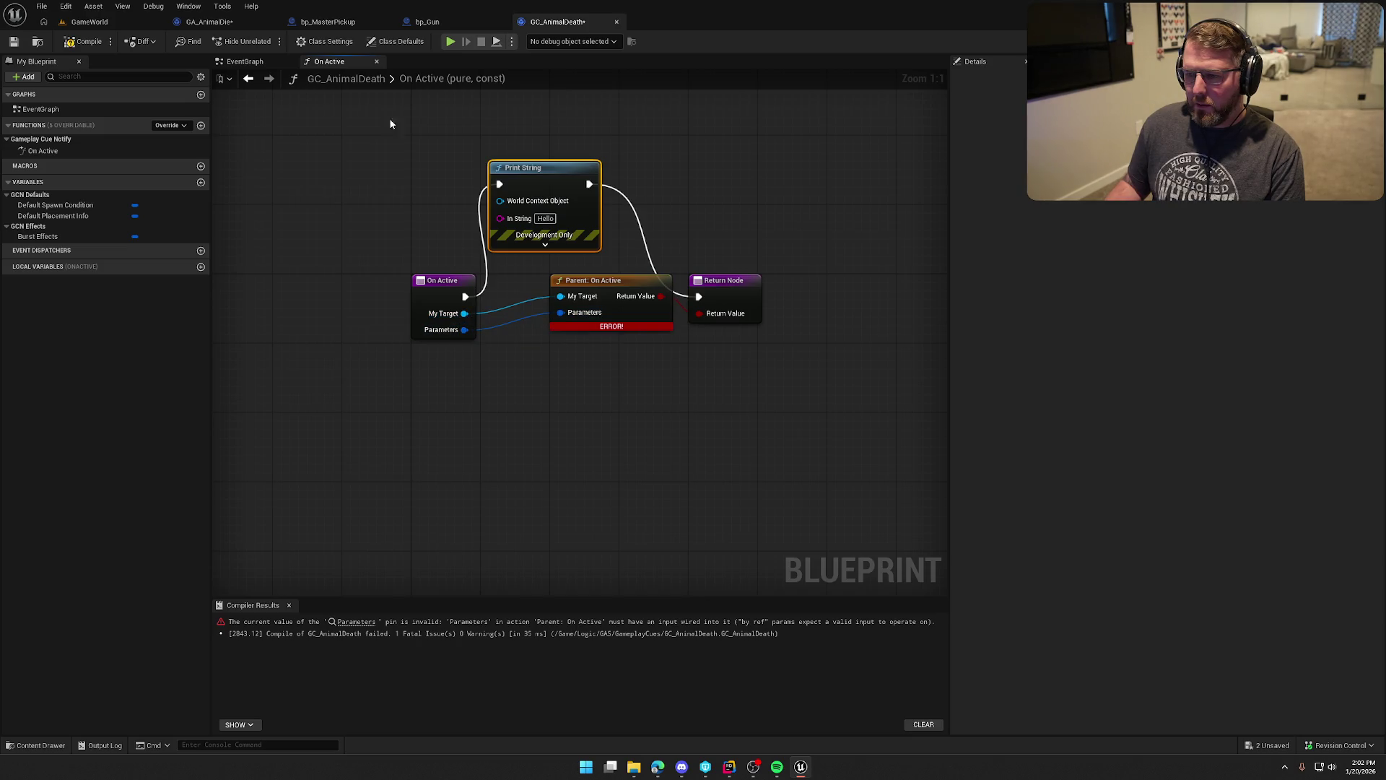
click(68, 41)
click(89, 22)
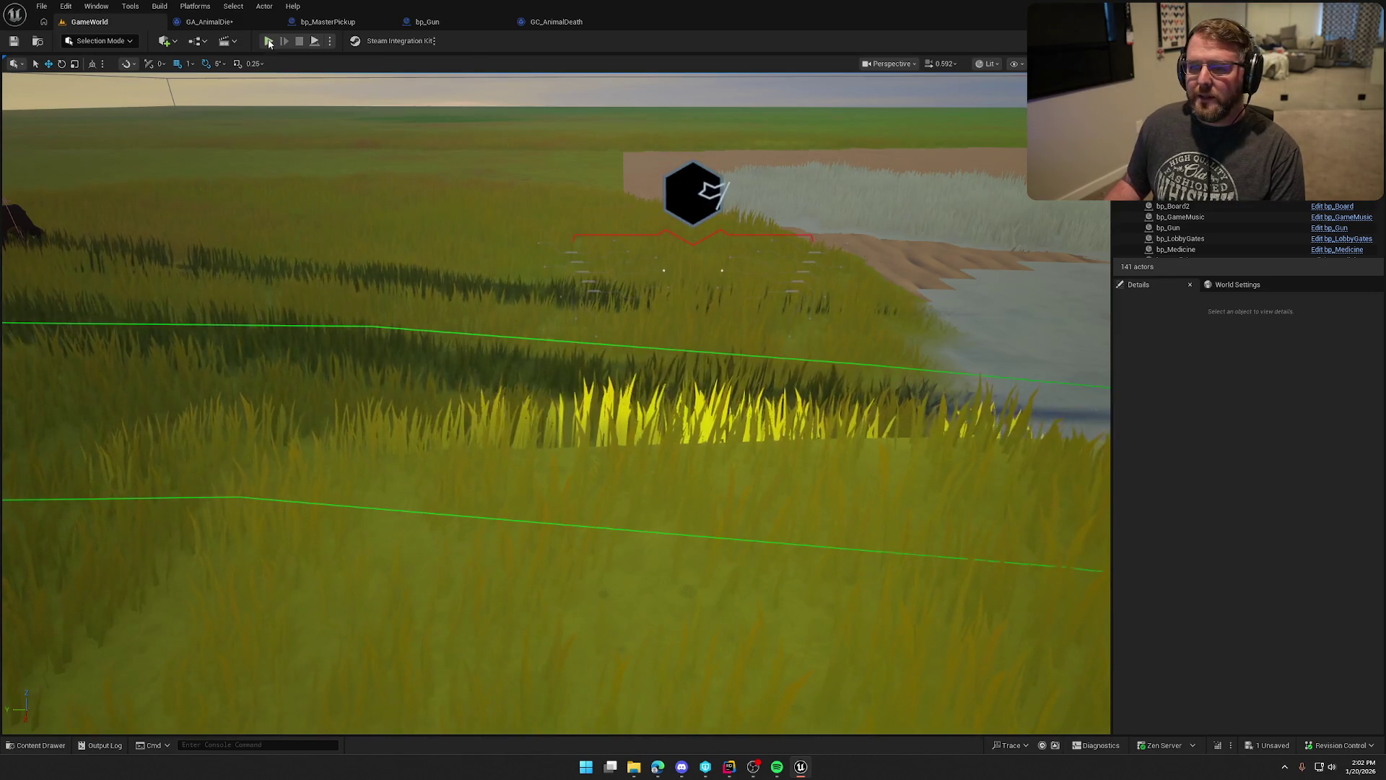
Run a play-in-editor test of GameWorld, stop it, and bring up GA_AnimalDie's graph.
key(alt+p)
click(500, 230)
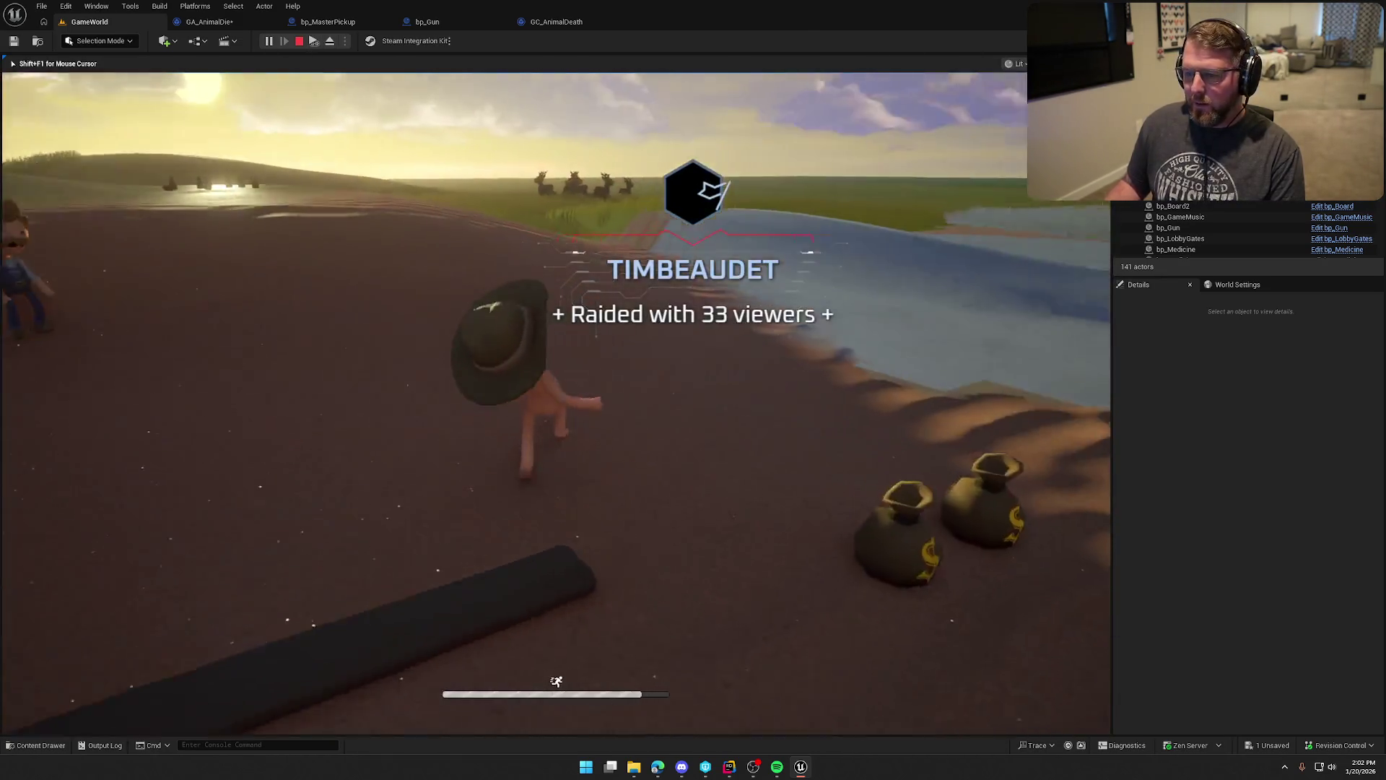
key(super)
key(super)
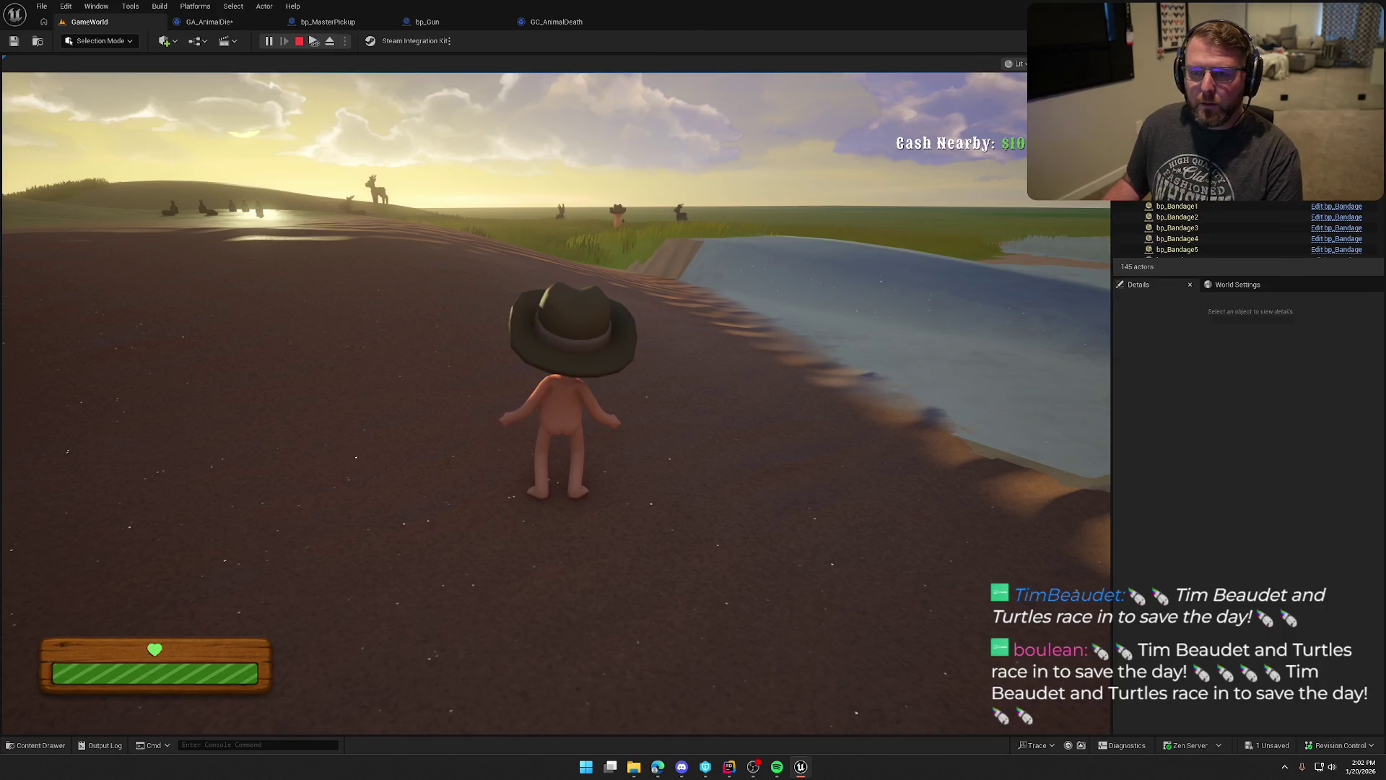
key(Escape)
click(205, 22)
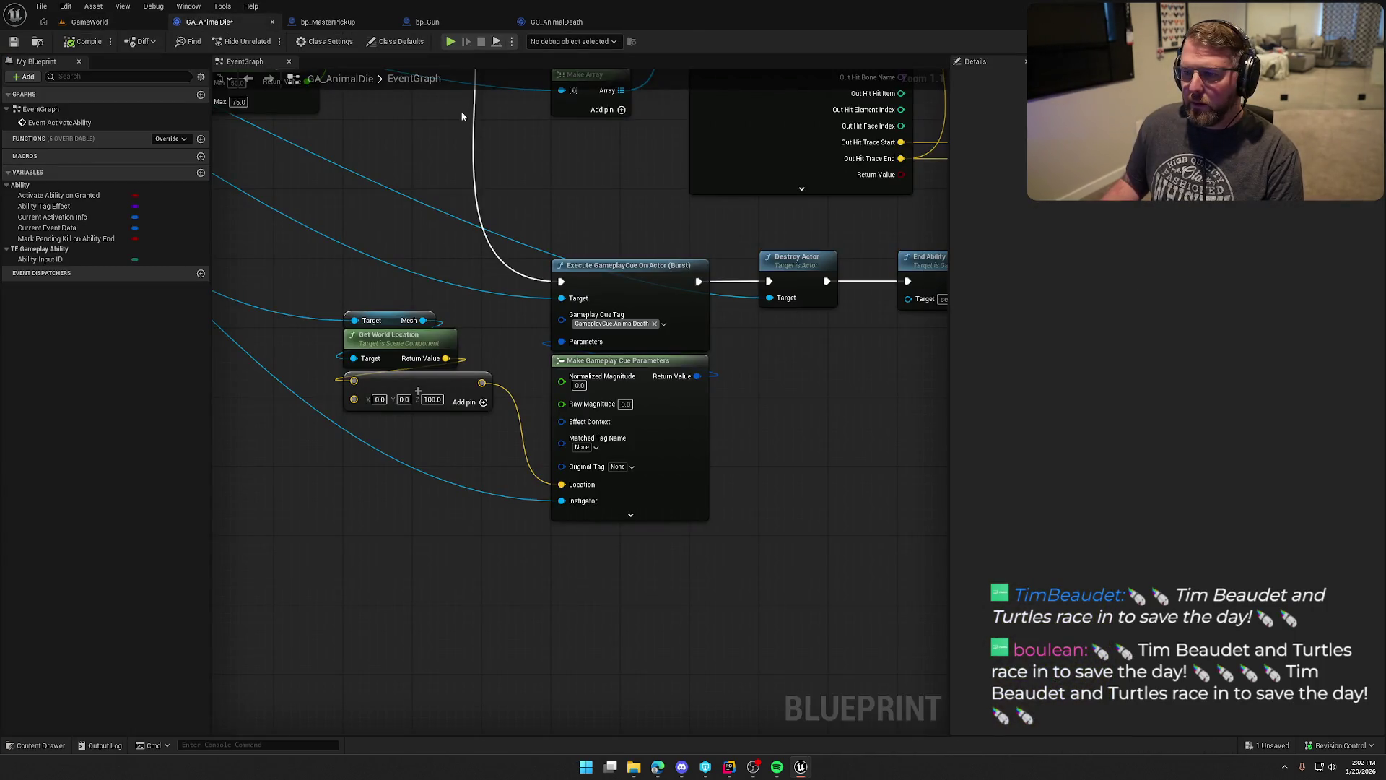
Save GA_AnimalDie, remove GC_AnimalDeath's On Active override, save again, and return to GameWorld.
key(ctrl+s)
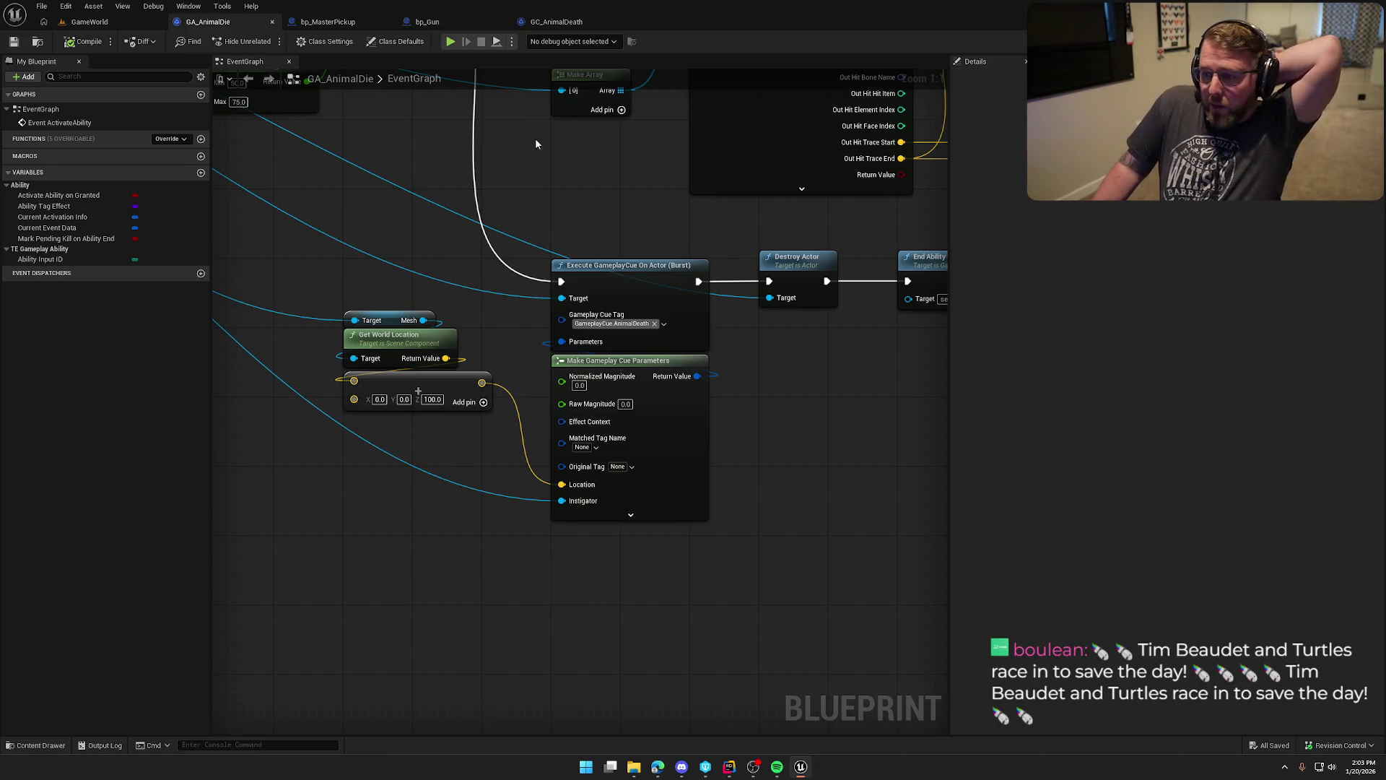
click(548, 24)
click(56, 151)
key(Delete)
key(ctrl+s)
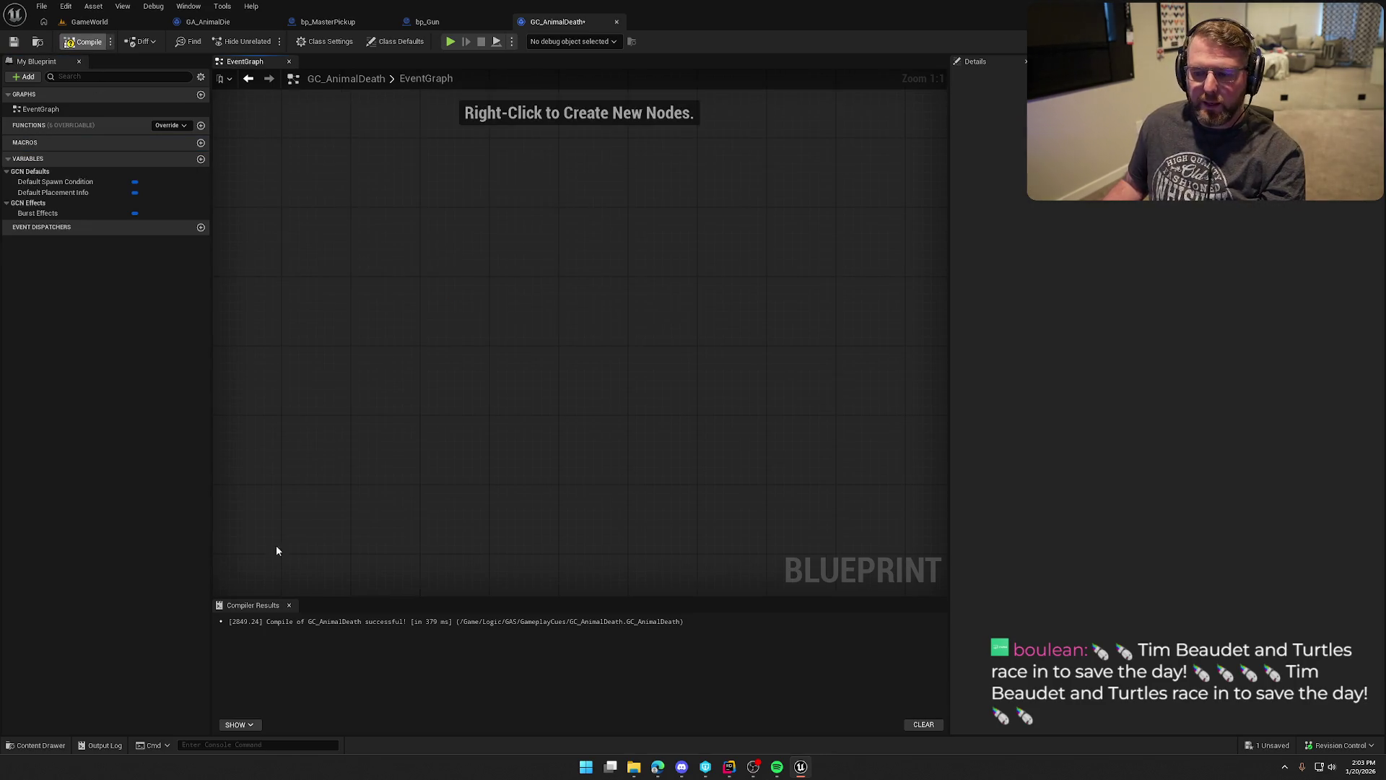
click(288, 605)
click(93, 23)
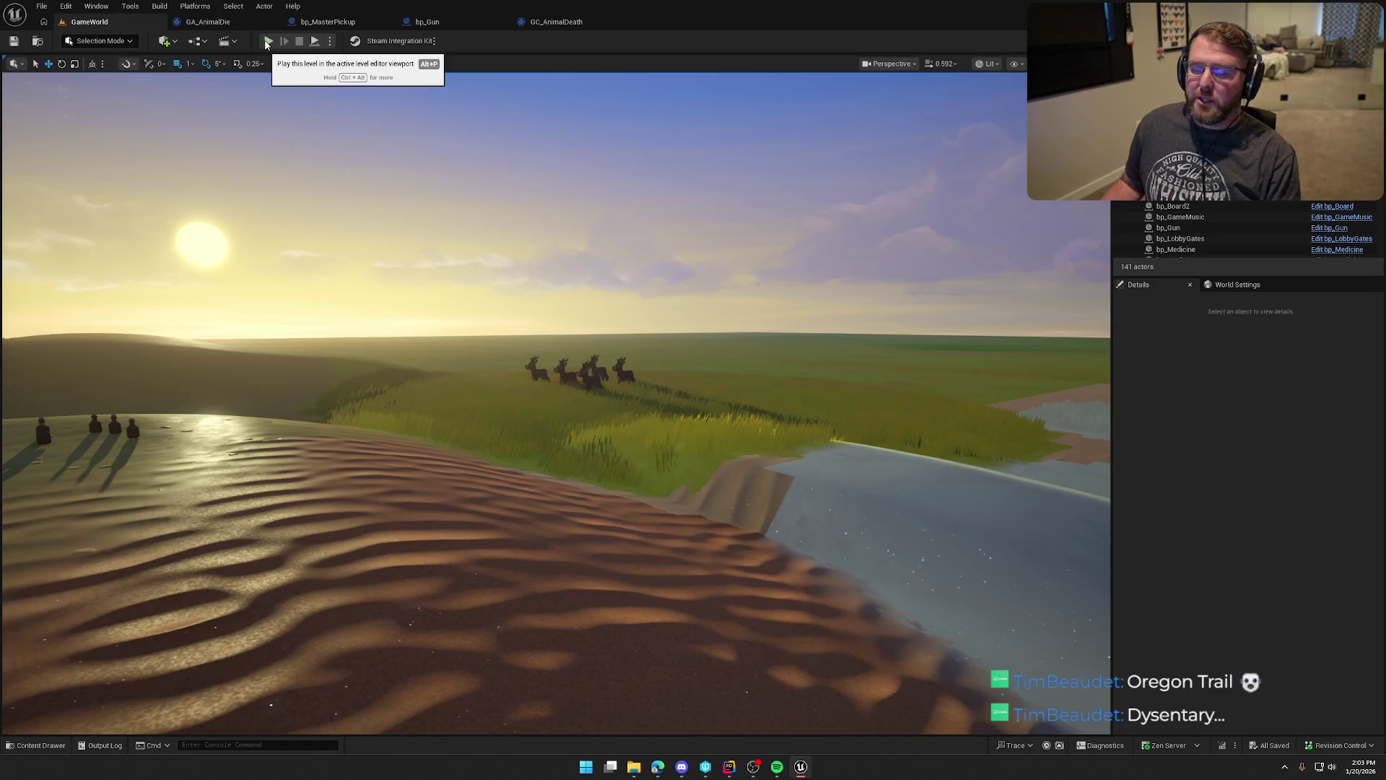
Start a play session and walk the character past the trading post to the wagon.
key(alt+p)
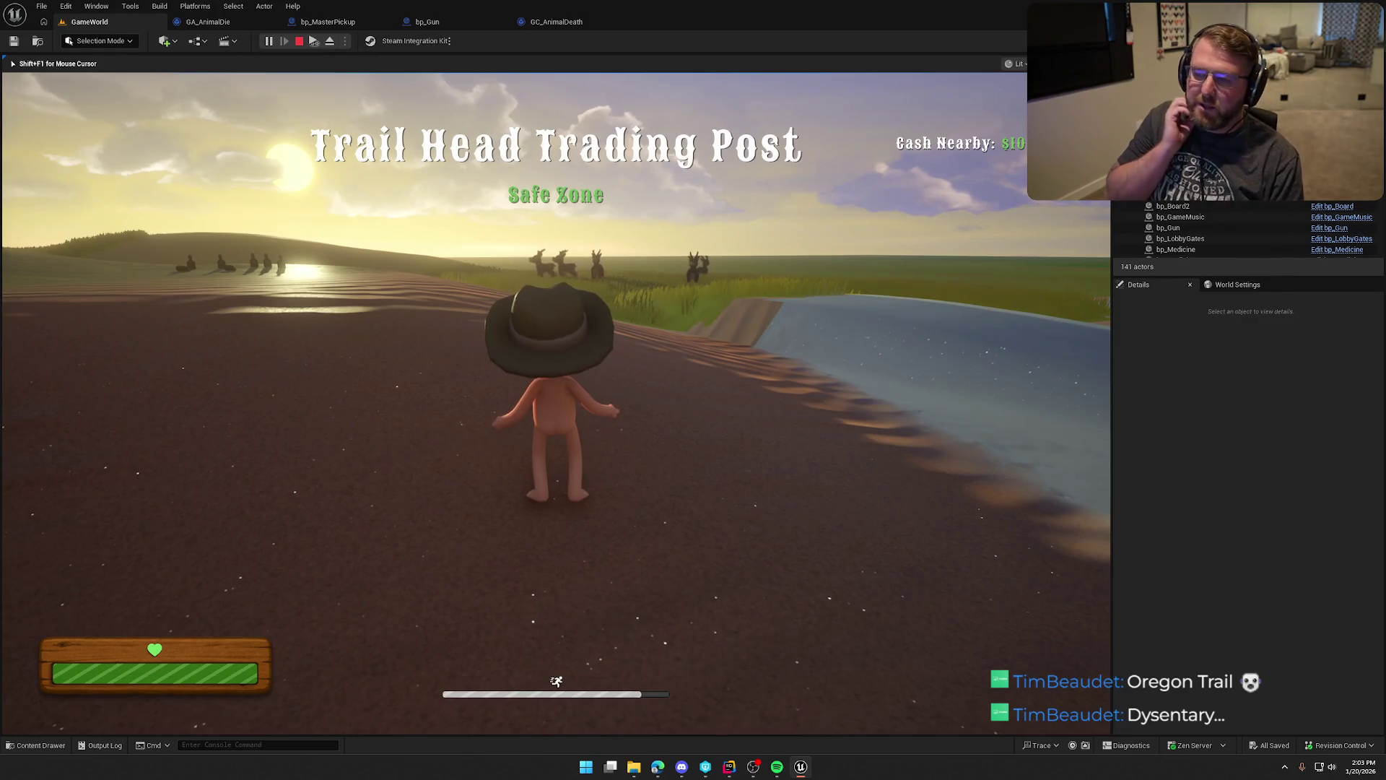
key(a)
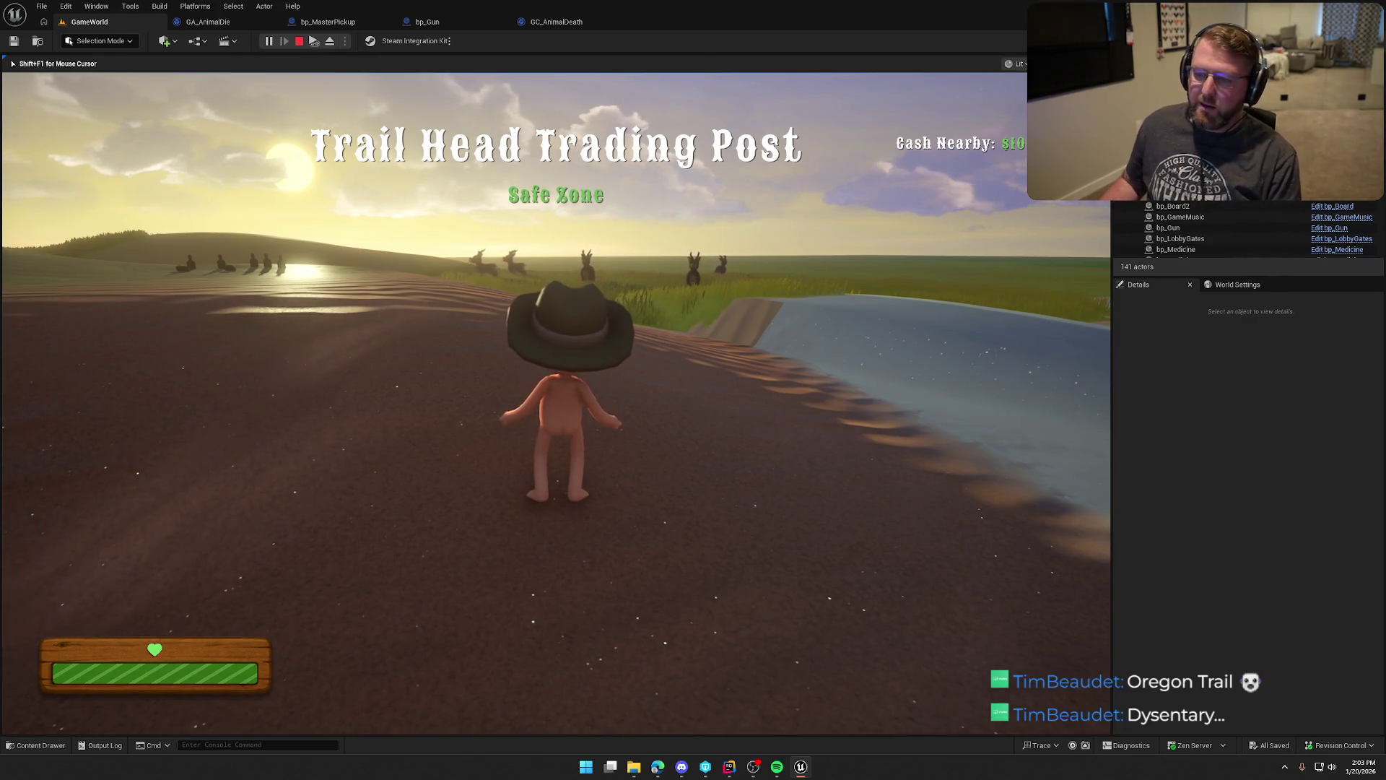
key(w)
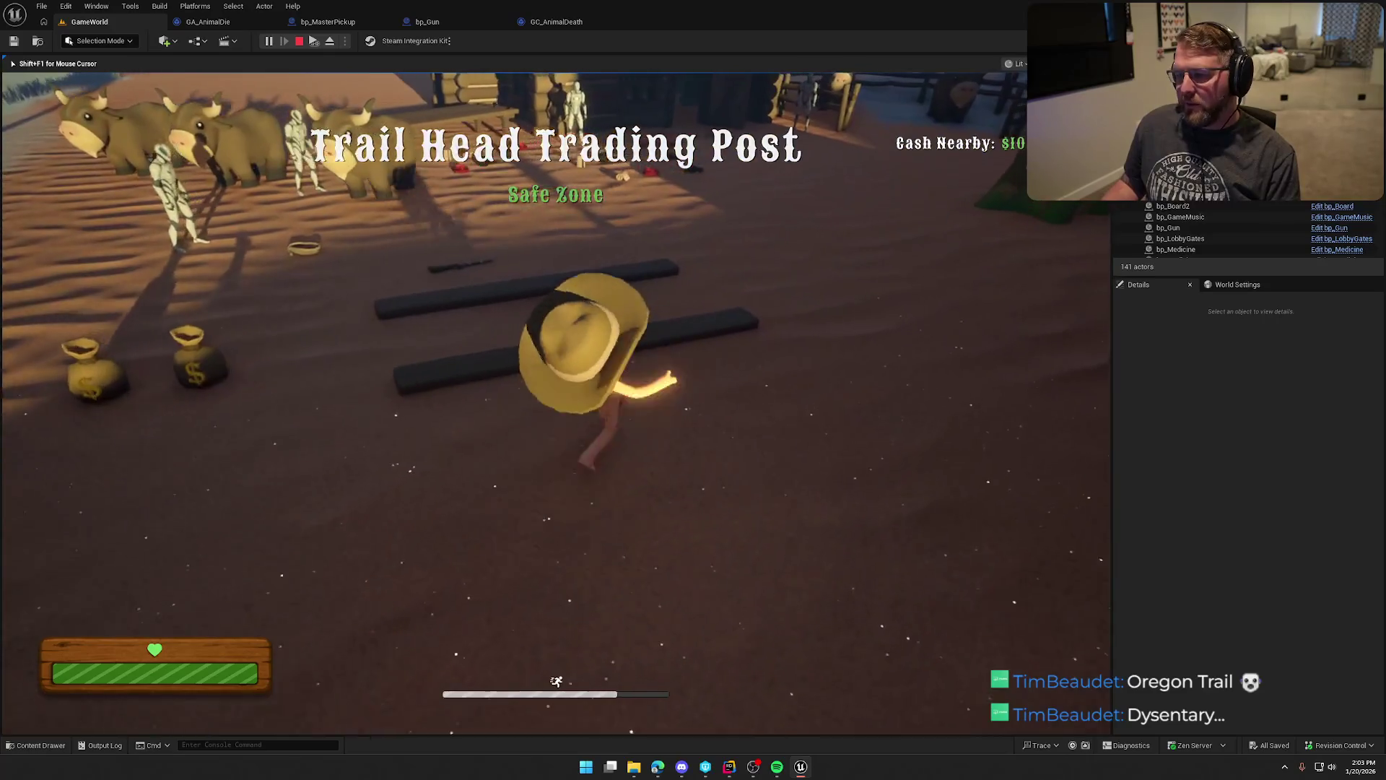
key(w)
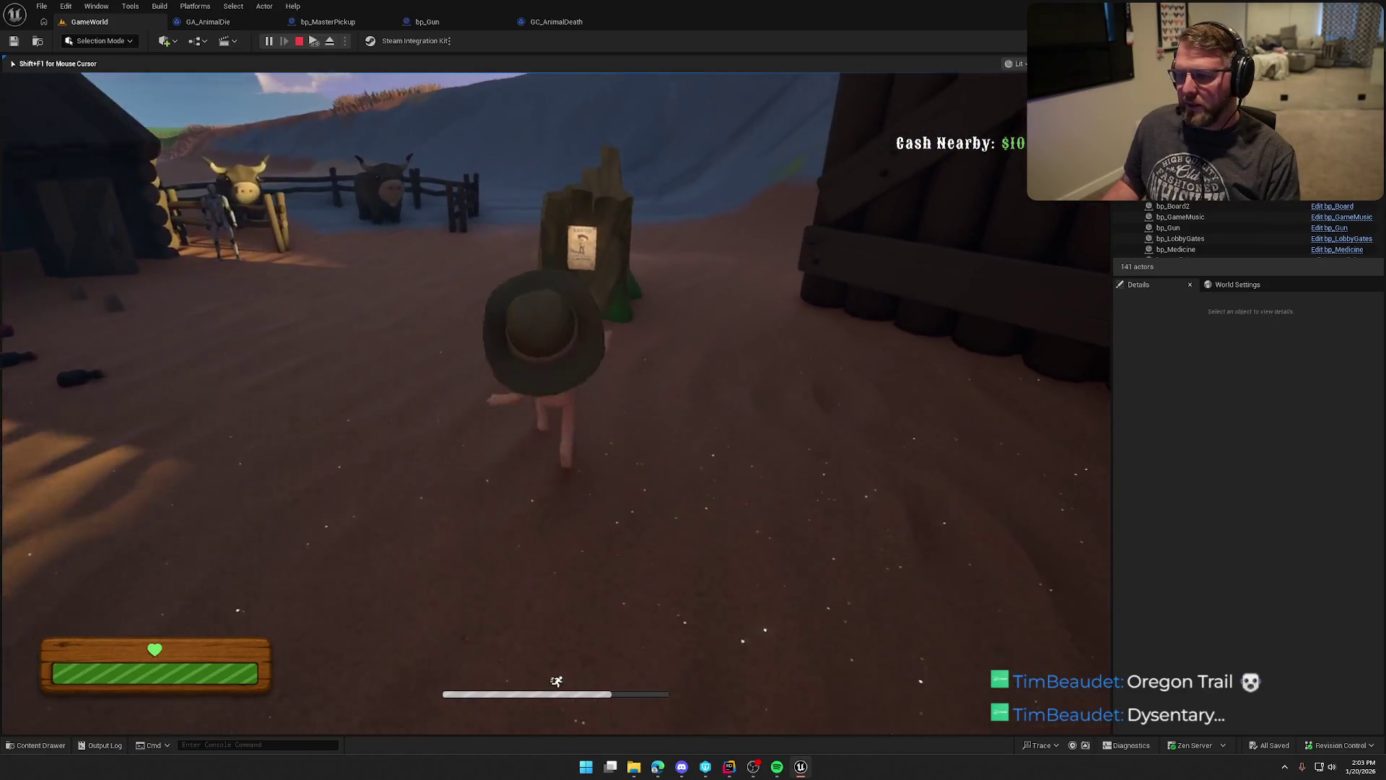
key(w)
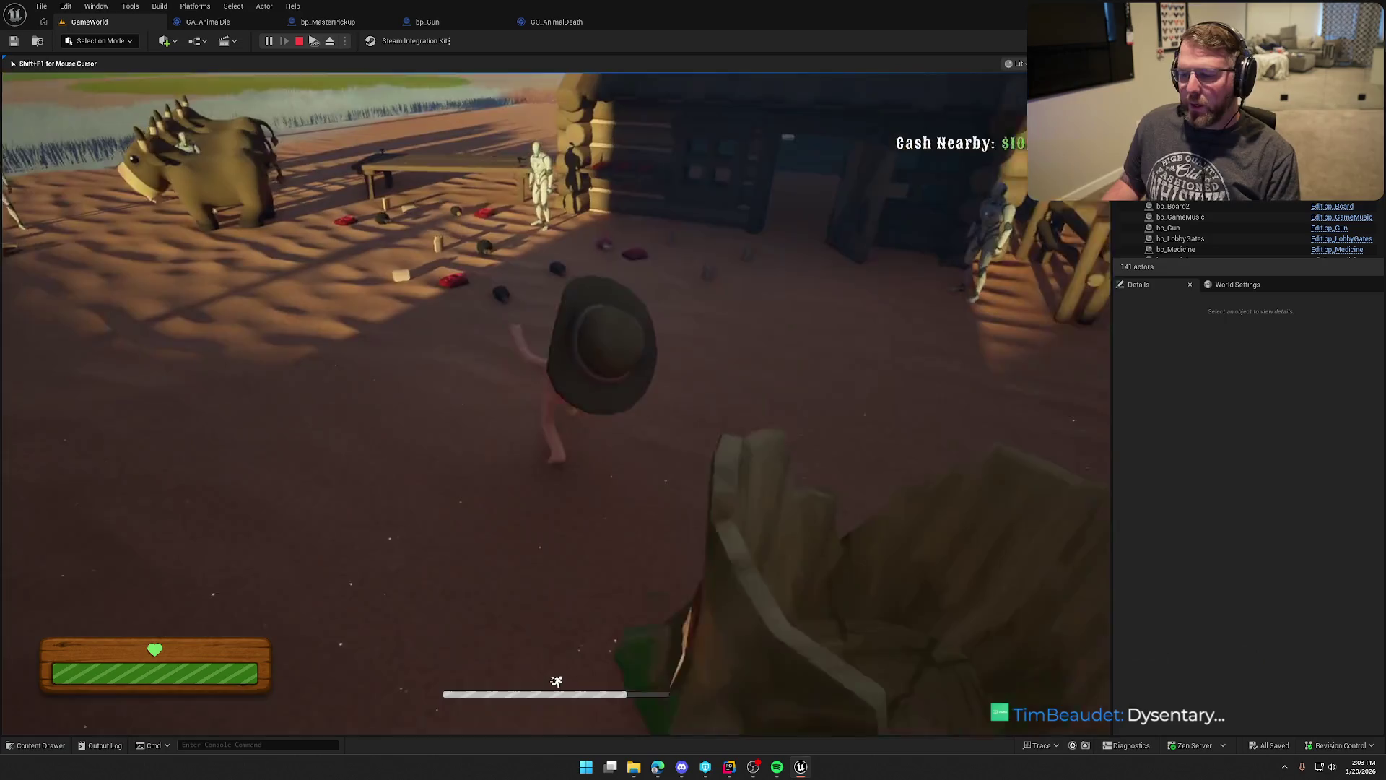
key(w)
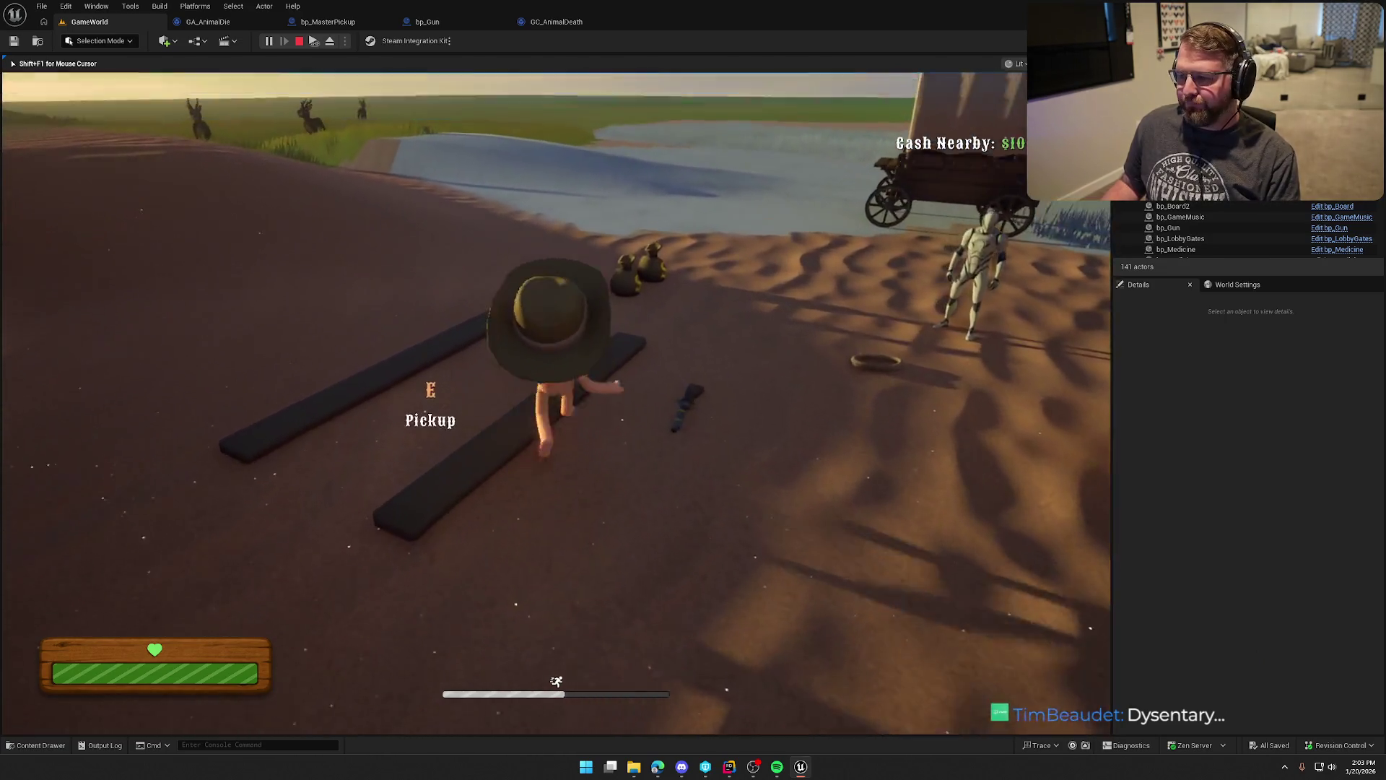
key(w)
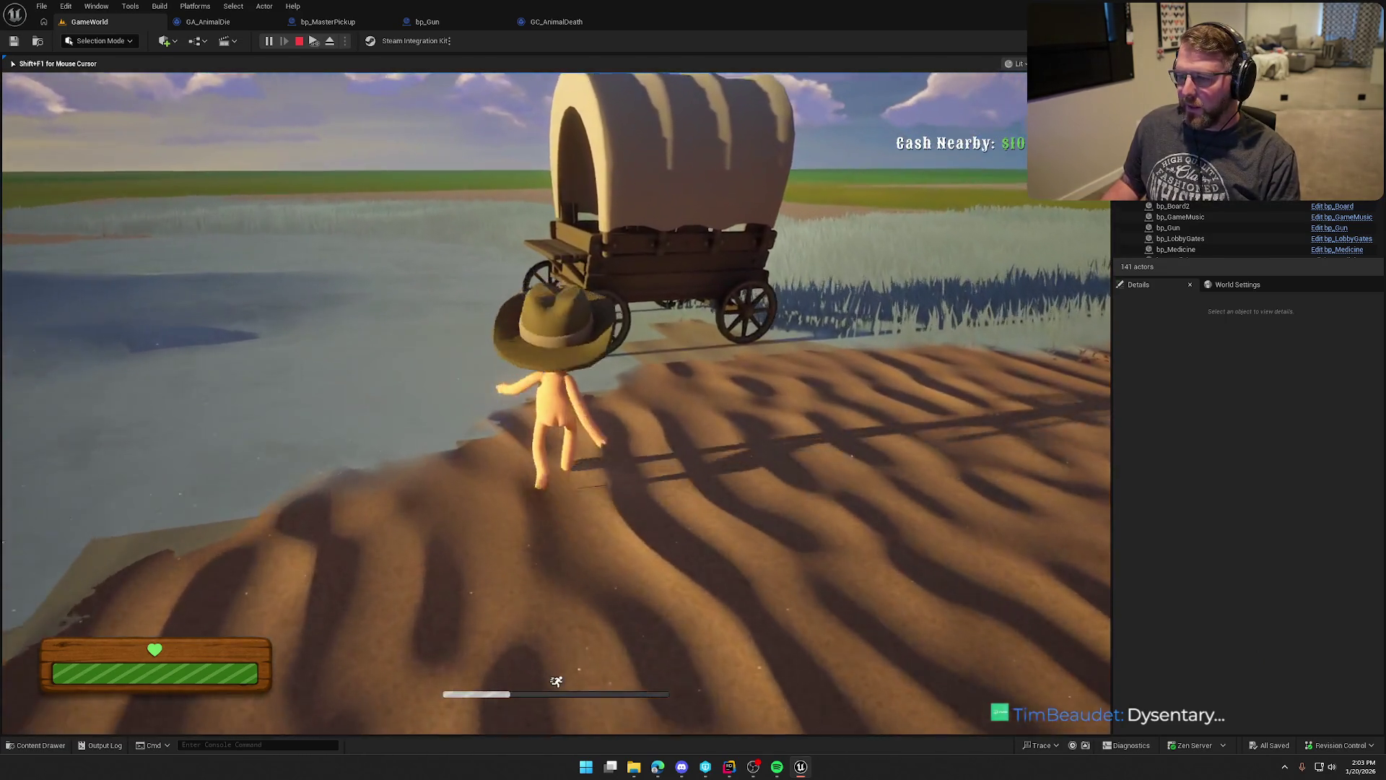
Board the wagon, drive it along the river onto the grass, then stop playing.
key(e)
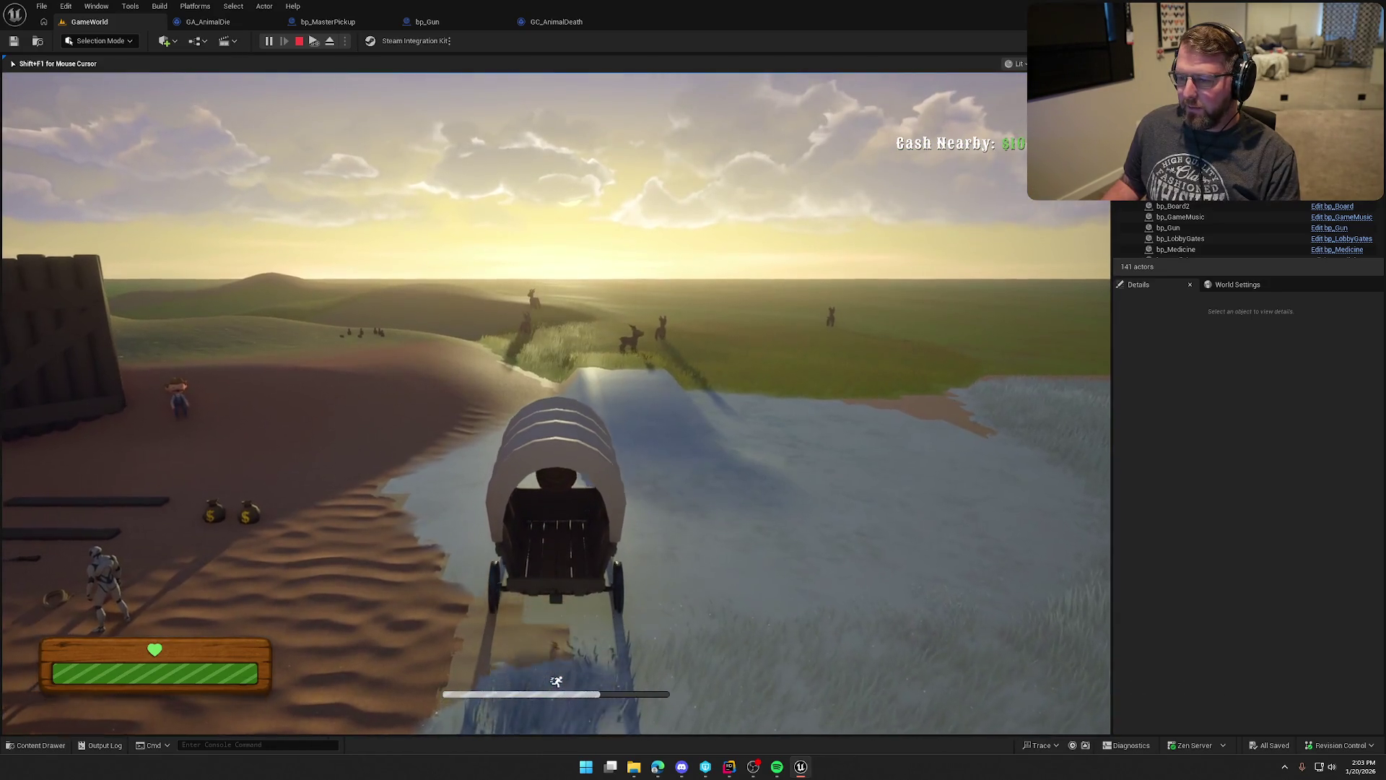
key(w)
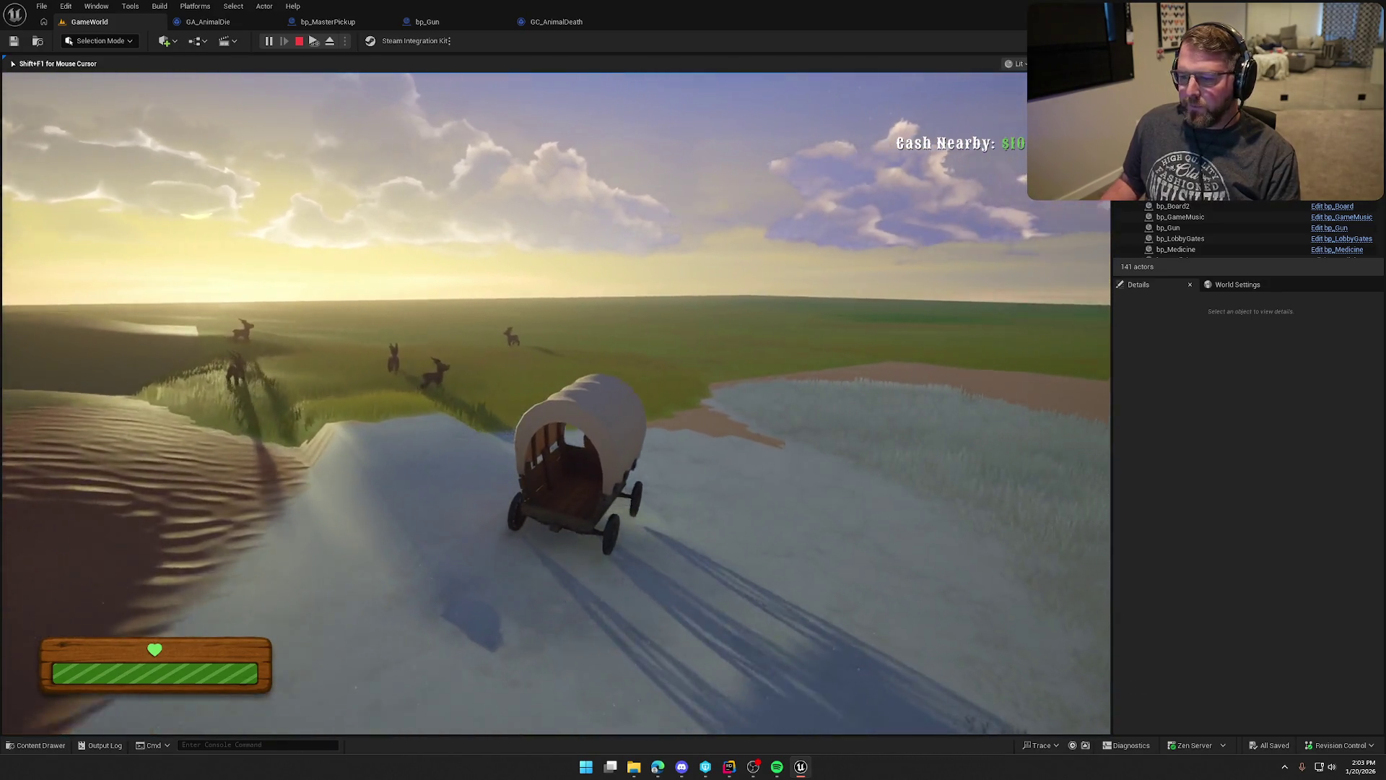
key(a)
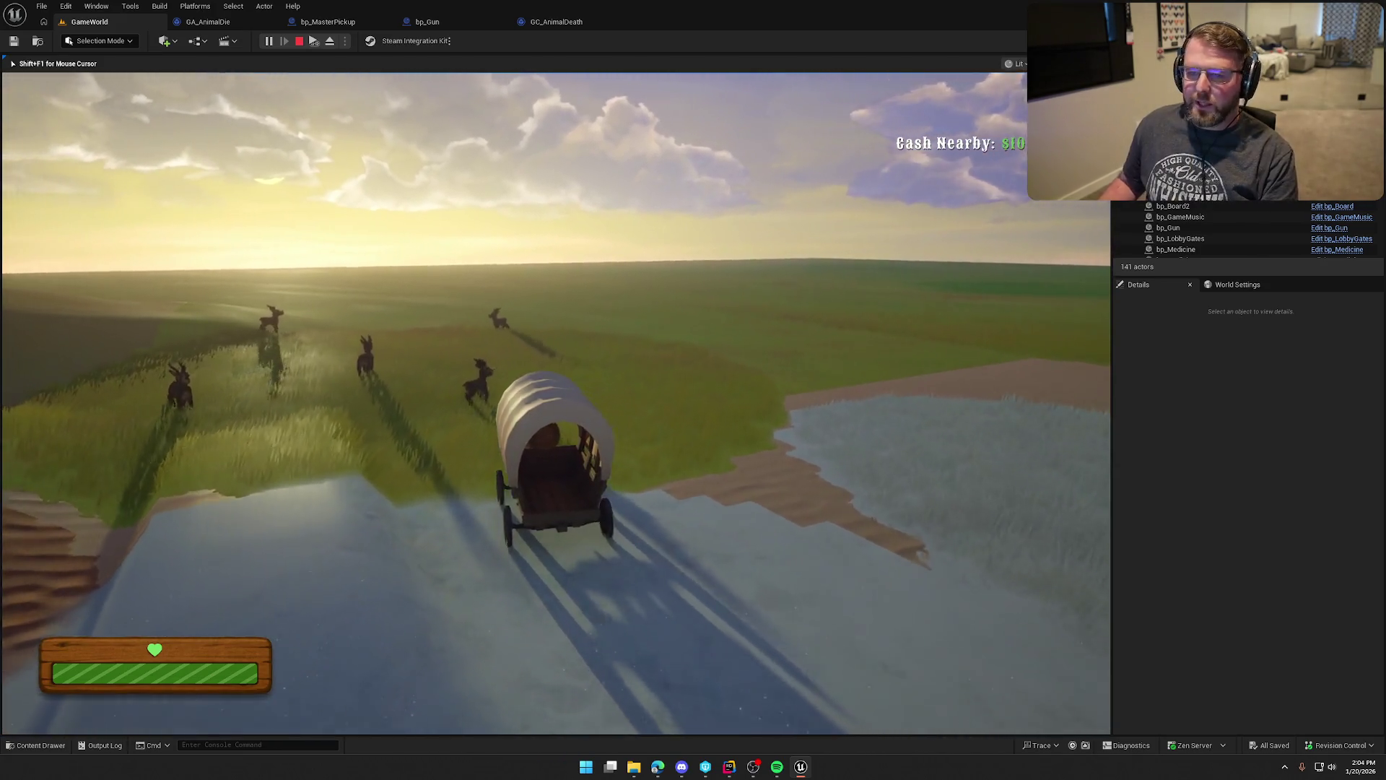
key(Escape)
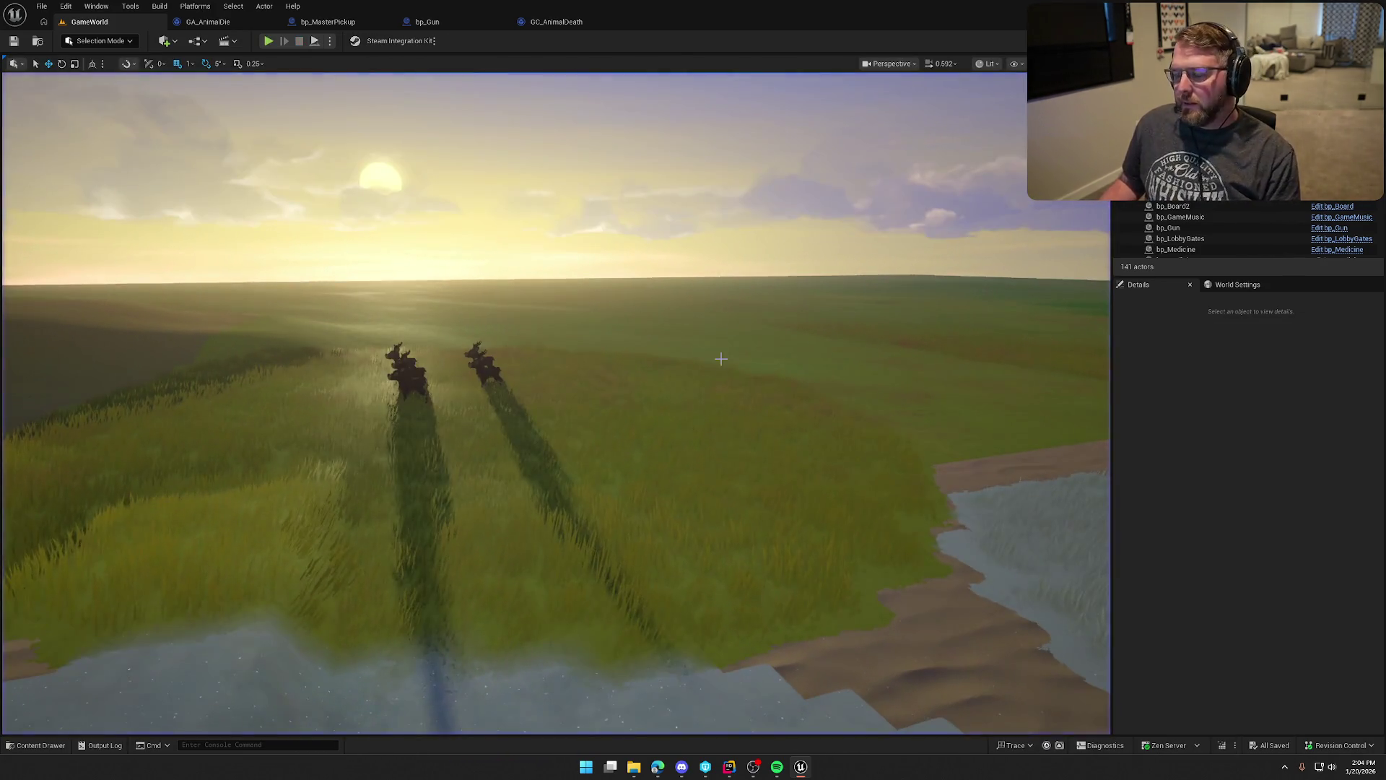
Open the TrailMap level from Content > Maps and fly the camera over the village.
key(ctrl+space)
double_click(40, 537)
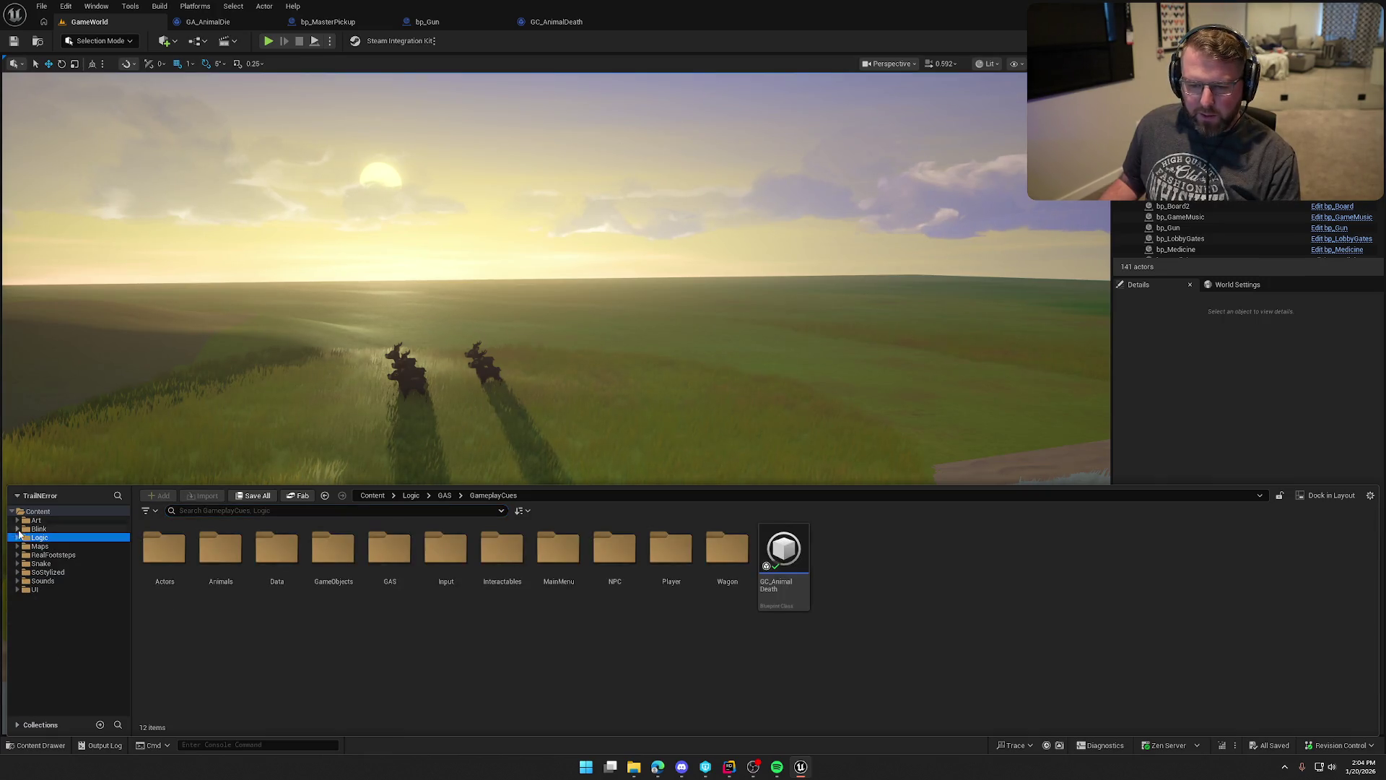
click(41, 546)
click(329, 556)
double_click(329, 556)
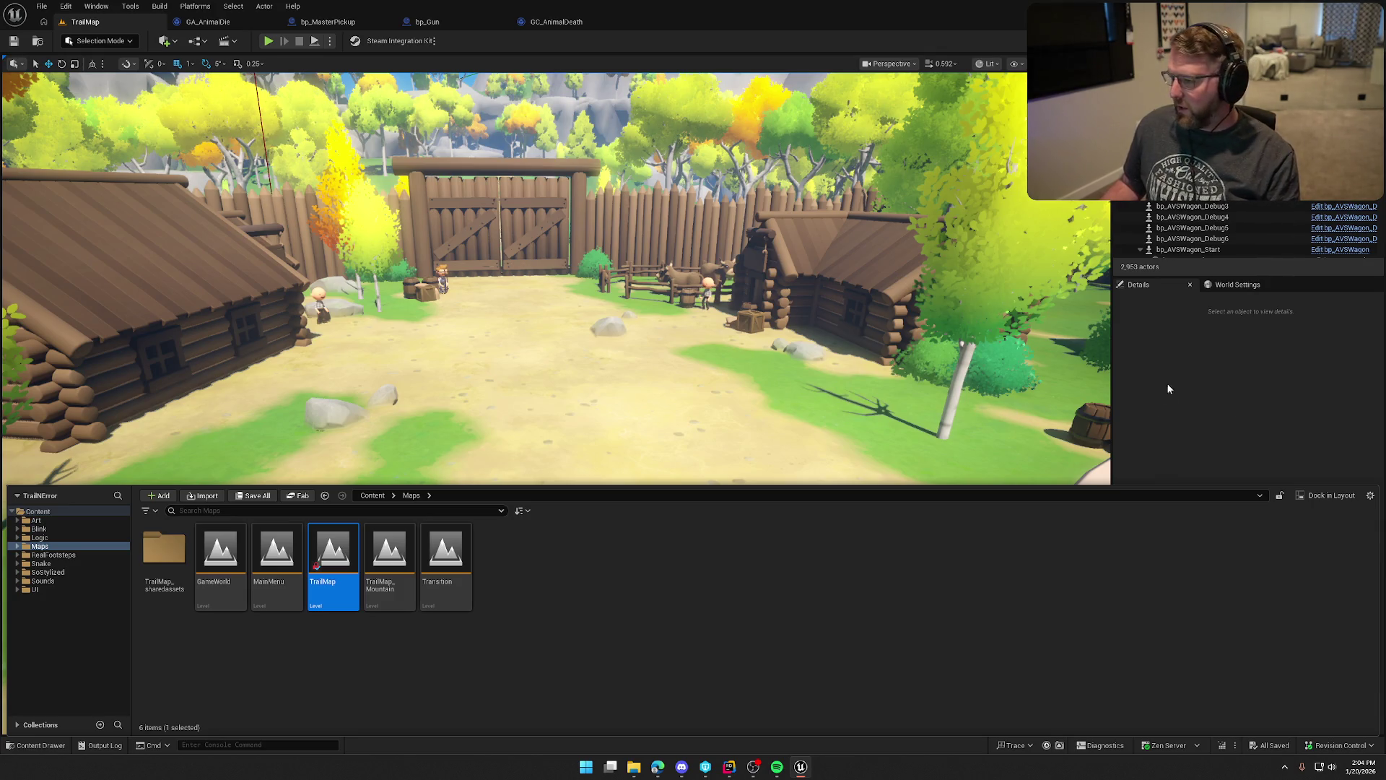
mouse_move(806, 307)
mouse_down()
mouse_move(755, 383)
mouse_move(668, 336)
mouse_up()
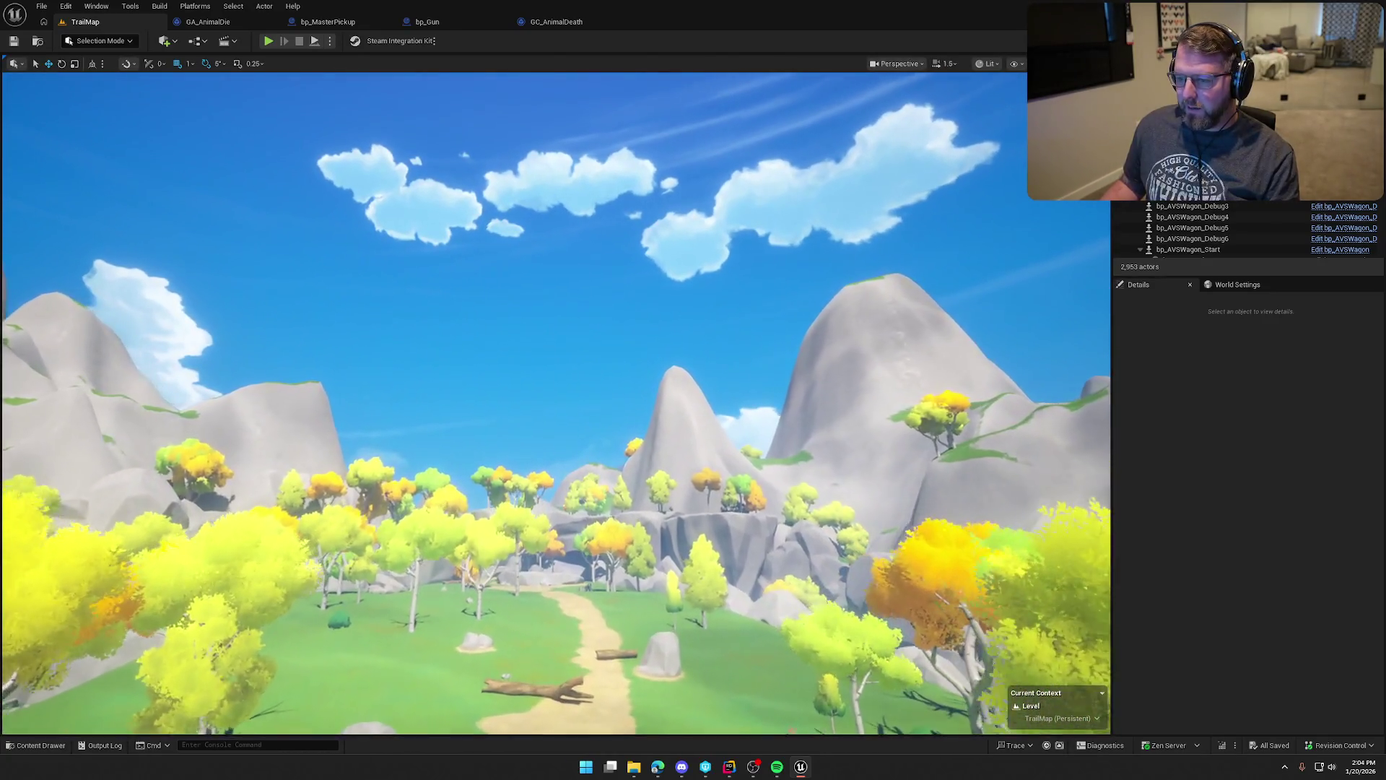
scroll(556, 403, up, 3)
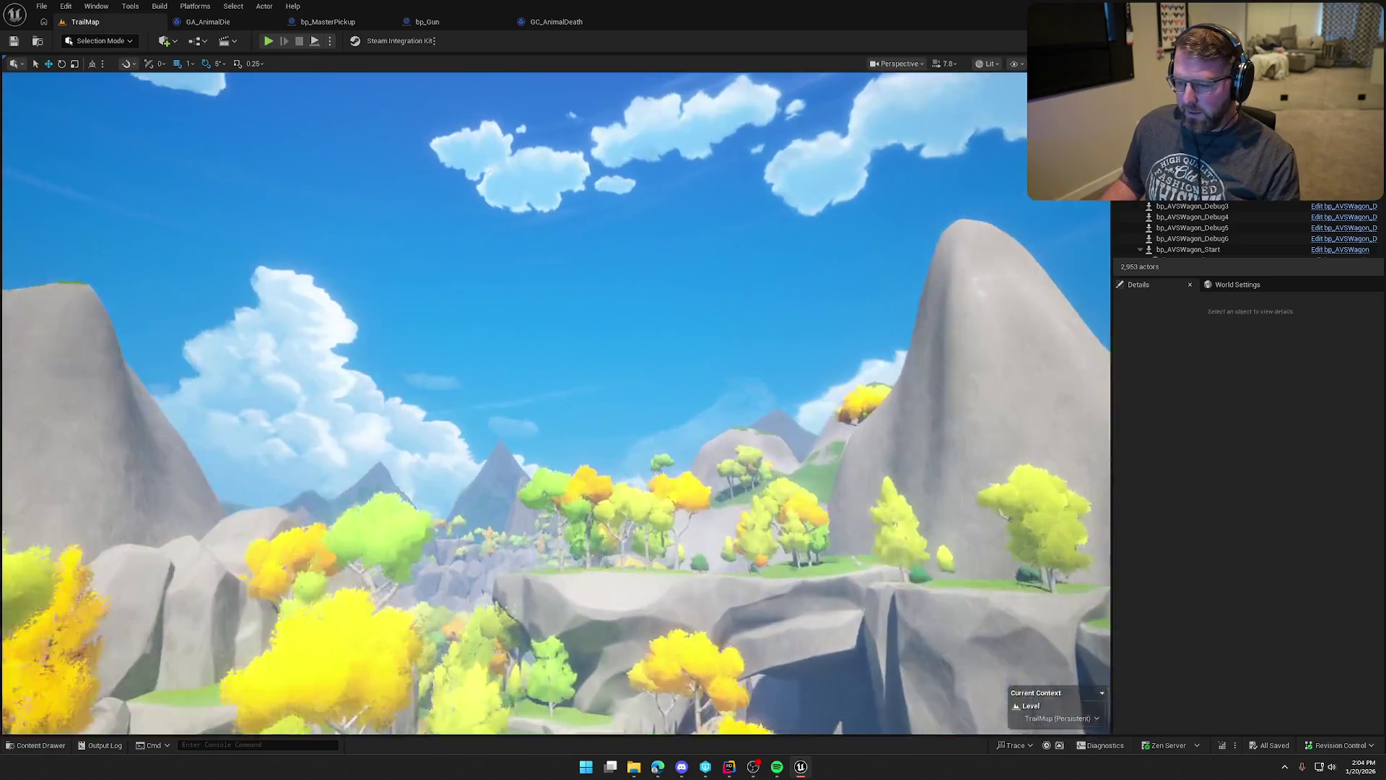